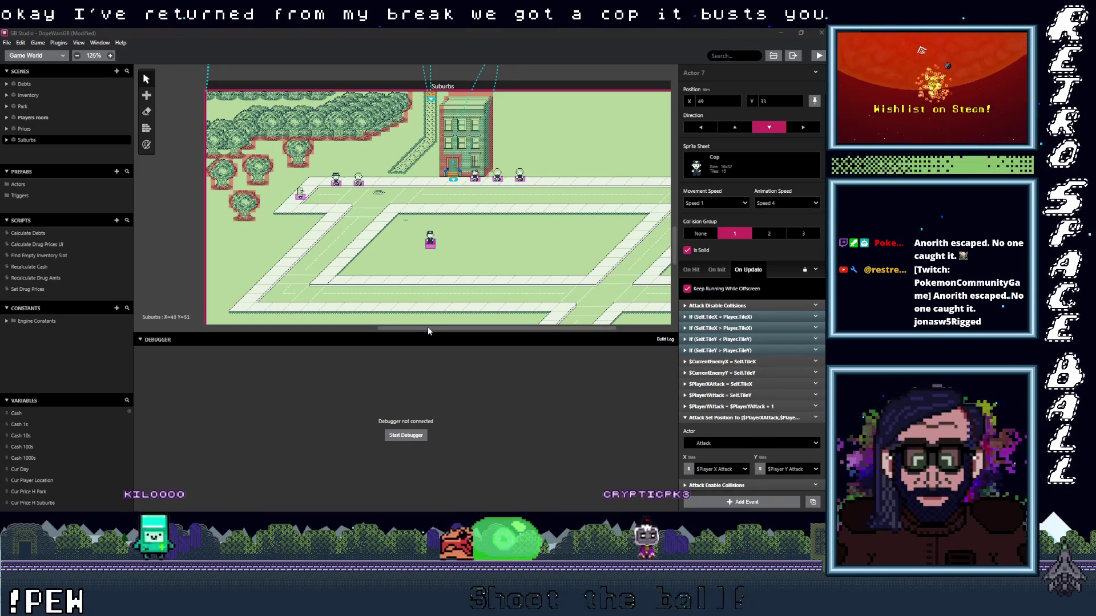
- Enlarge the world view and select the Players room scene to show its On Init script
mouse_move(427, 331)
mouse_down()
mouse_move(421, 420)
mouse_move(420, 402)
mouse_up()
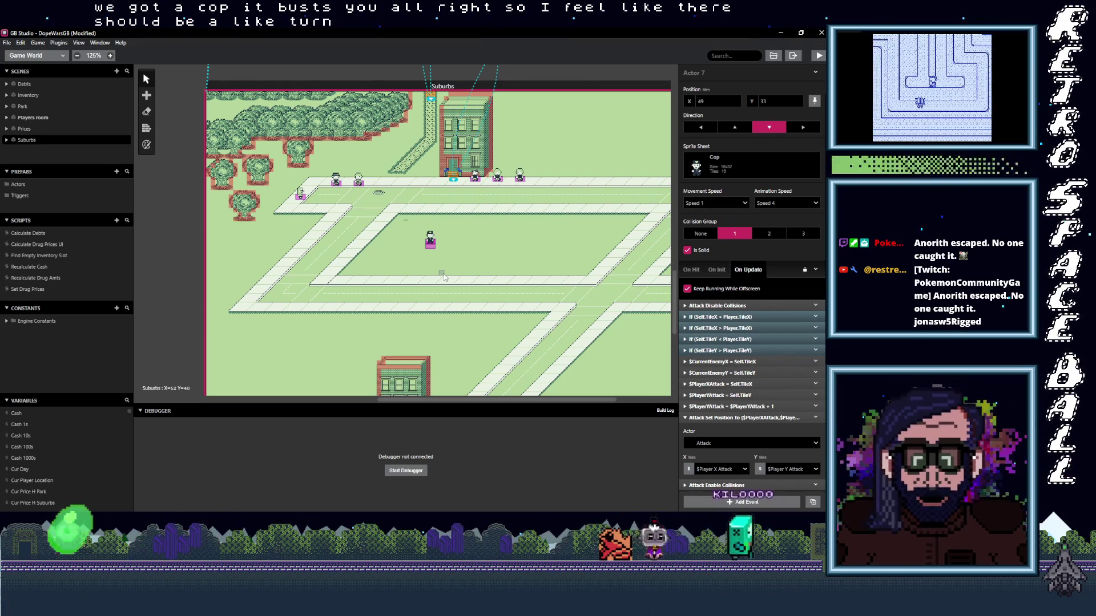
scroll(493, 242, up, 5)
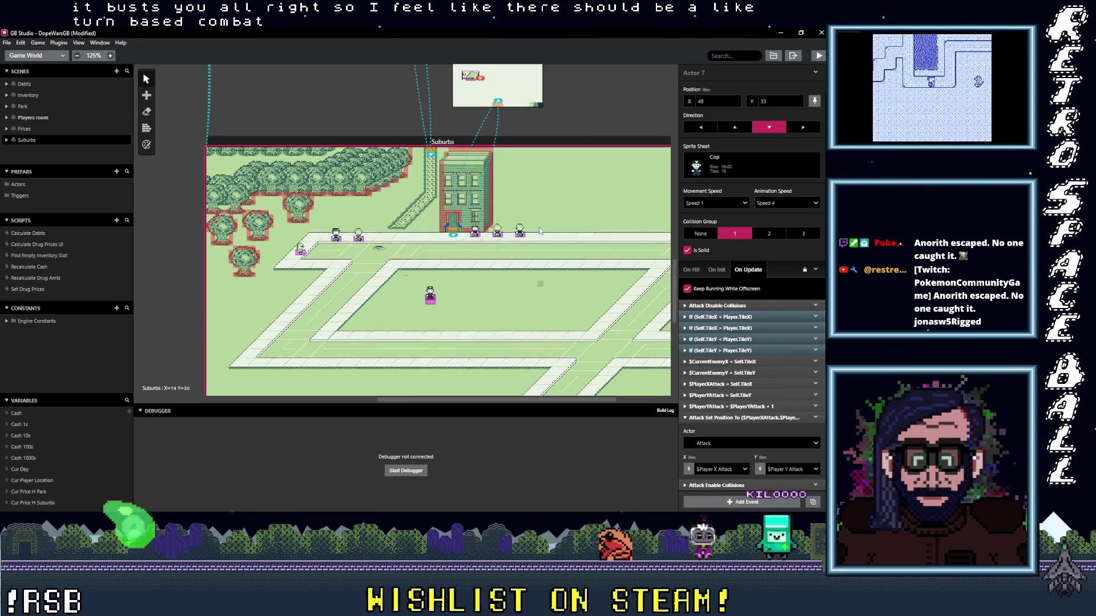
scroll(496, 225, right, 3)
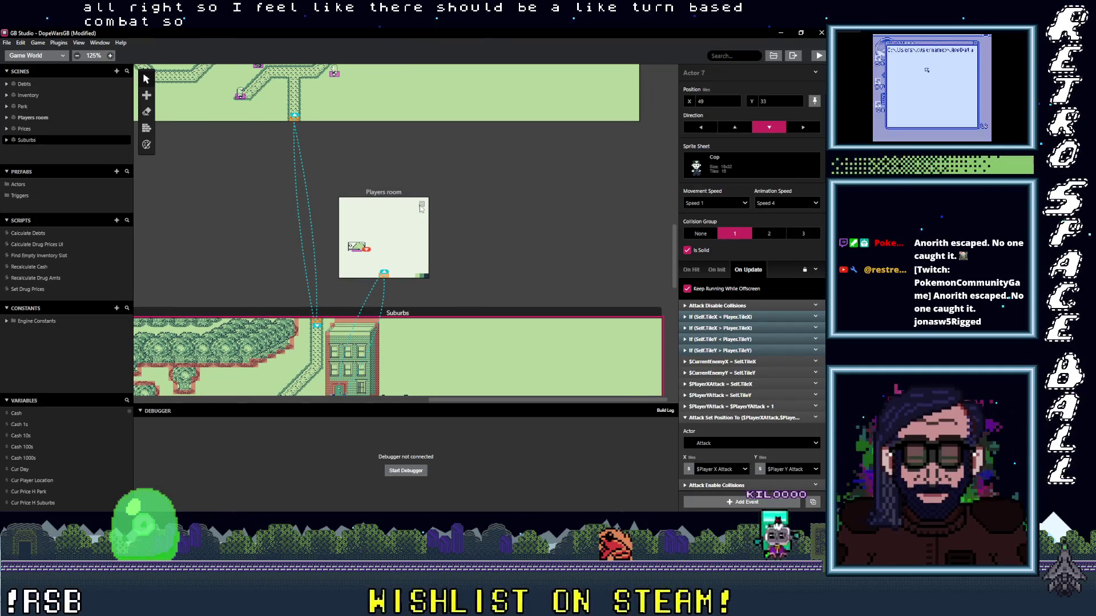
click(392, 194)
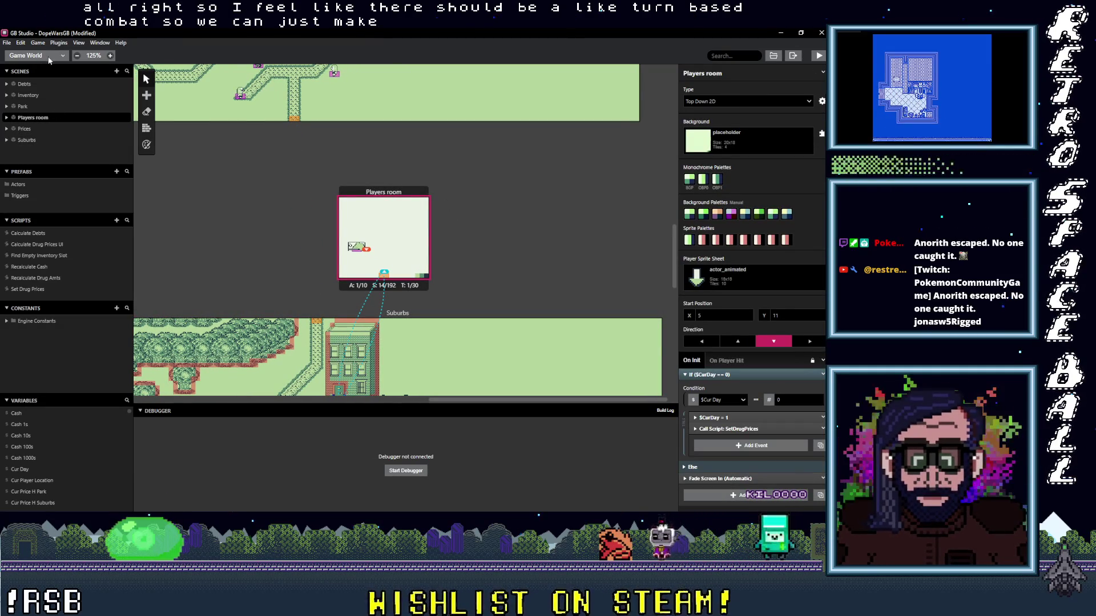
- Add Scene 7 to the right of the Players room and nudge it into position
click(146, 95)
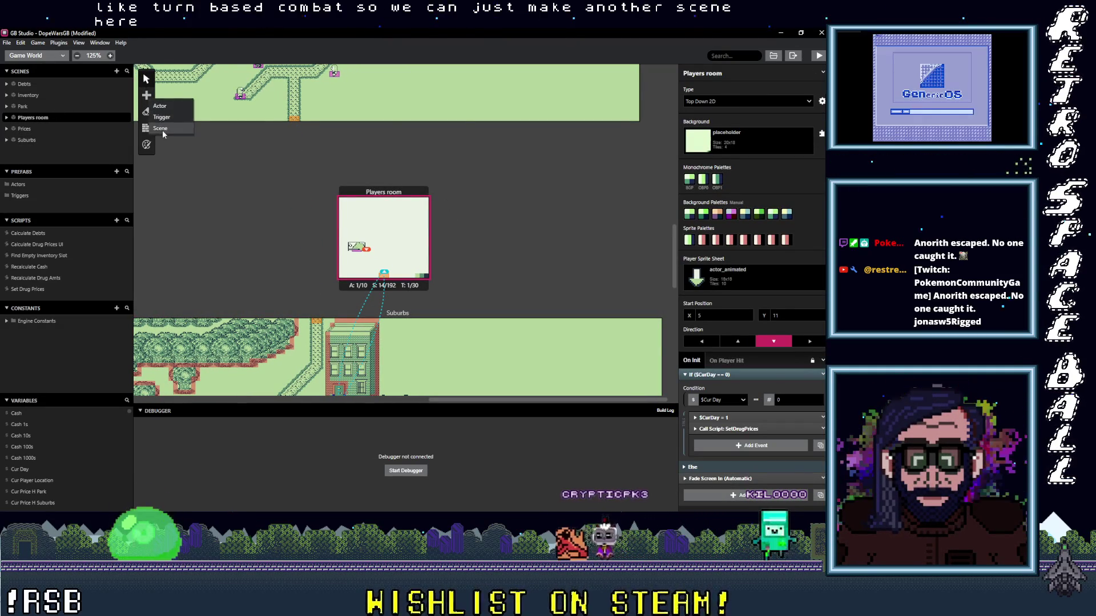
click(558, 232)
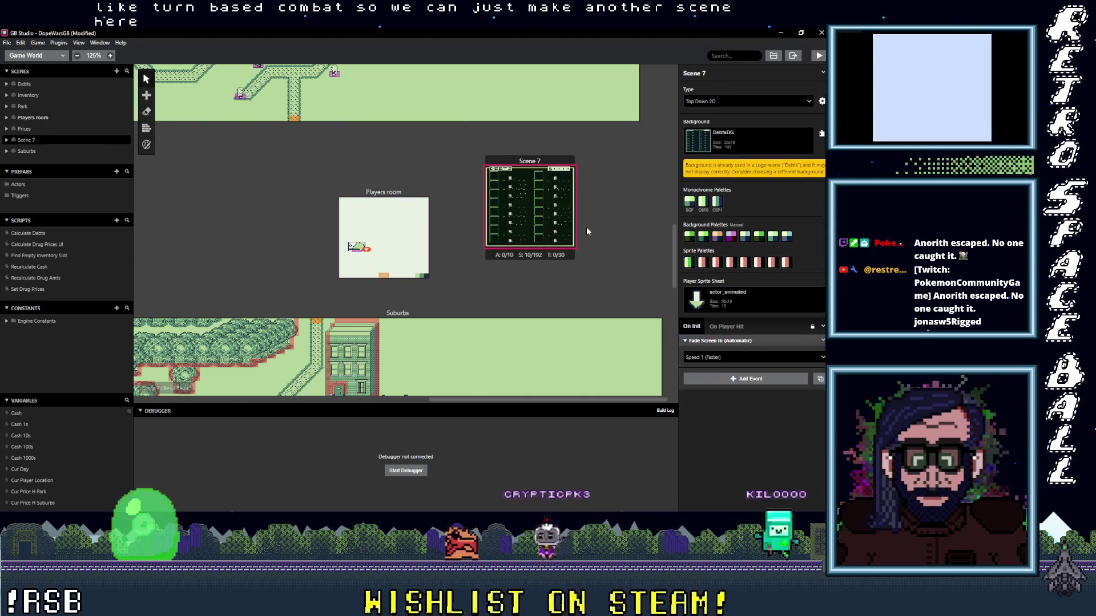
drag(539, 171, 550, 197)
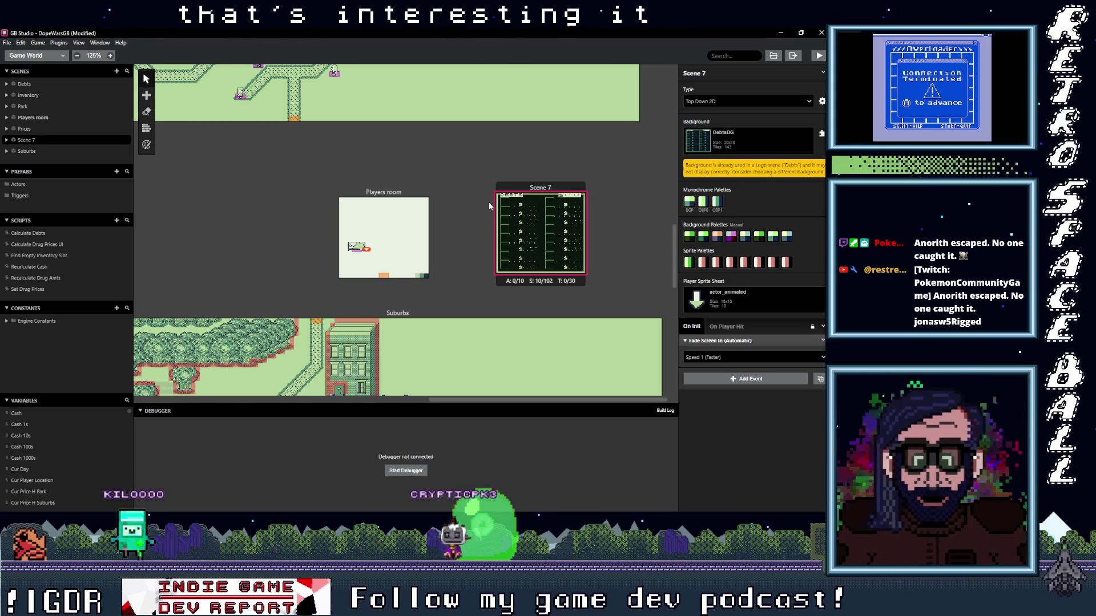
scroll(443, 218, up, 10)
scroll(614, 217, left, 10)
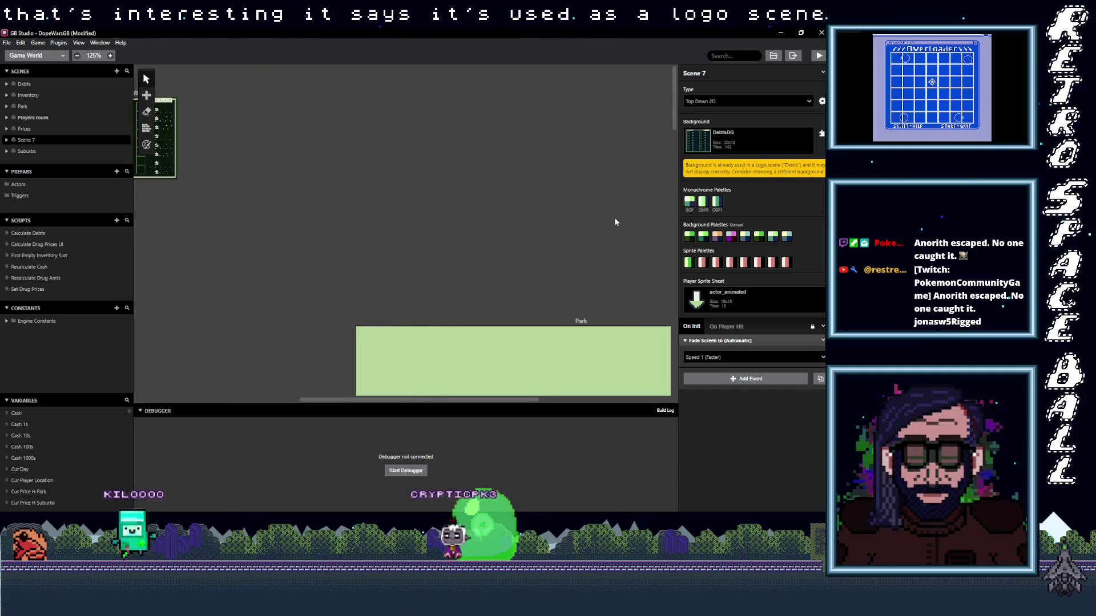
click(407, 96)
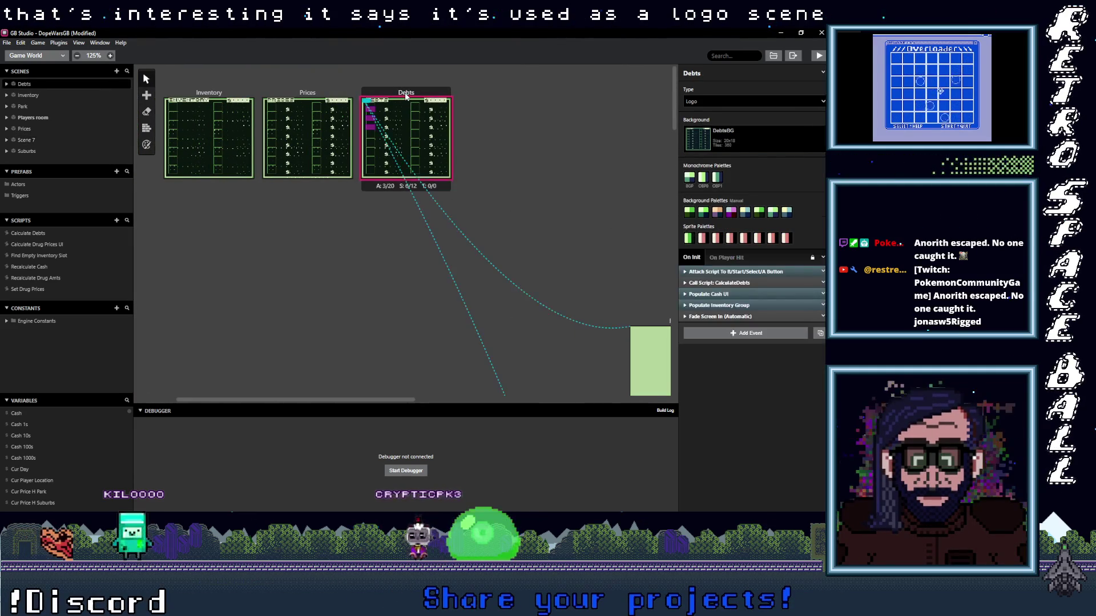
click(721, 101)
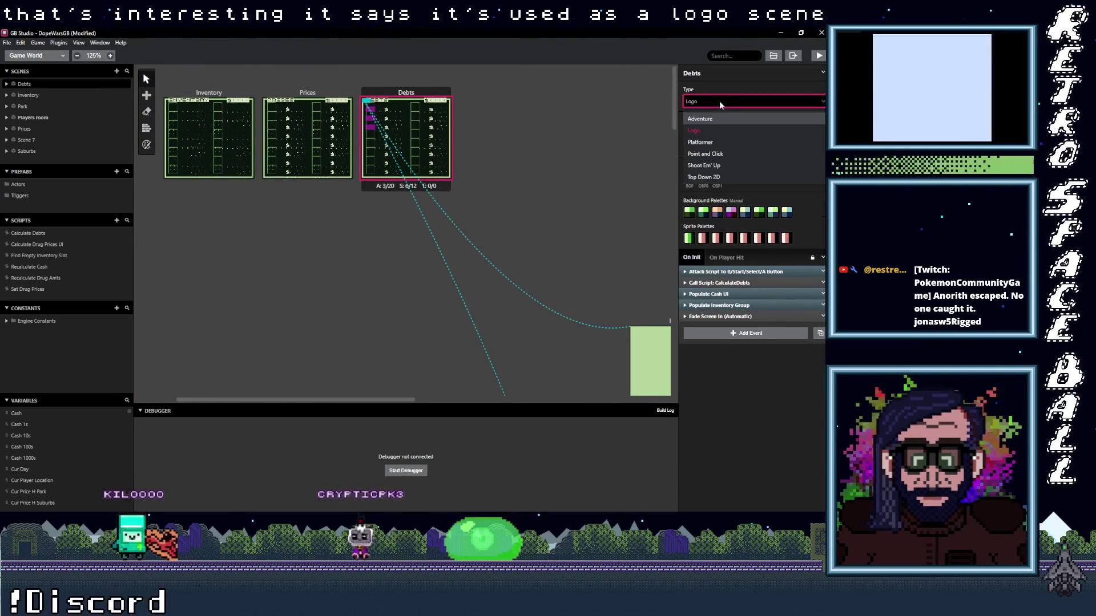
click(711, 101)
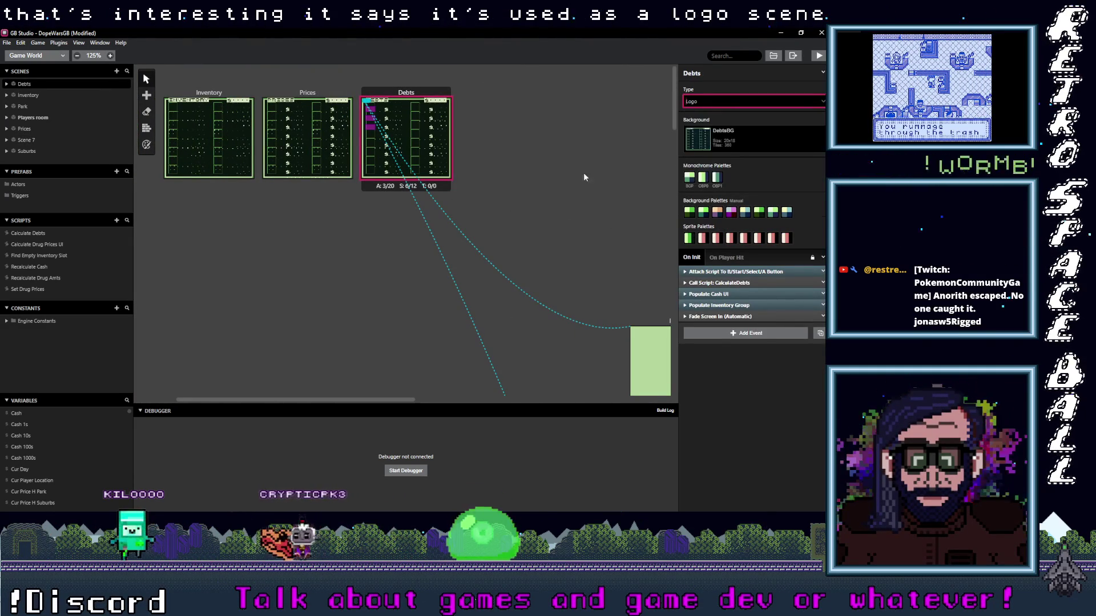
scroll(572, 217, down, 5)
scroll(575, 262, right, 5)
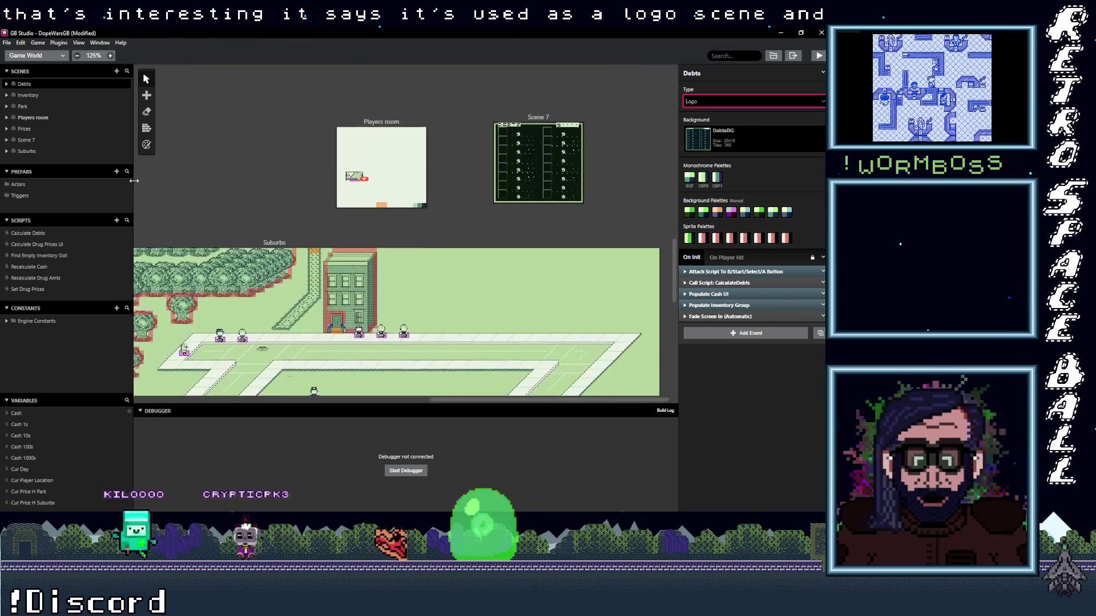
click(526, 183)
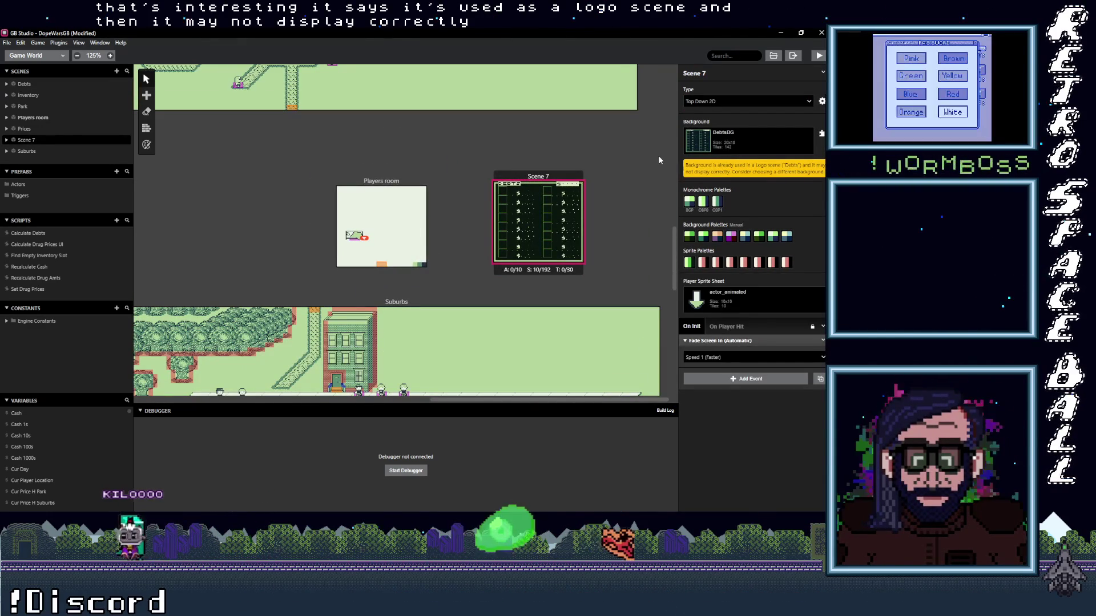
click(739, 144)
click(740, 144)
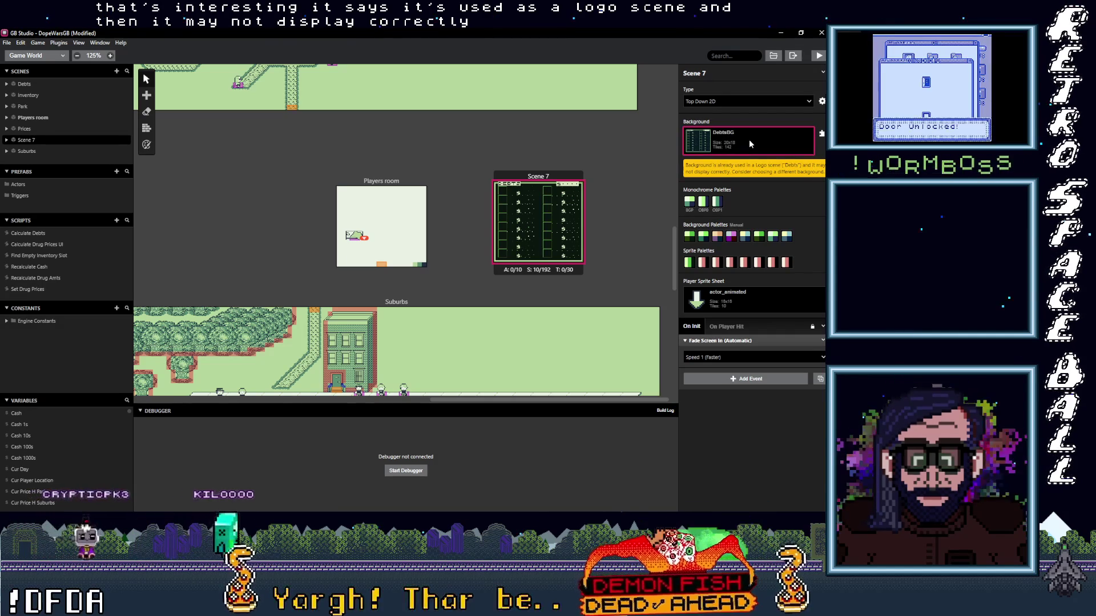
- Set Scene 7's background to placeholder, checking it against the Players room settings
click(749, 139)
click(731, 222)
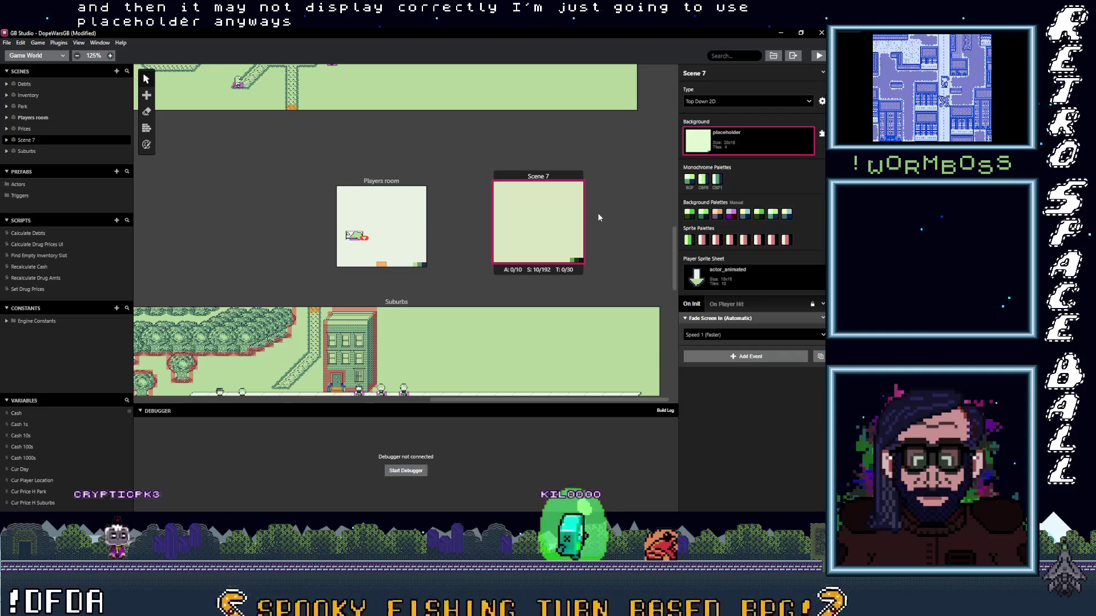
click(409, 181)
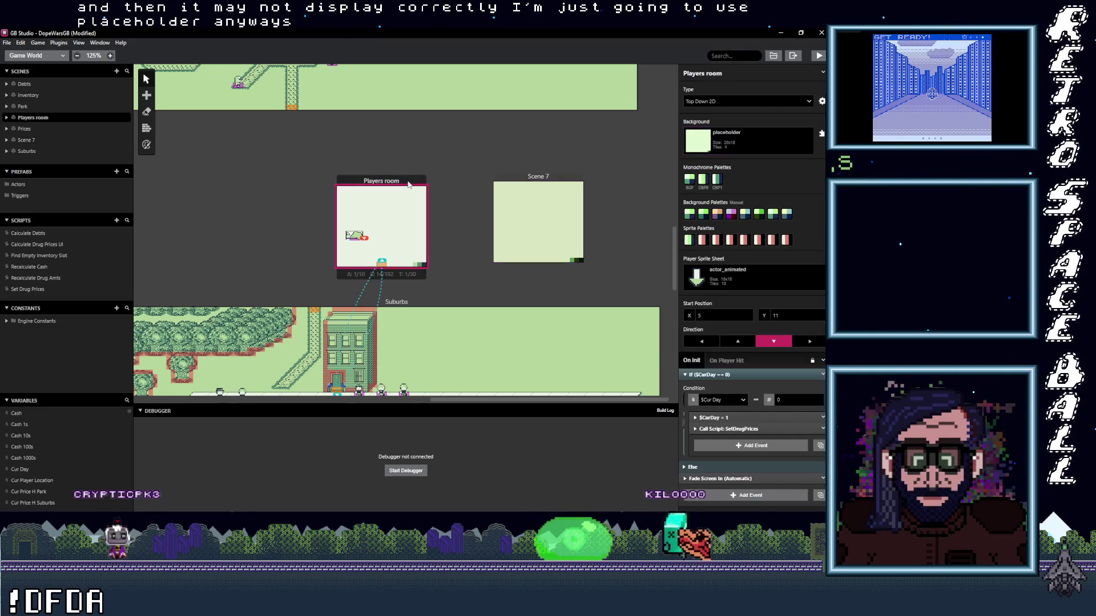
click(539, 179)
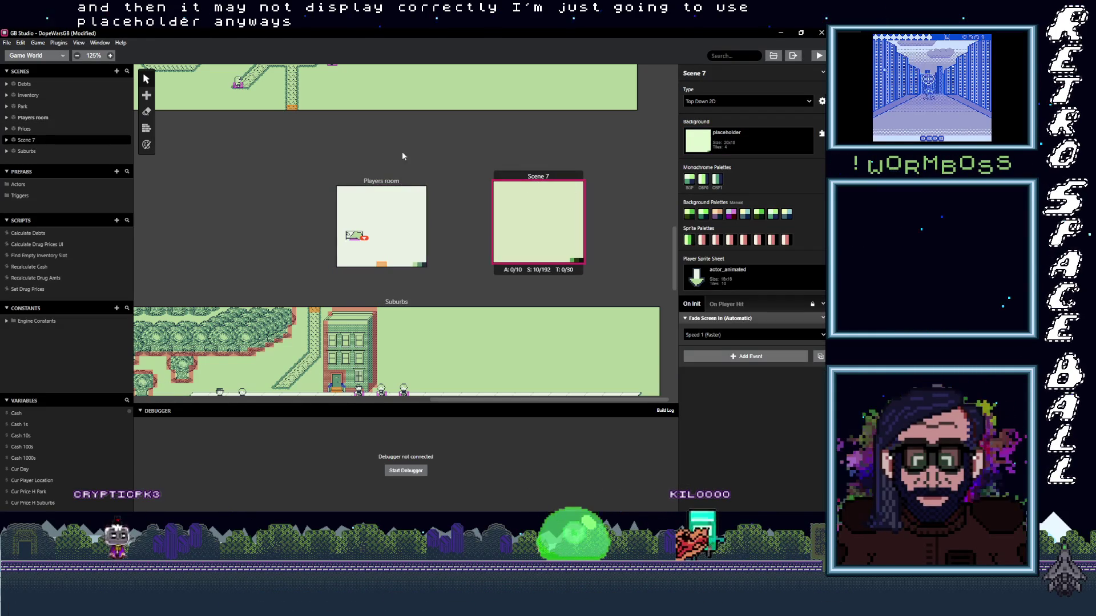
click(410, 181)
click(527, 179)
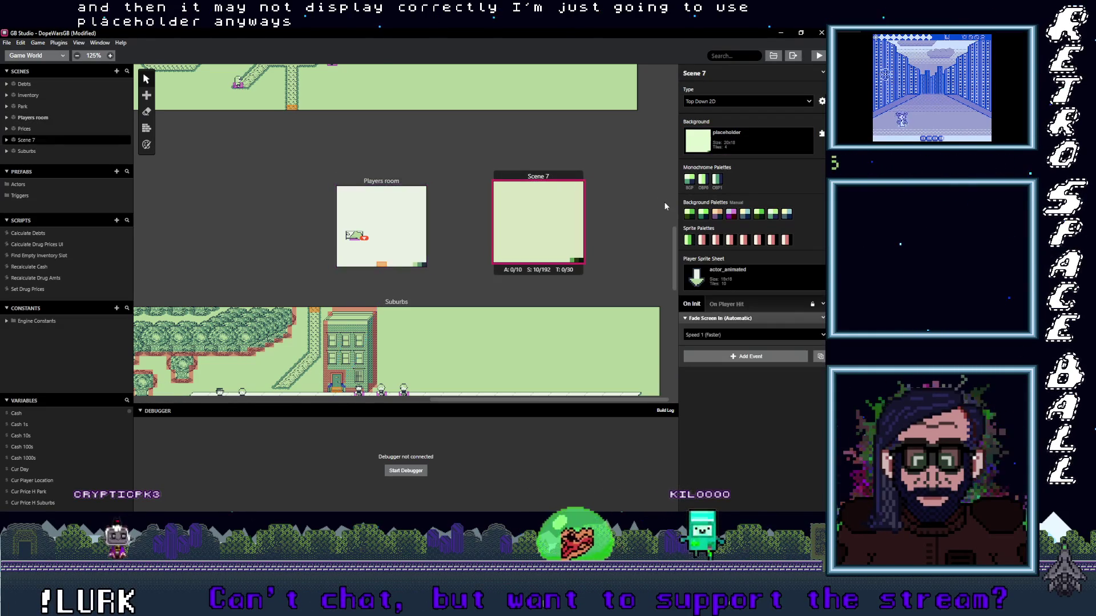
- Set Scene 7's first background palette to DMG (GB Default) and review the sprite palette
click(689, 215)
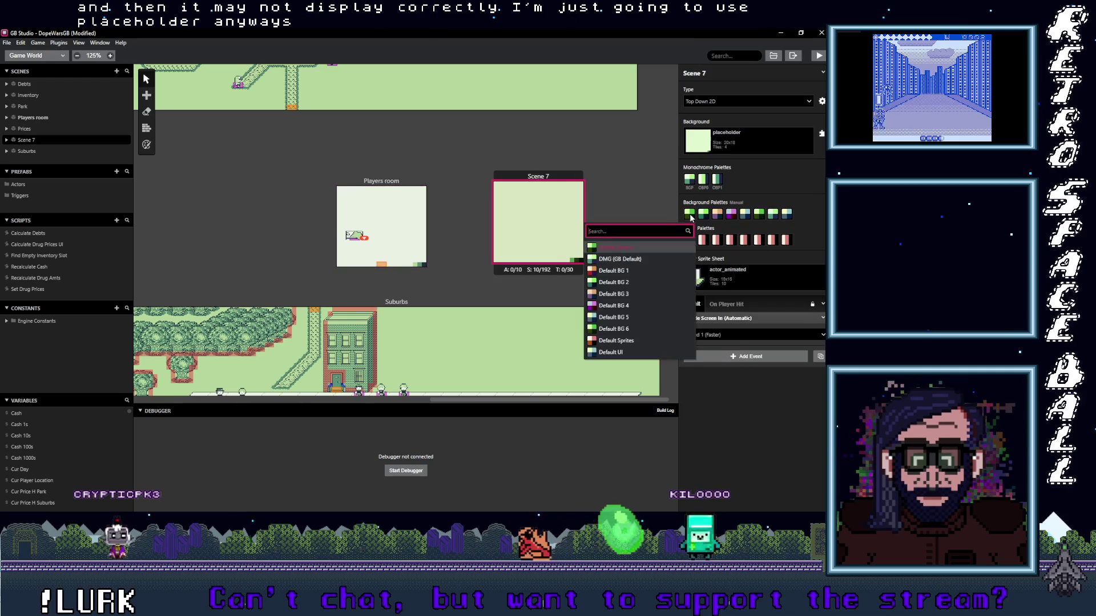
click(639, 262)
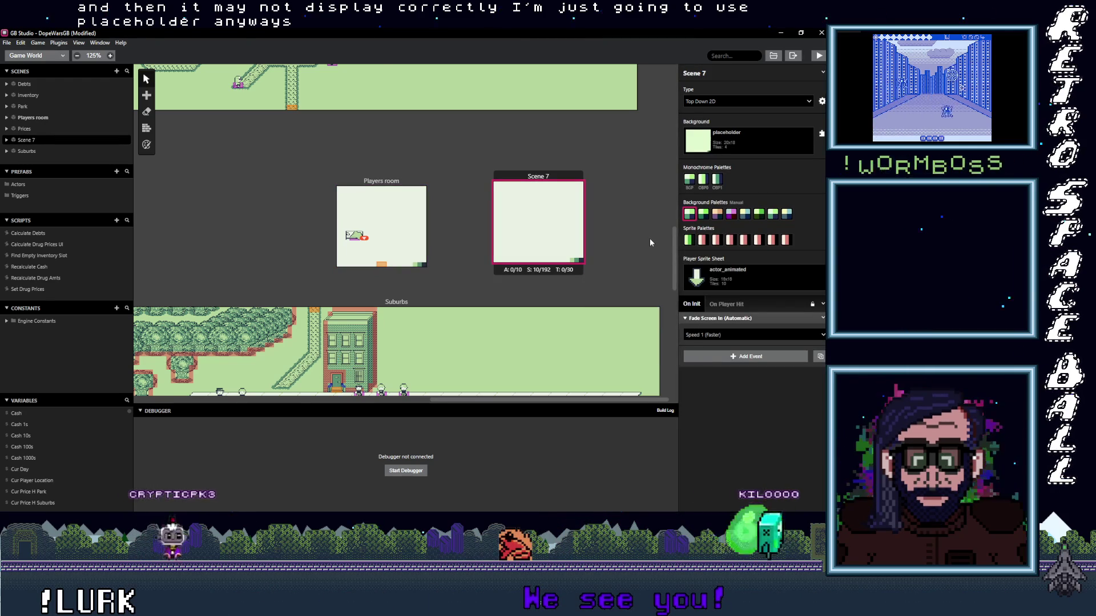
click(614, 237)
click(571, 229)
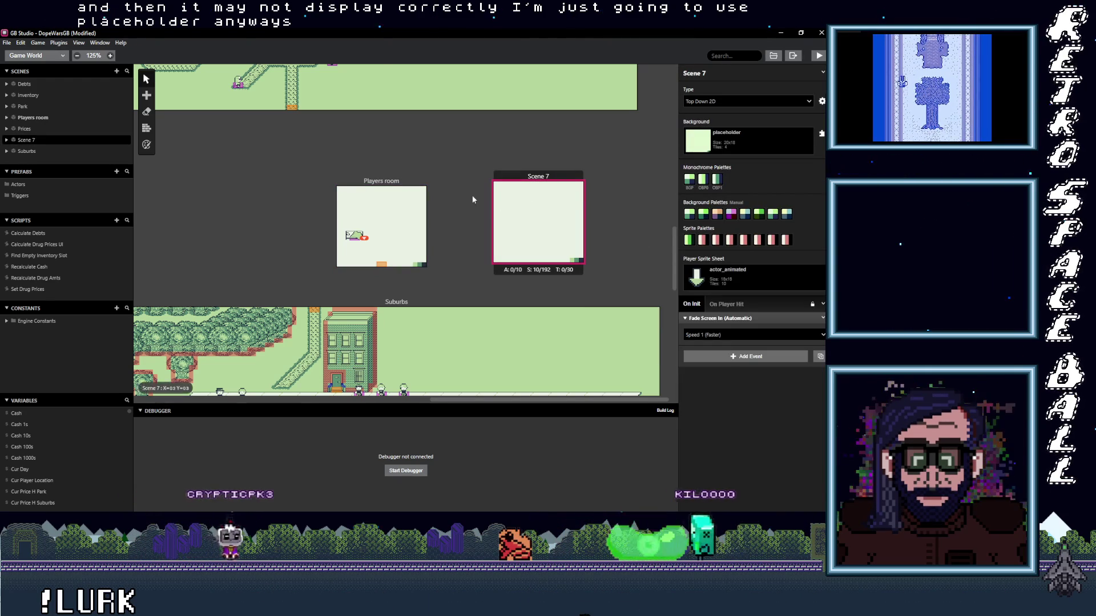
click(378, 182)
click(538, 223)
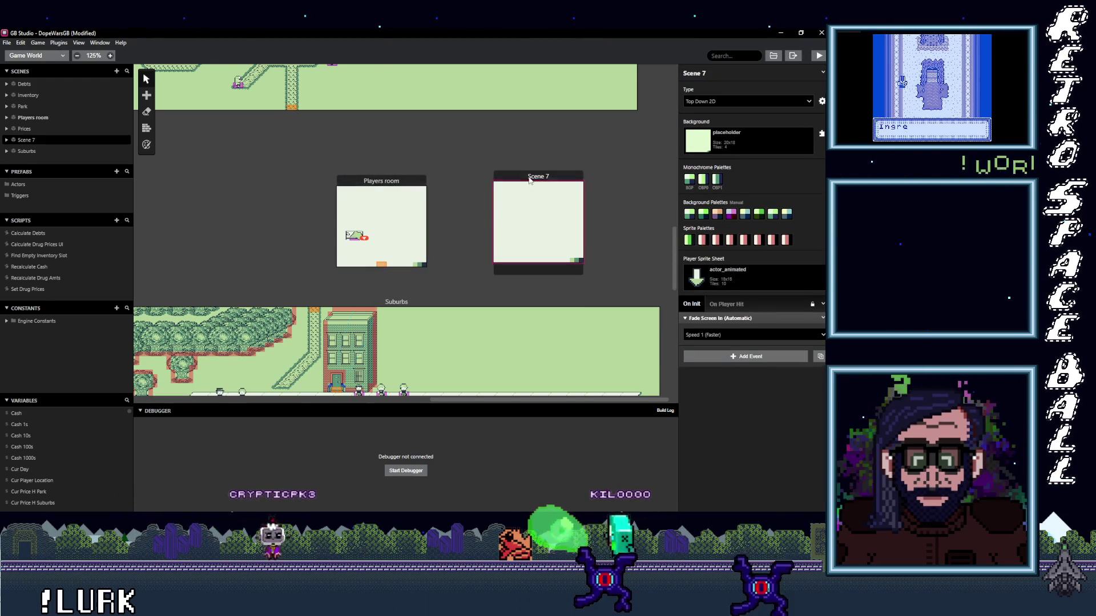
click(688, 240)
click(615, 268)
- Scroll down to Suburbs and select its cop actor
click(601, 239)
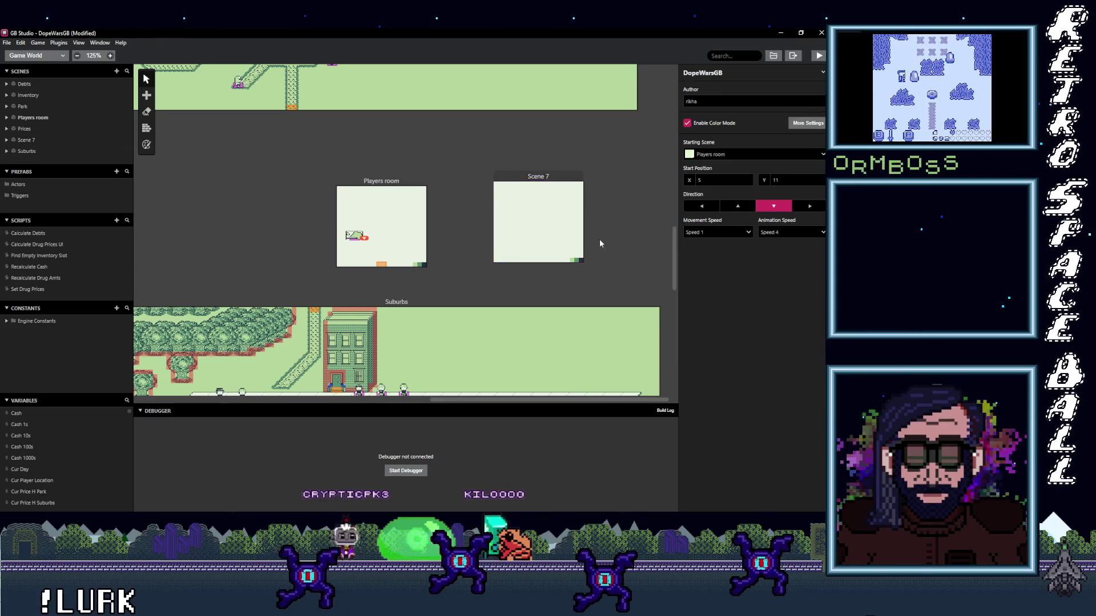
scroll(526, 259, down, 1)
scroll(508, 251, down, 2)
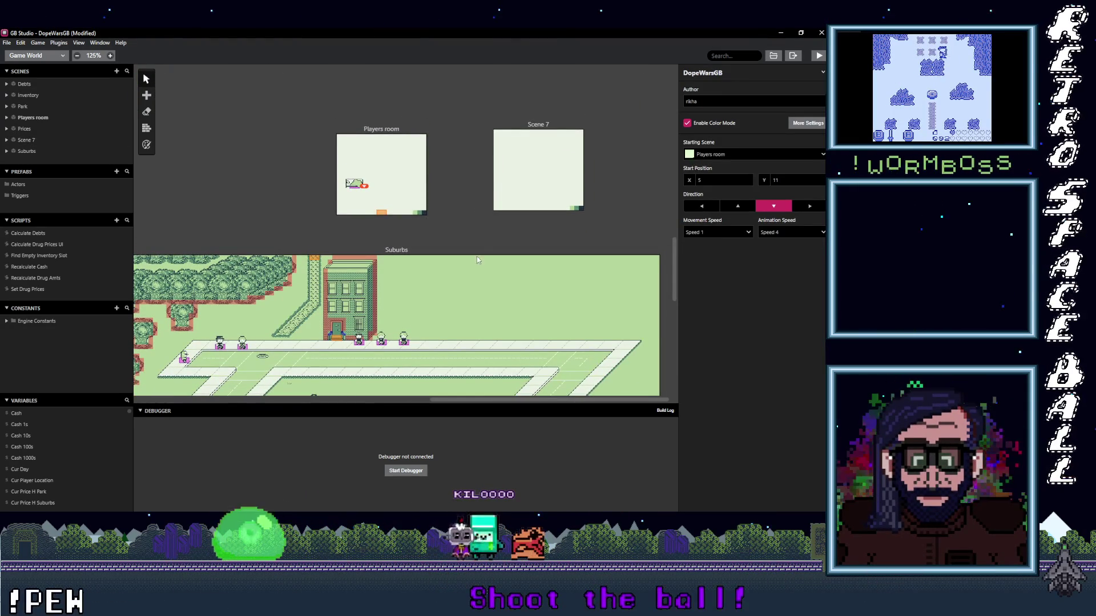
scroll(434, 285, down, 5)
click(320, 229)
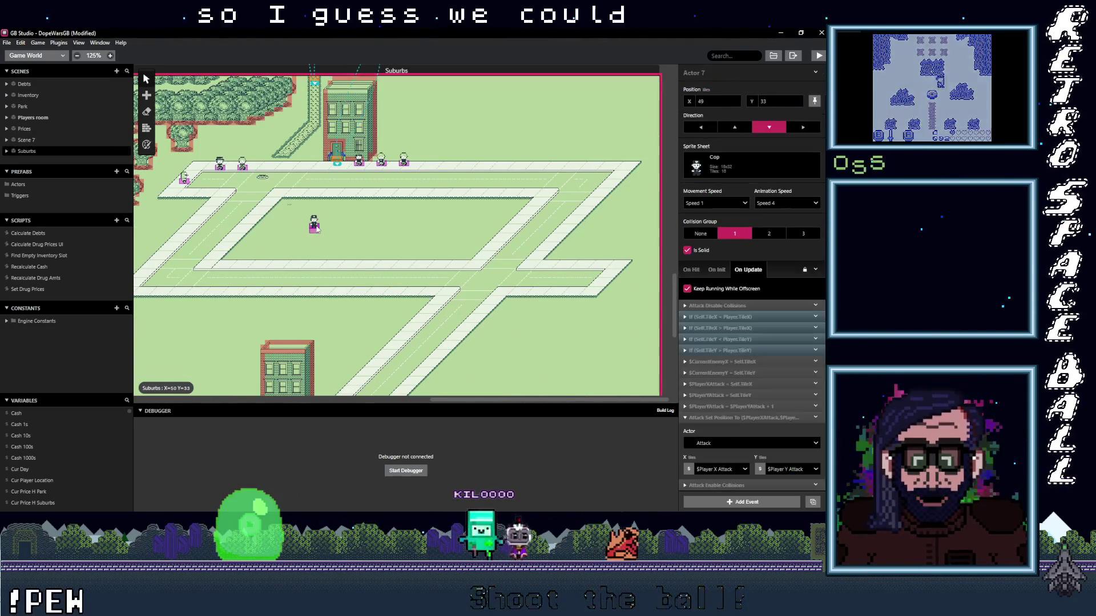
- Copy the Suburbs cop into Scene 7's centre and select its whole On Update event chain
scroll(586, 236, up, 6)
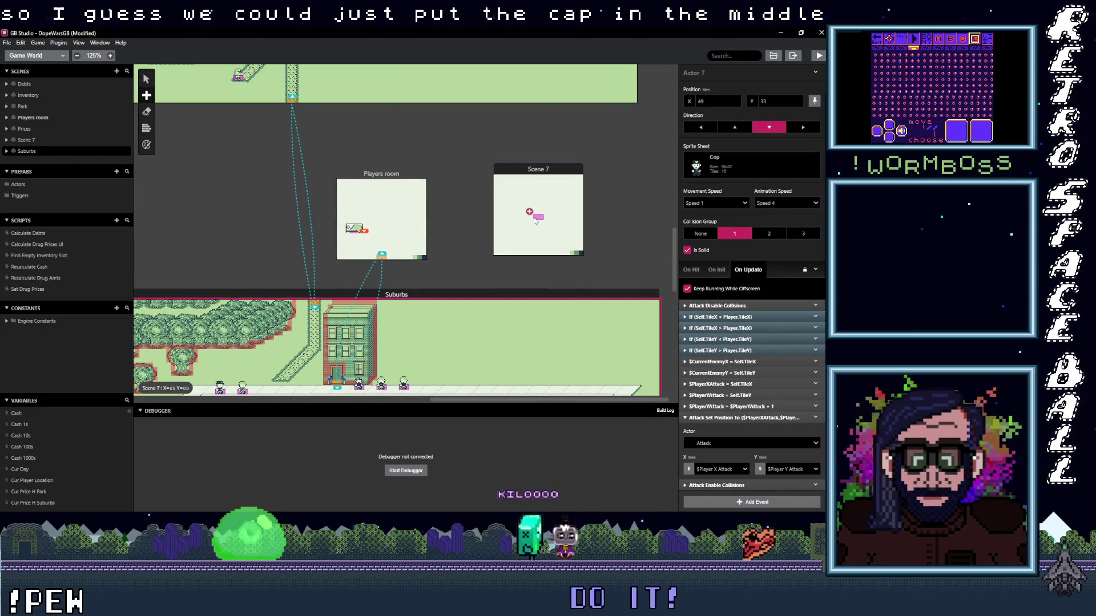
drag(535, 220, 536, 219)
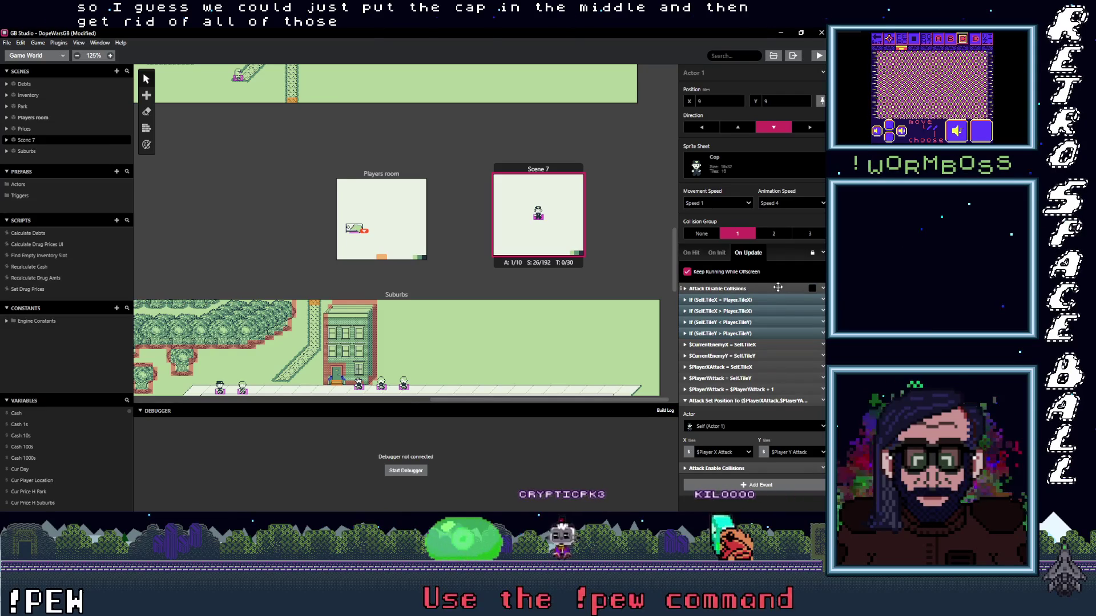
drag(757, 330, 773, 468)
- Delete all of Actor 1's On Update events and both On Init events
click(822, 288)
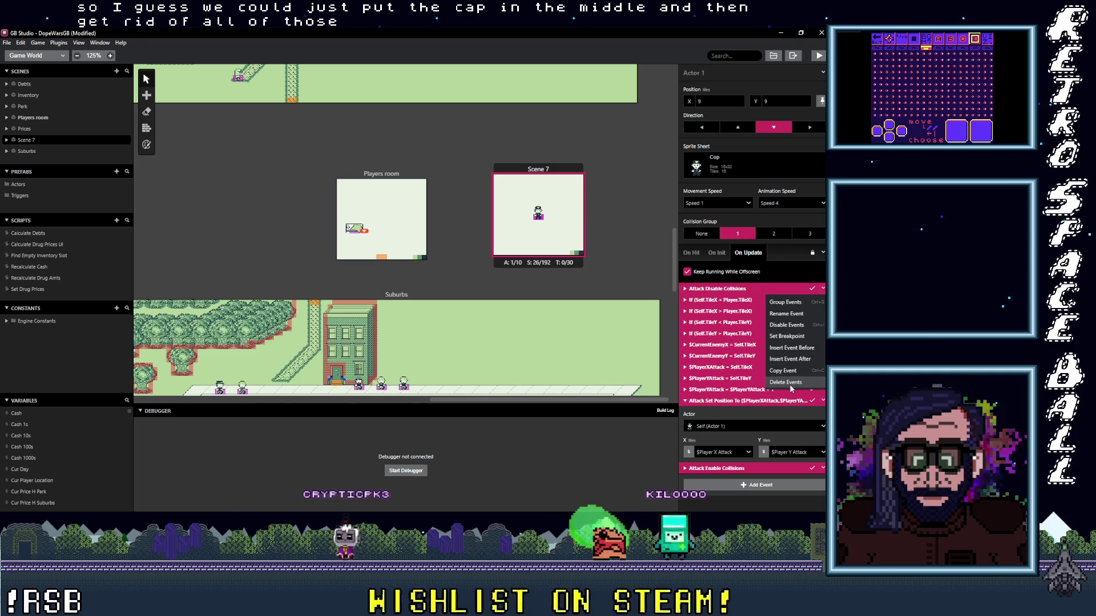
click(790, 385)
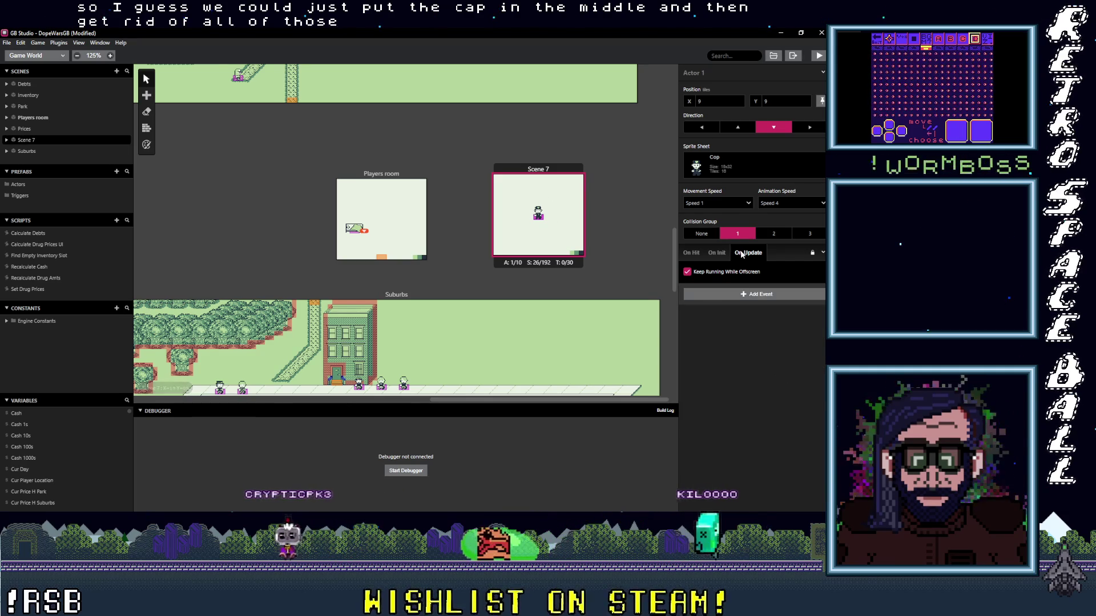
click(716, 252)
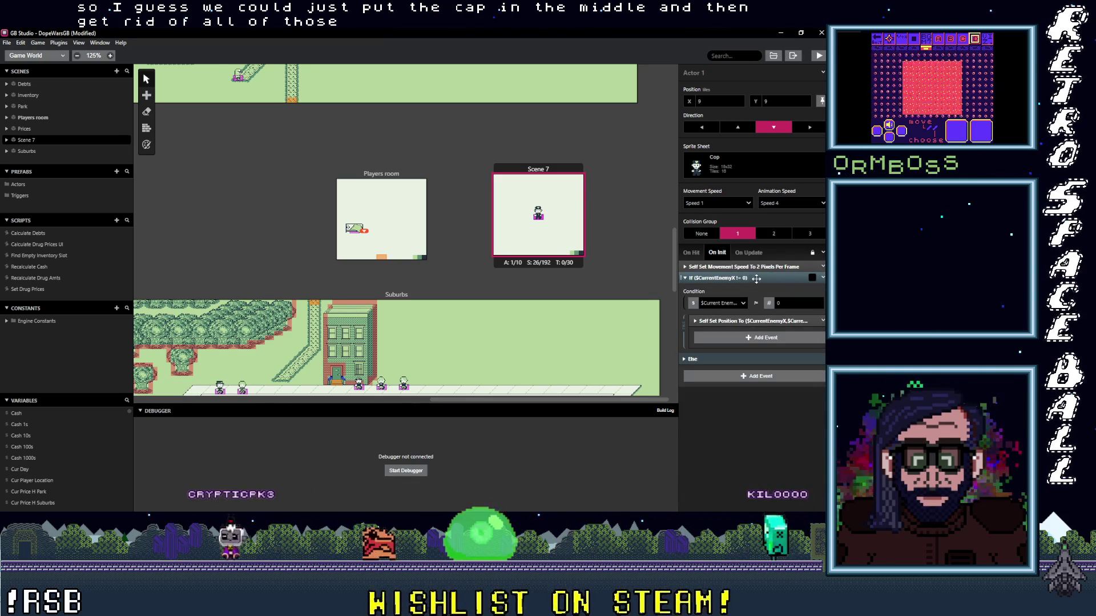
click(798, 276)
click(798, 276)
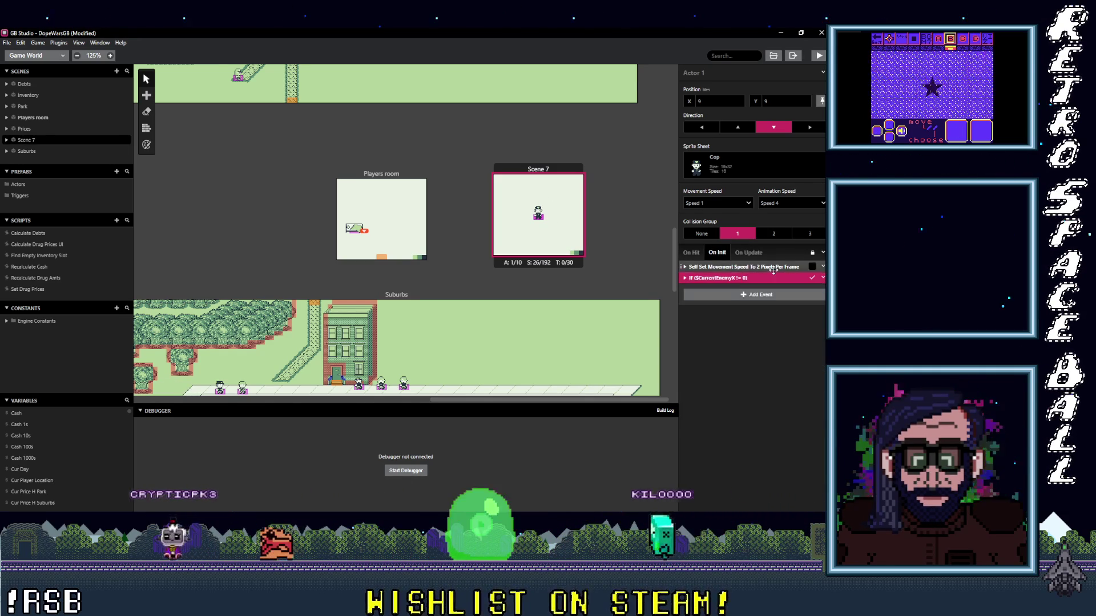
shift+click(742, 266)
click(822, 266)
click(784, 361)
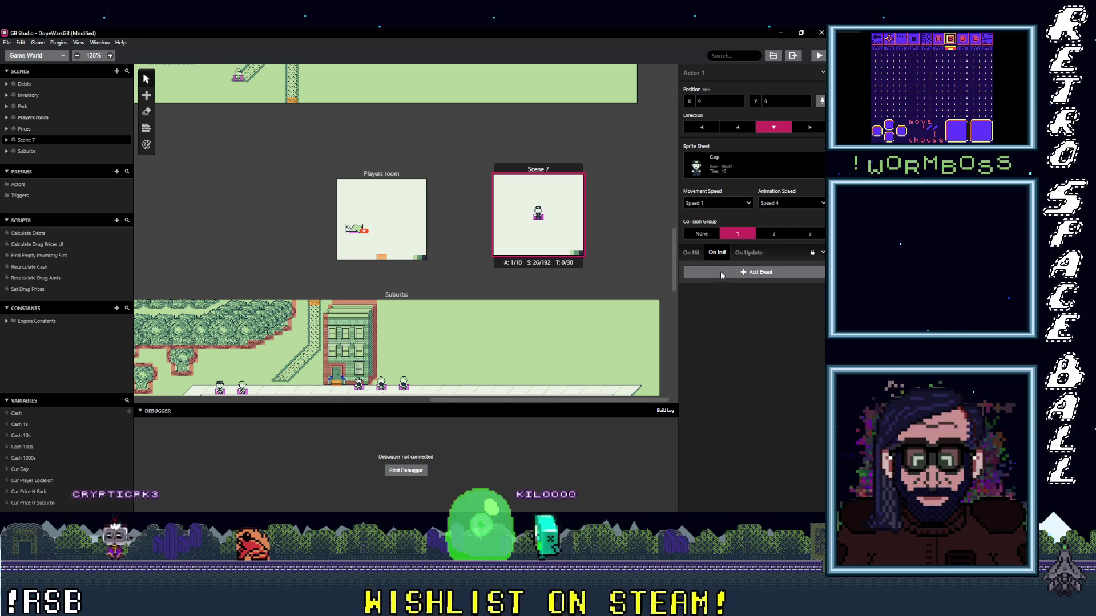
- Delete the three On Hit events and set the collision group to None
click(692, 253)
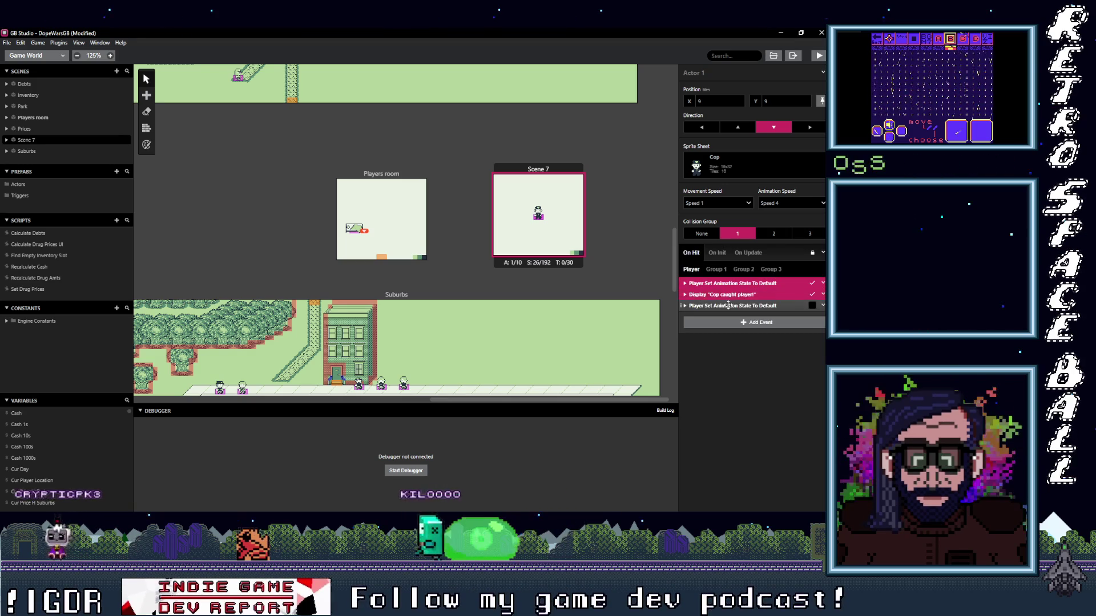
click(822, 283)
click(787, 374)
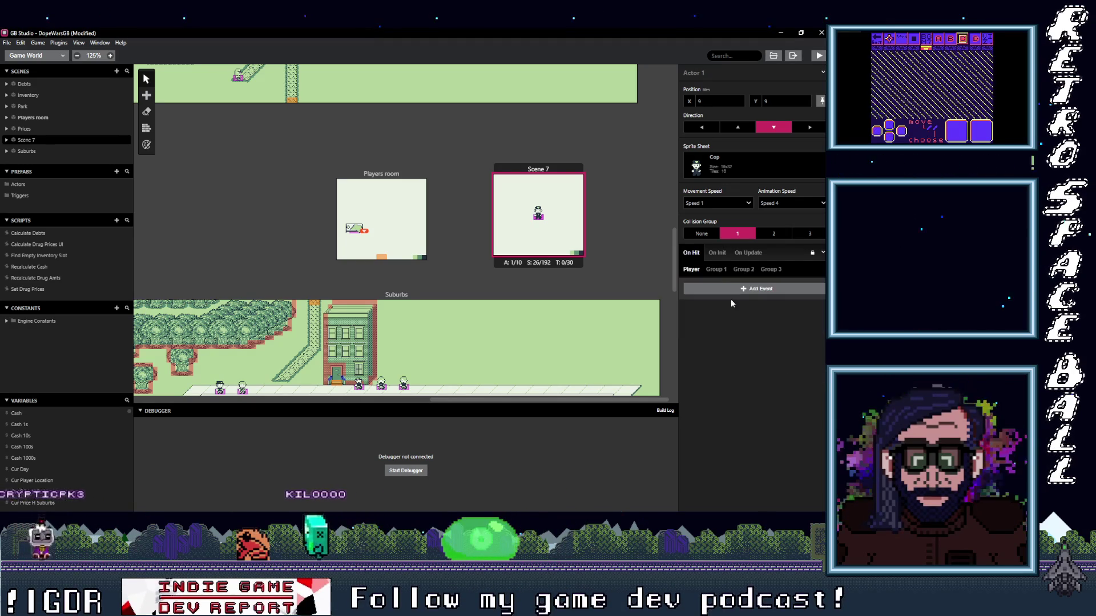
click(713, 236)
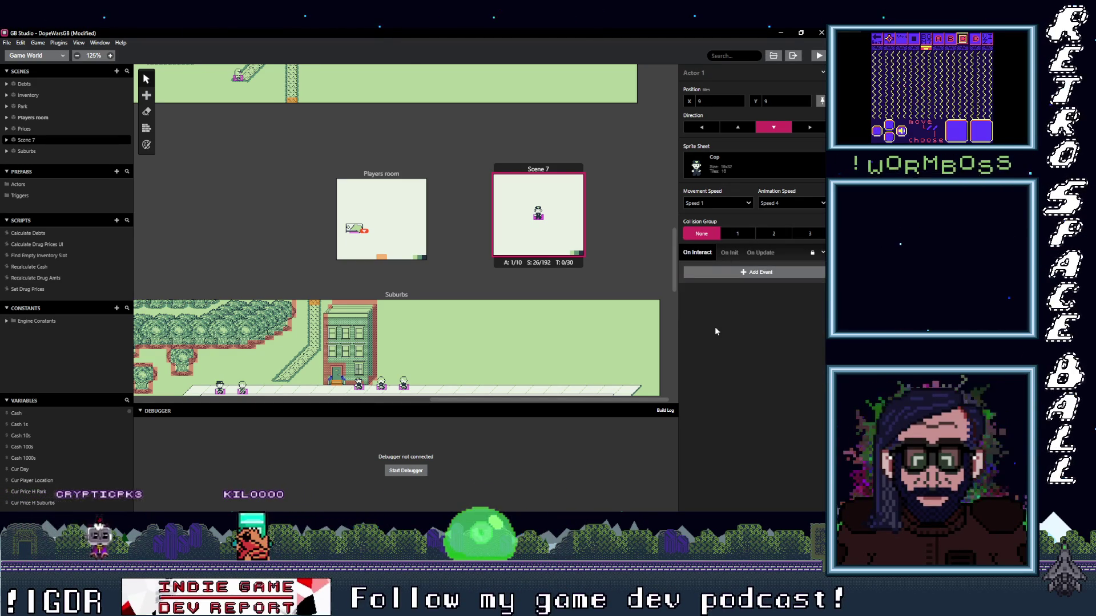
click(542, 221)
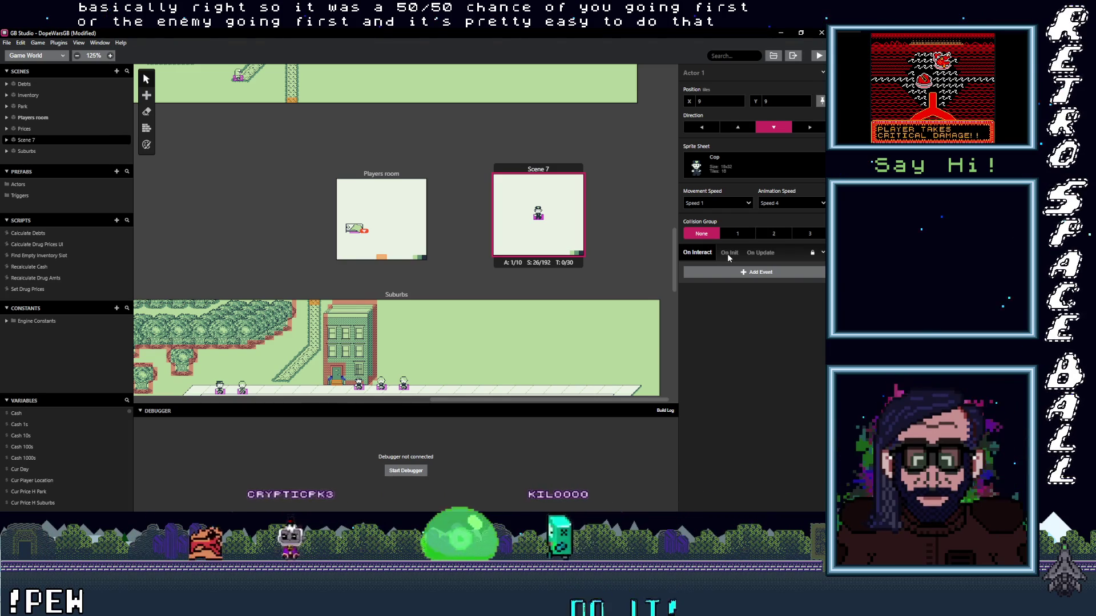
- Add a Math Functions event to the On Init script targeting the RNG variable
click(730, 256)
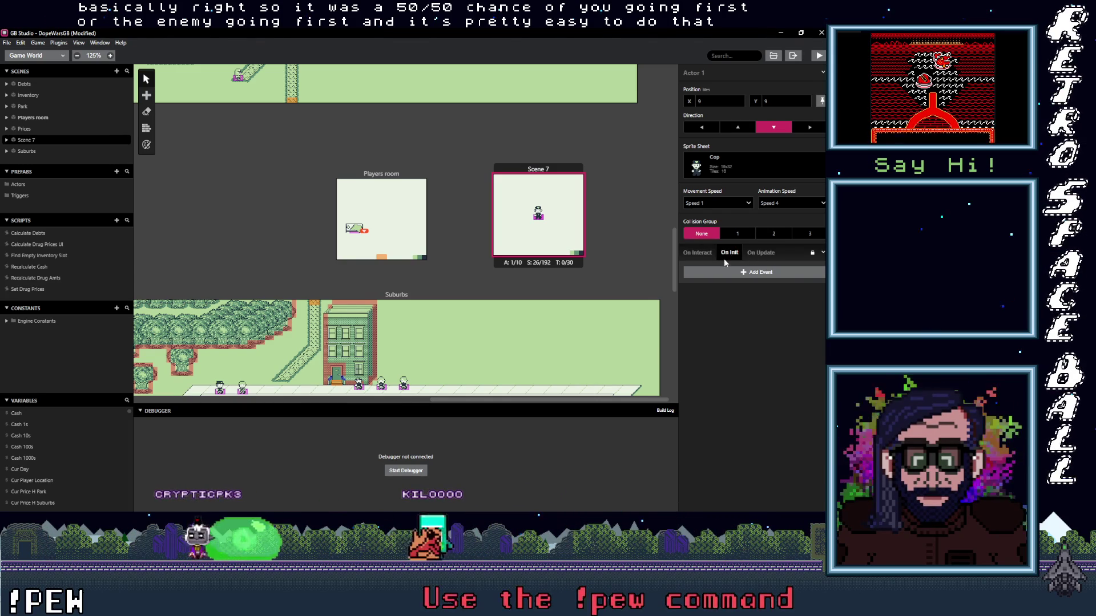
click(729, 272)
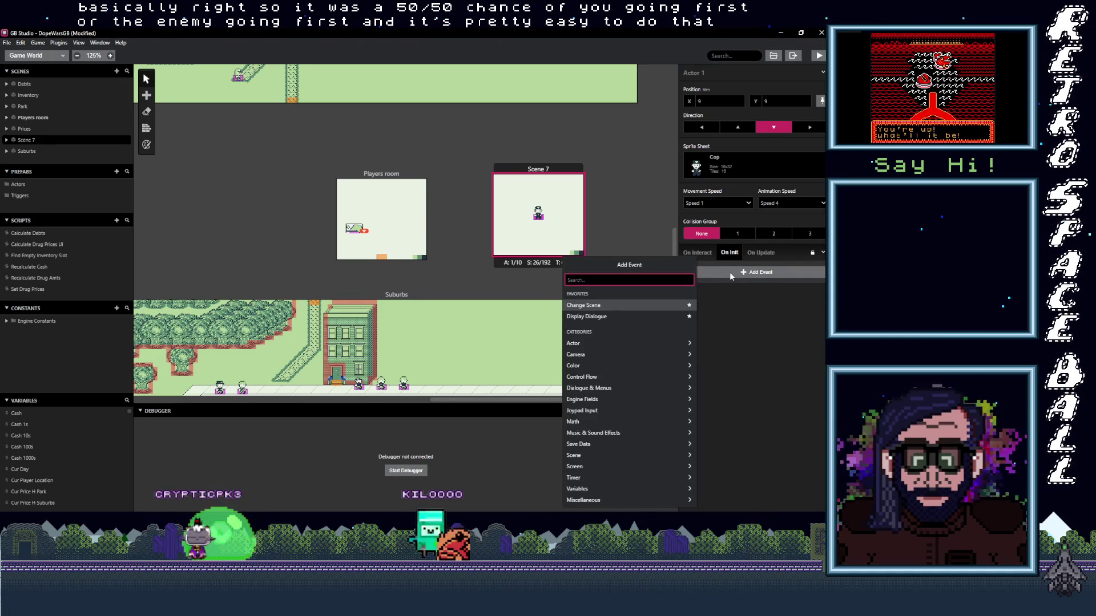
text(math)
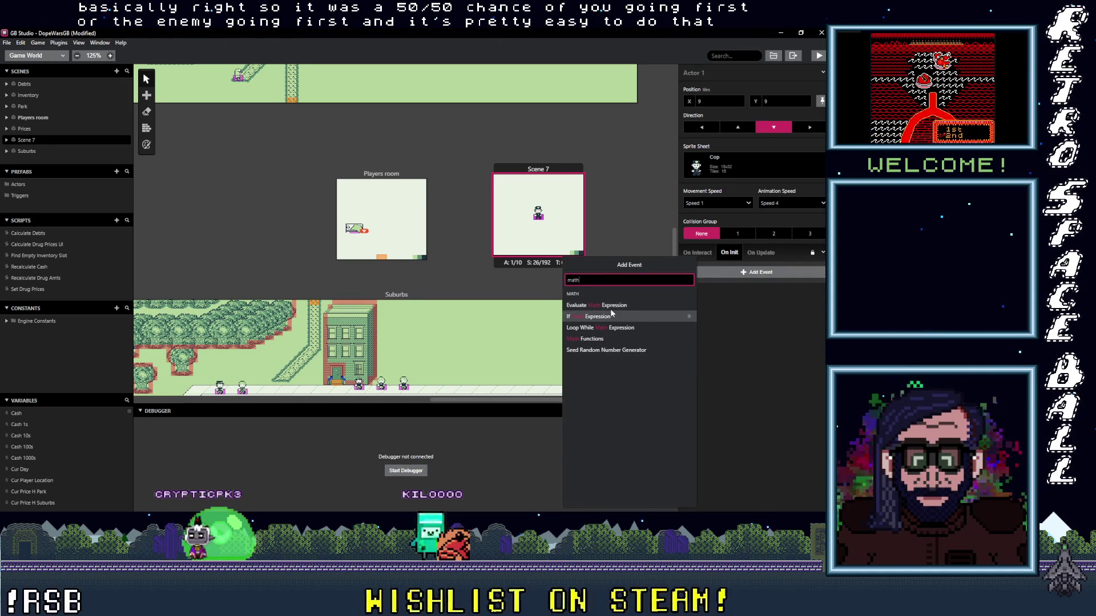
click(628, 339)
click(721, 292)
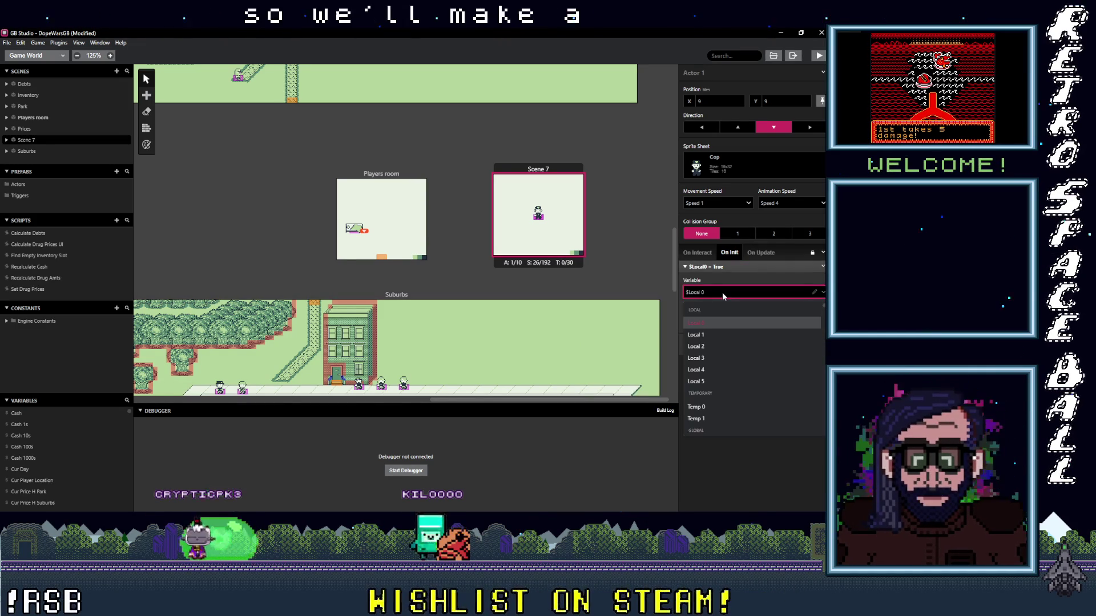
text(m)
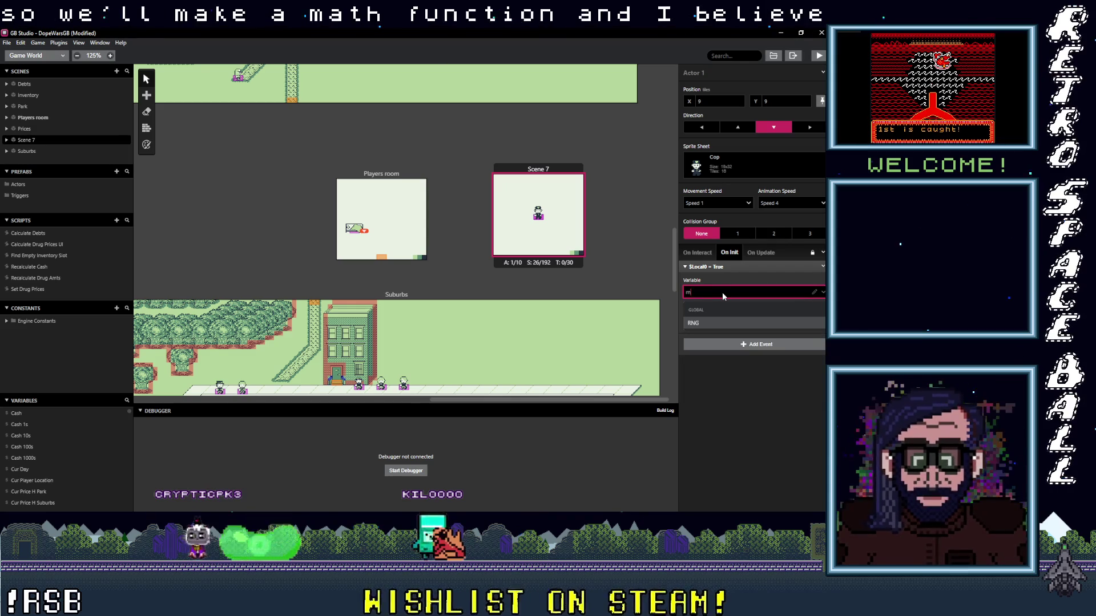
click(703, 320)
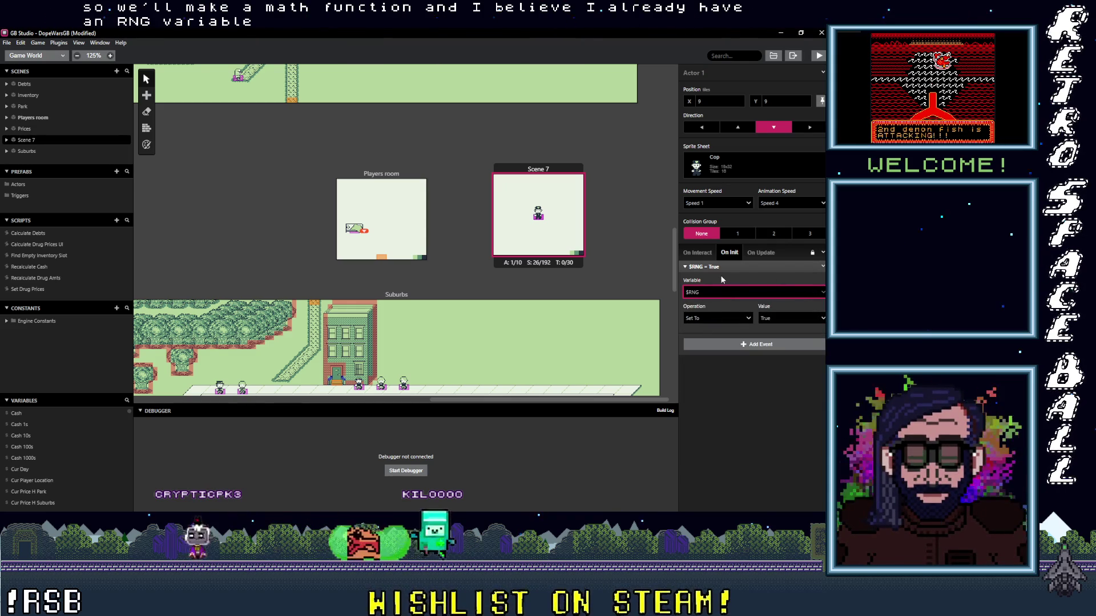
- Make the event set $RNG to a random number from 1 to 64
click(719, 320)
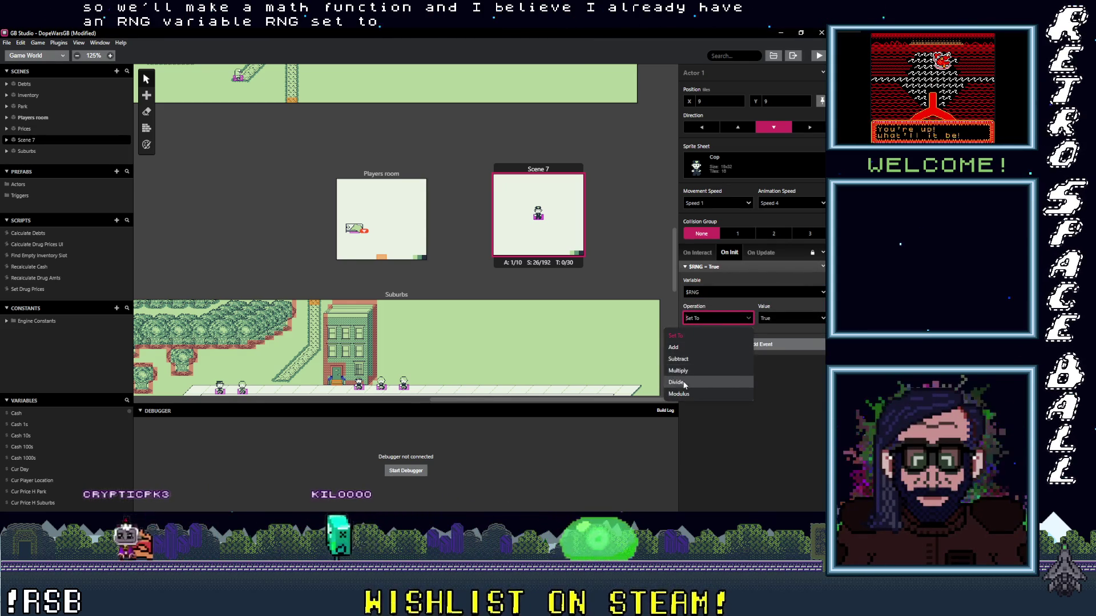
click(790, 318)
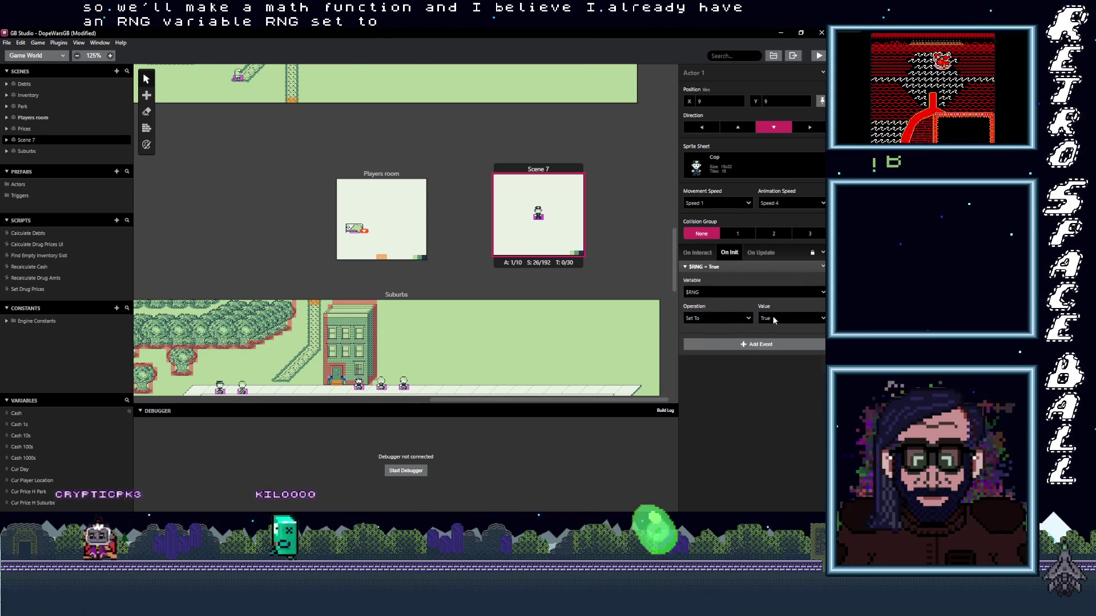
click(753, 381)
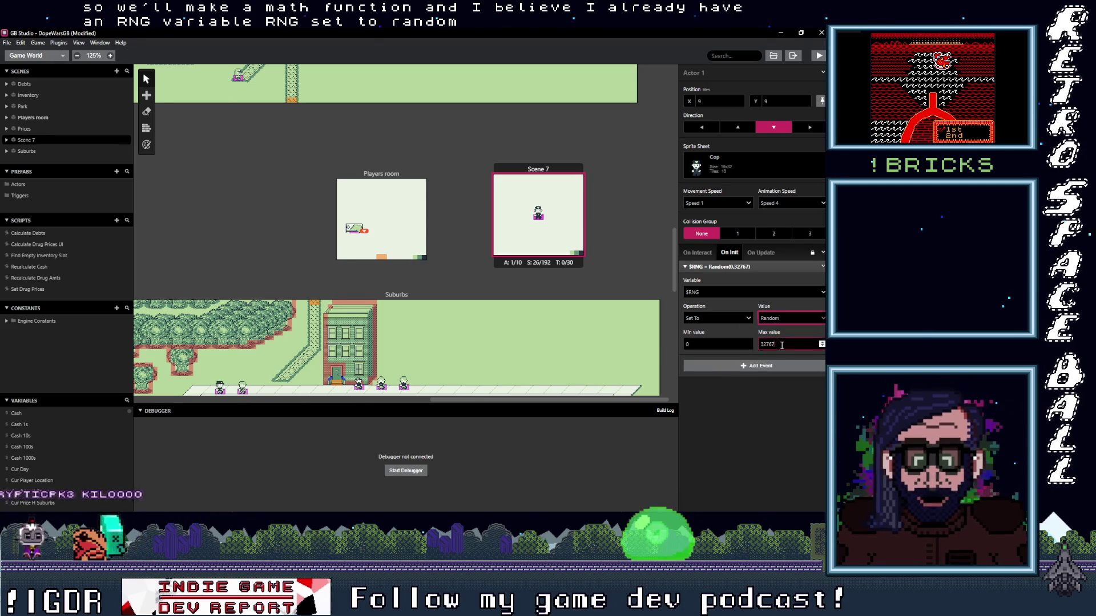
click(701, 344)
key(BackSpace)
text(1)
key(Tab)
text(64)
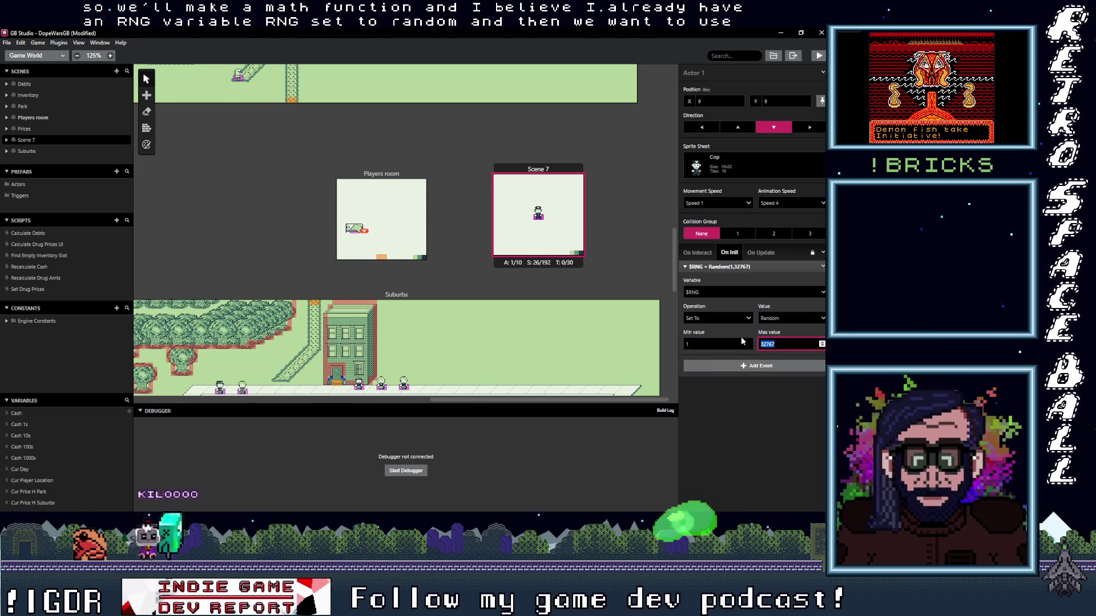
key(Tab)
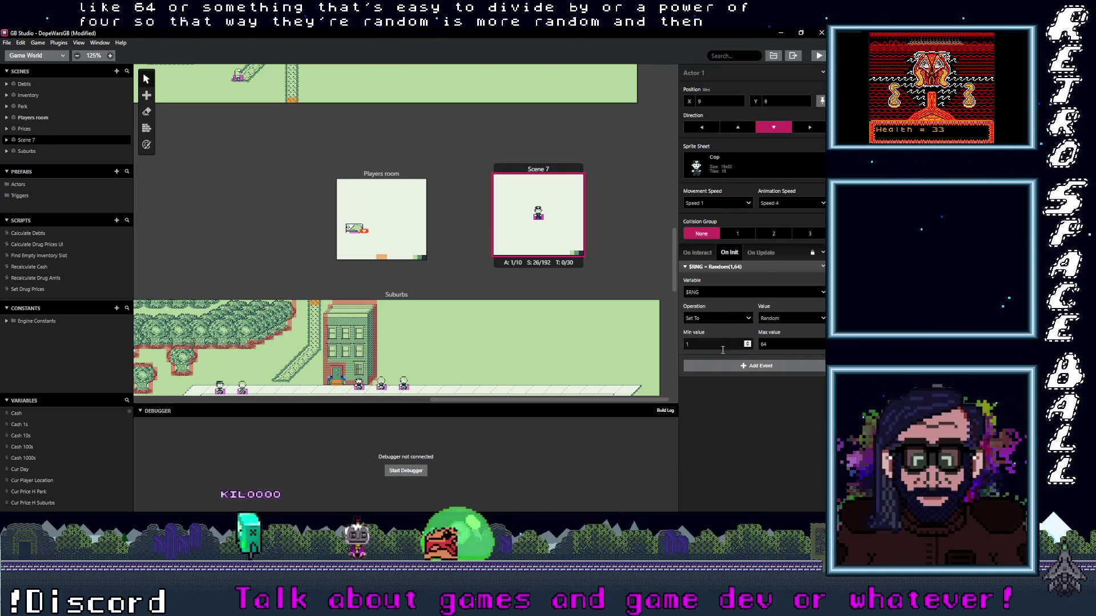
- Add a Variable Compare With Value If event after the random $RNG step
click(731, 367)
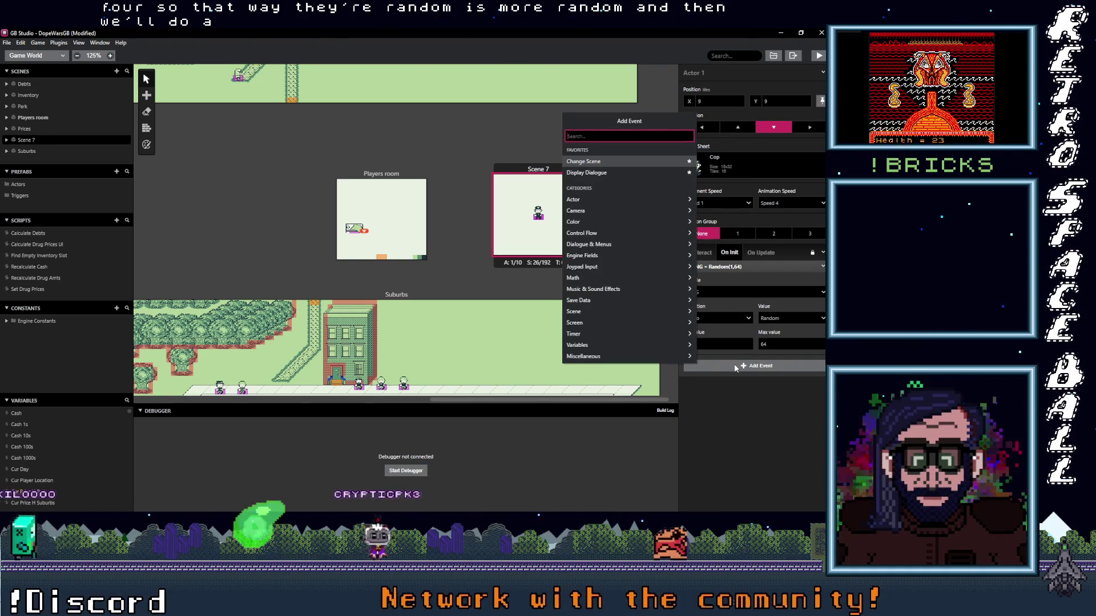
text(if var val)
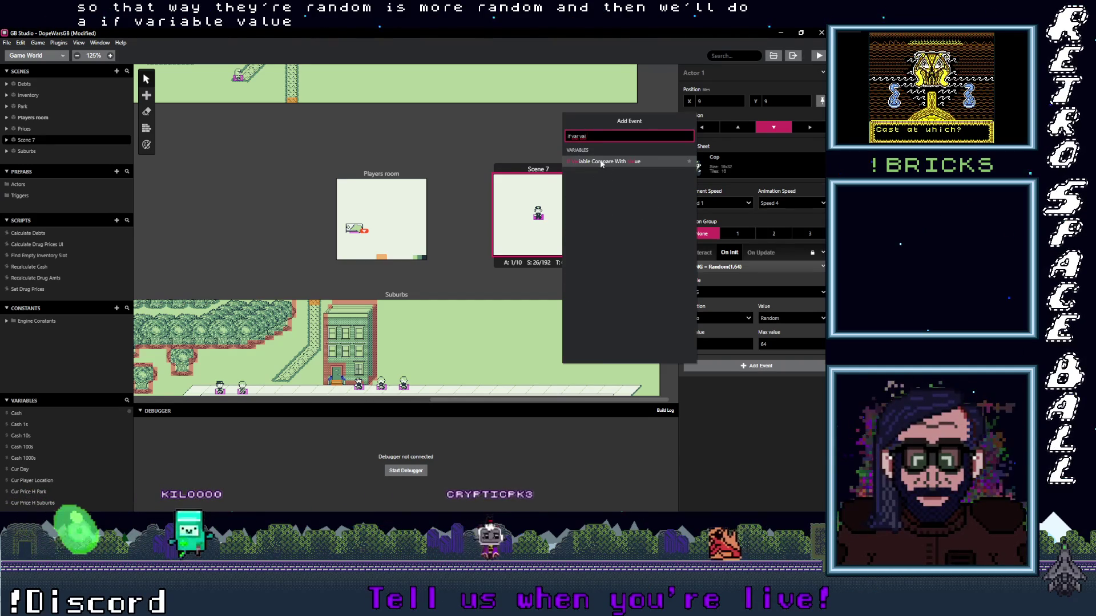
click(598, 161)
click(727, 385)
text(re)
key(Escape)
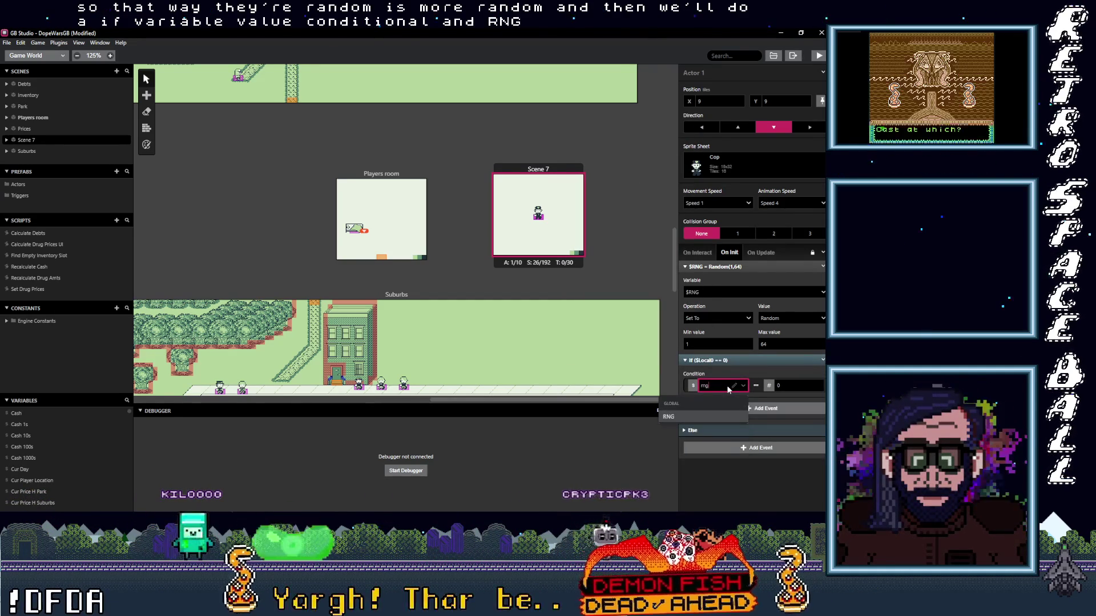
- Set the If condition to $Local0 less than or equal to 32 and collapse it
click(757, 387)
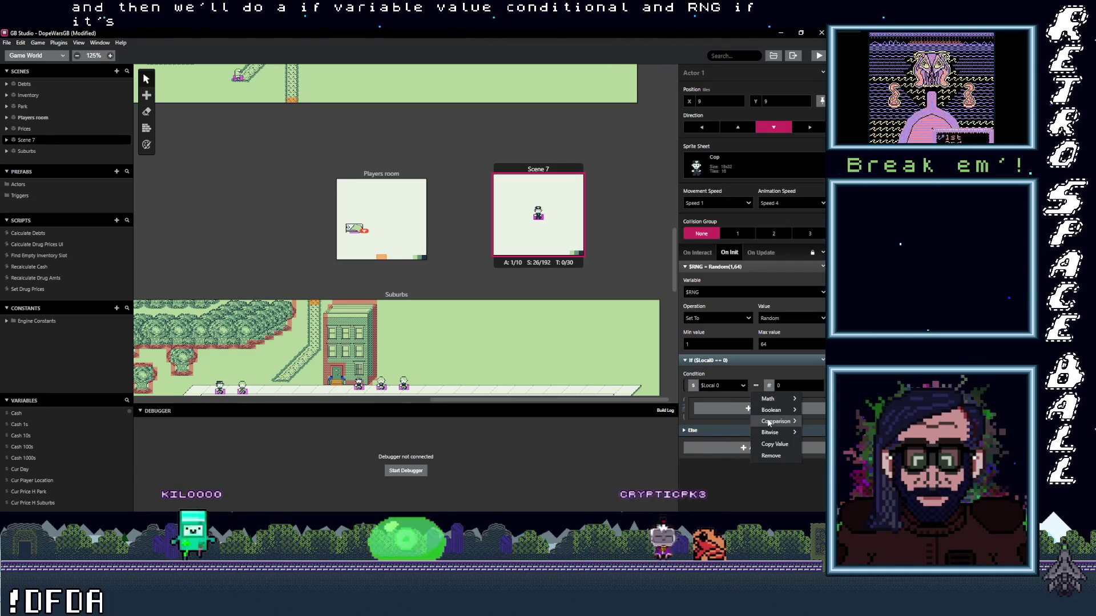
mouse_move(770, 421)
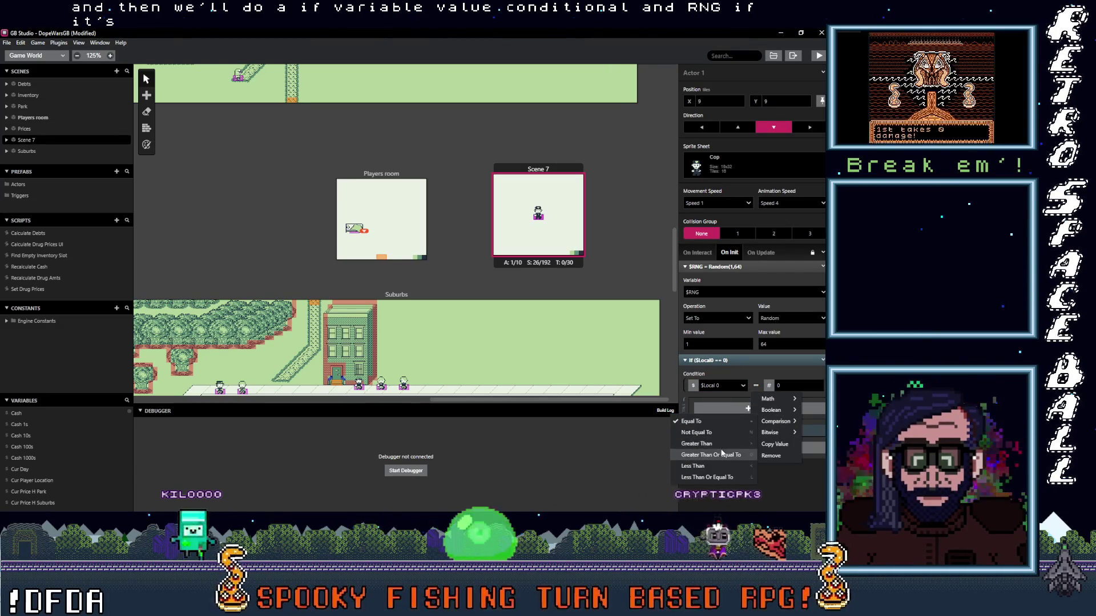
click(715, 478)
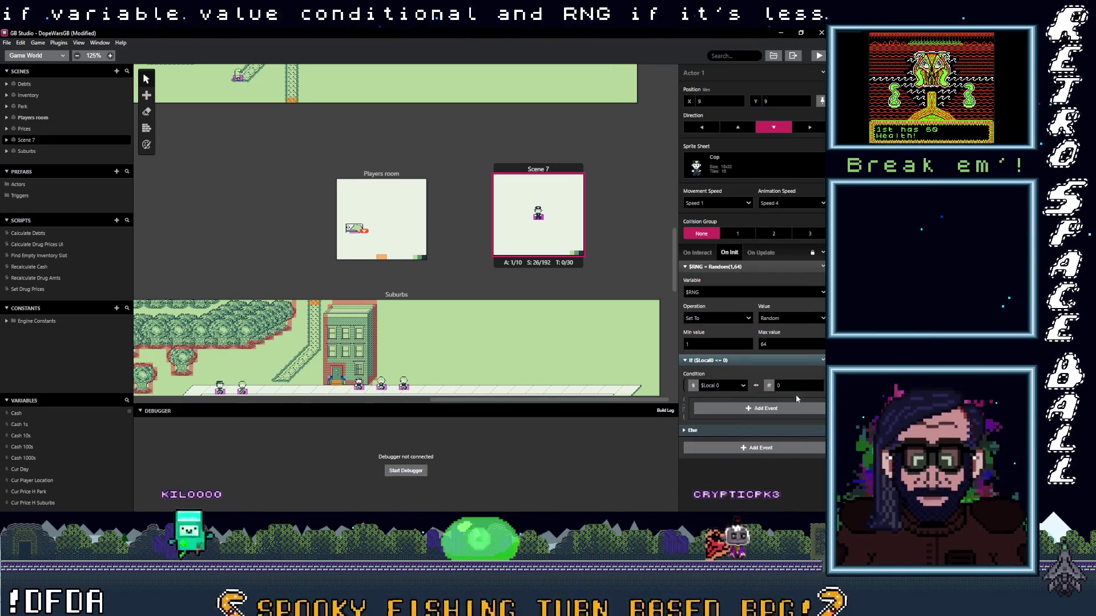
click(793, 388)
text(32)
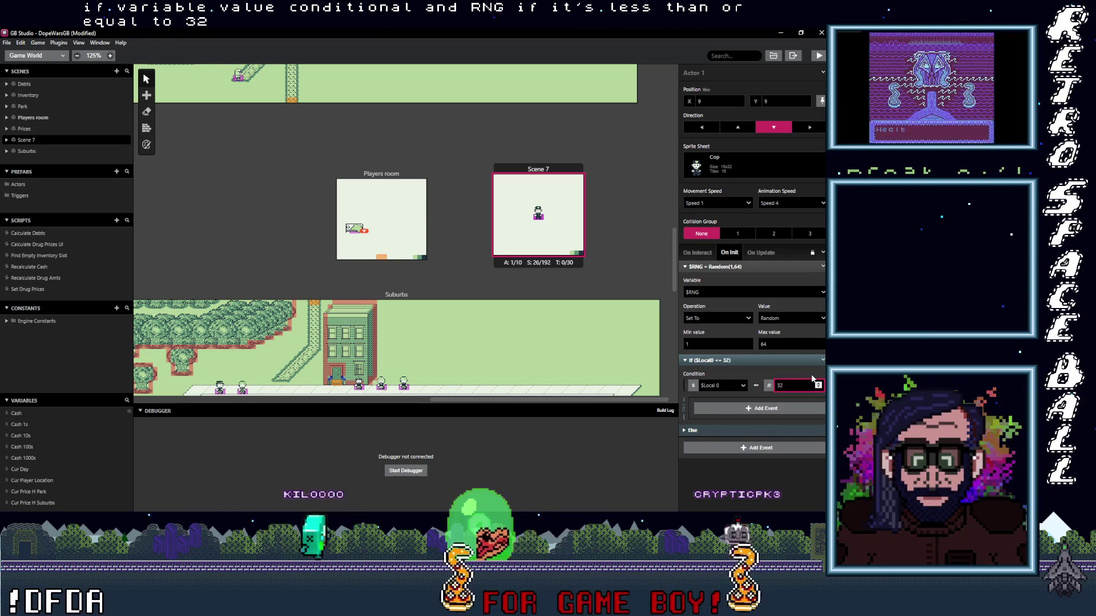
click(756, 409)
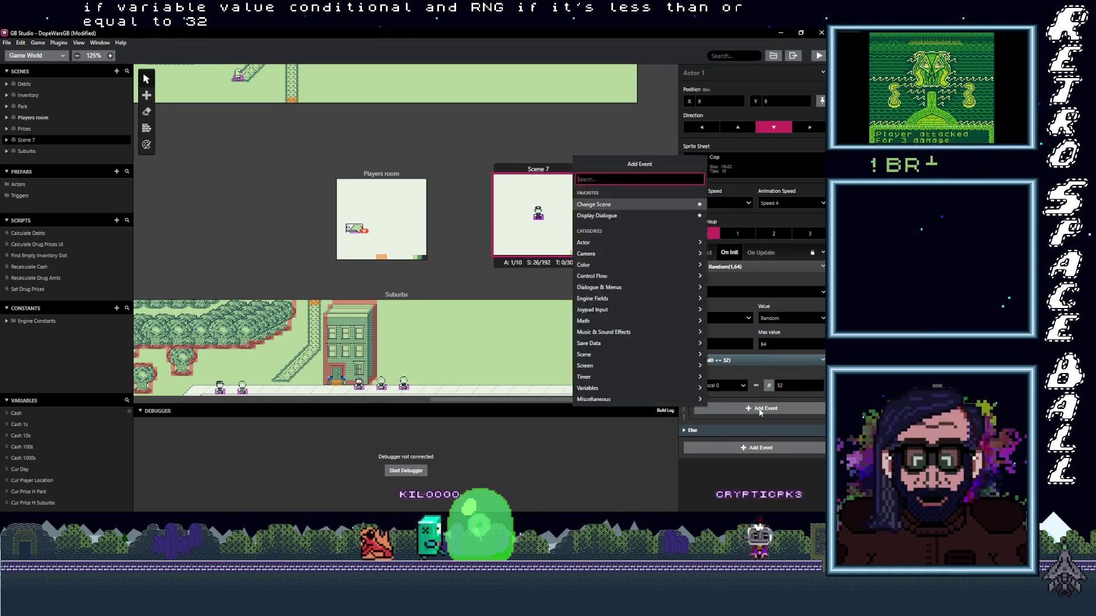
key(Escape)
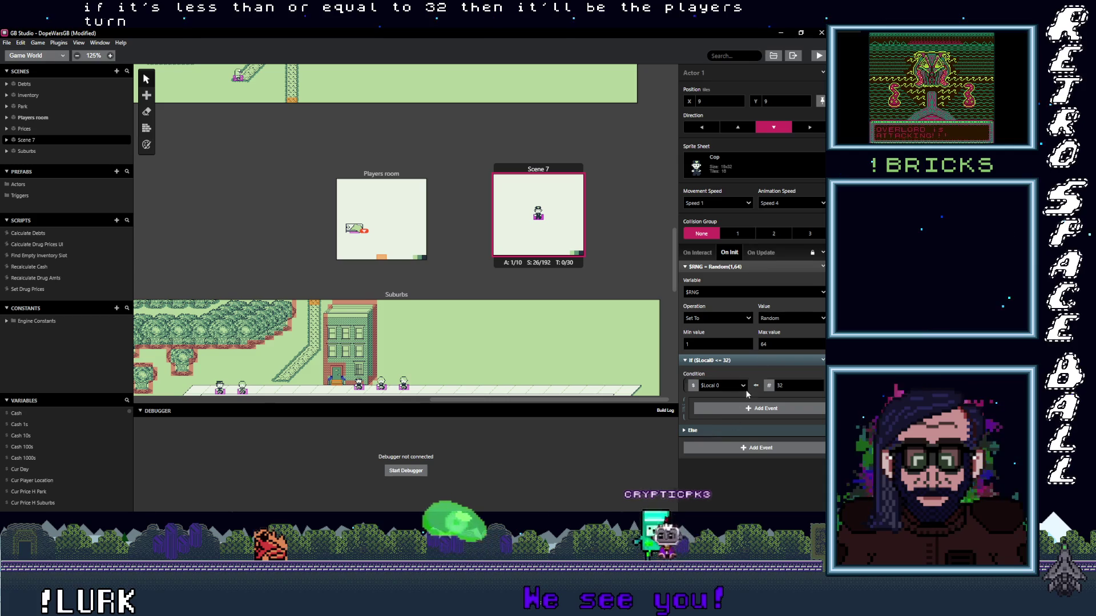
click(777, 363)
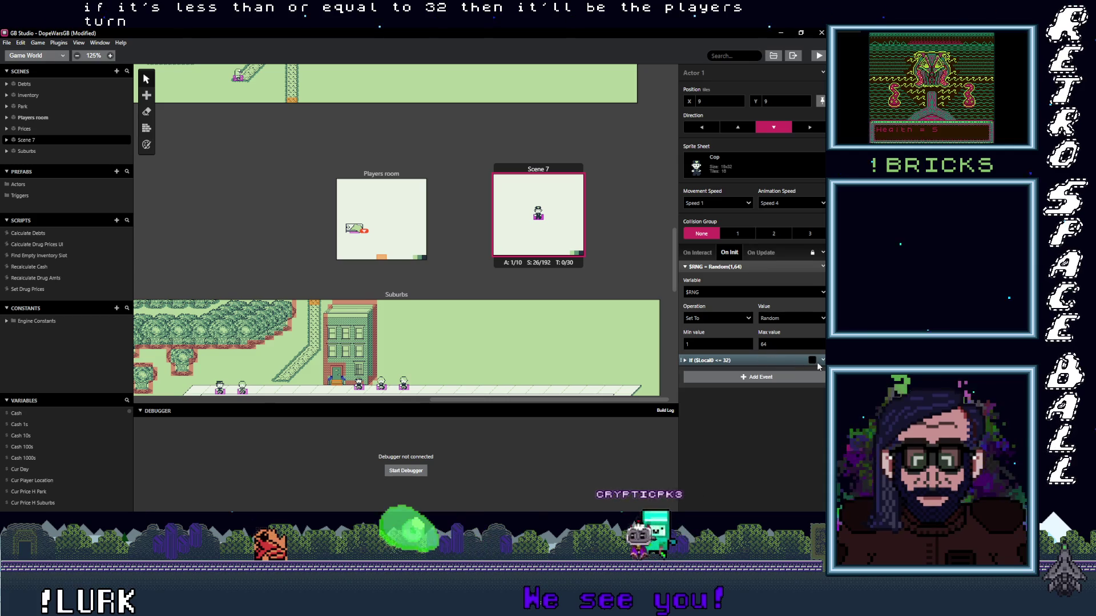
- Add a 'players turn' comment inside the If ($Local0 <= 32) branch
click(781, 358)
click(749, 409)
text(comment)
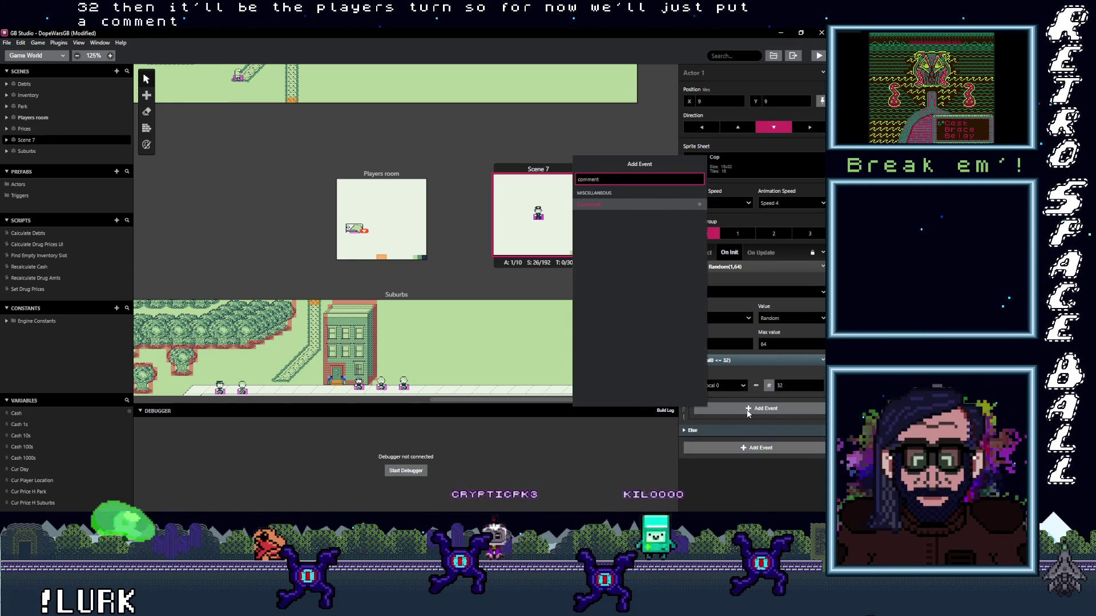
click(594, 204)
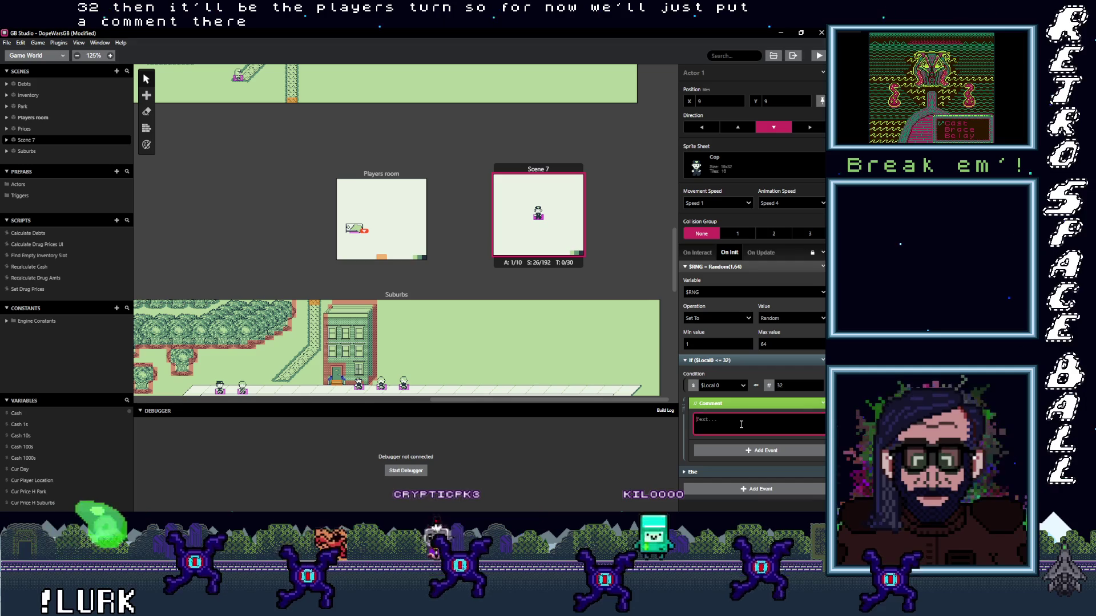
text(players turn)
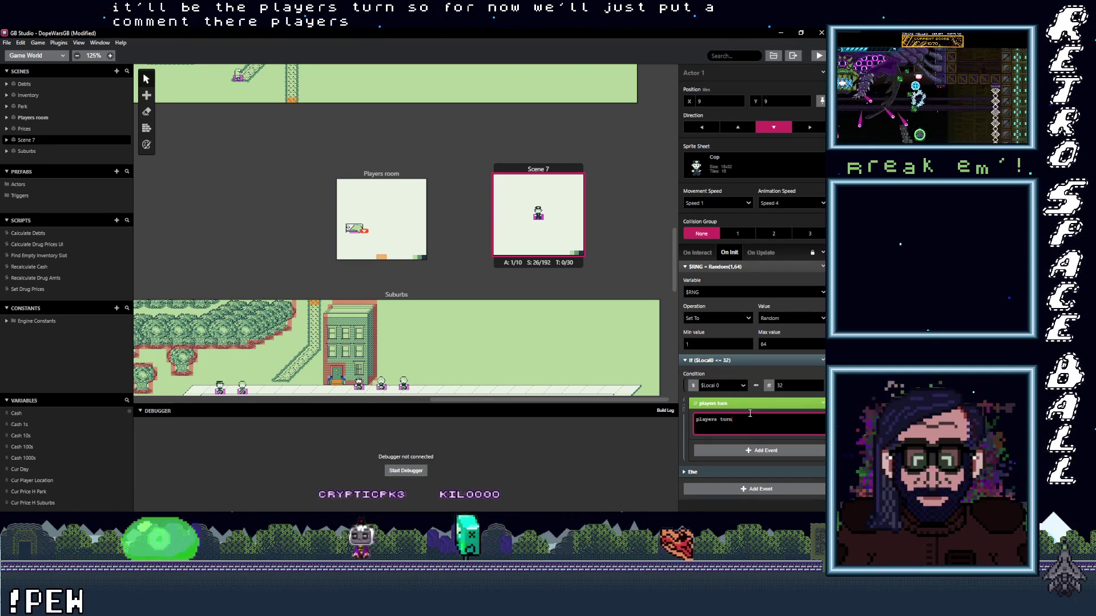
- Collapse the players turn comment and If block, then copy the block
click(751, 404)
click(773, 360)
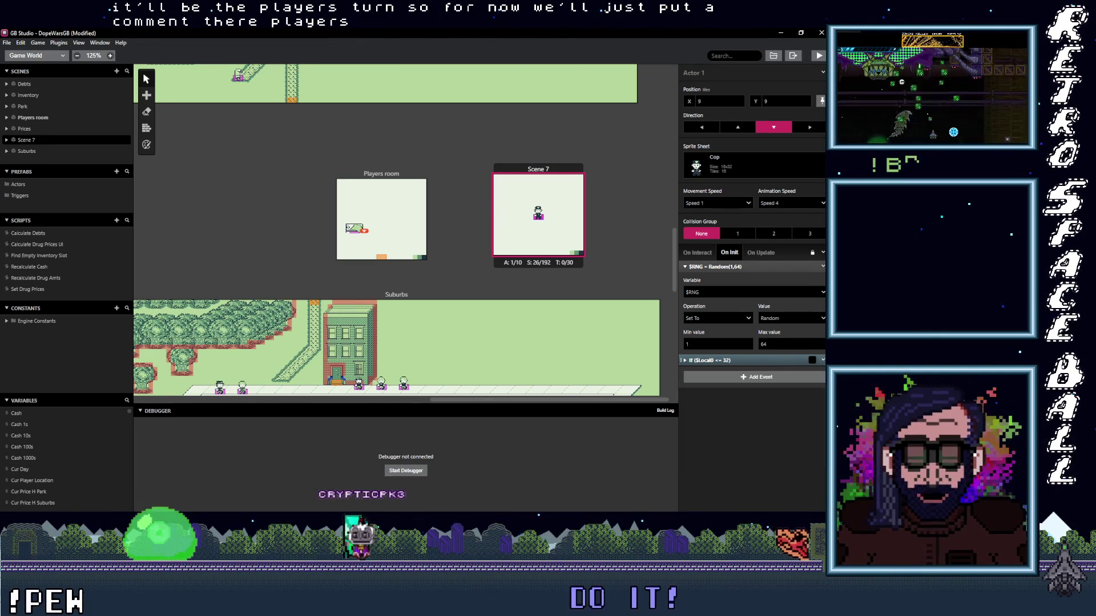
click(822, 361)
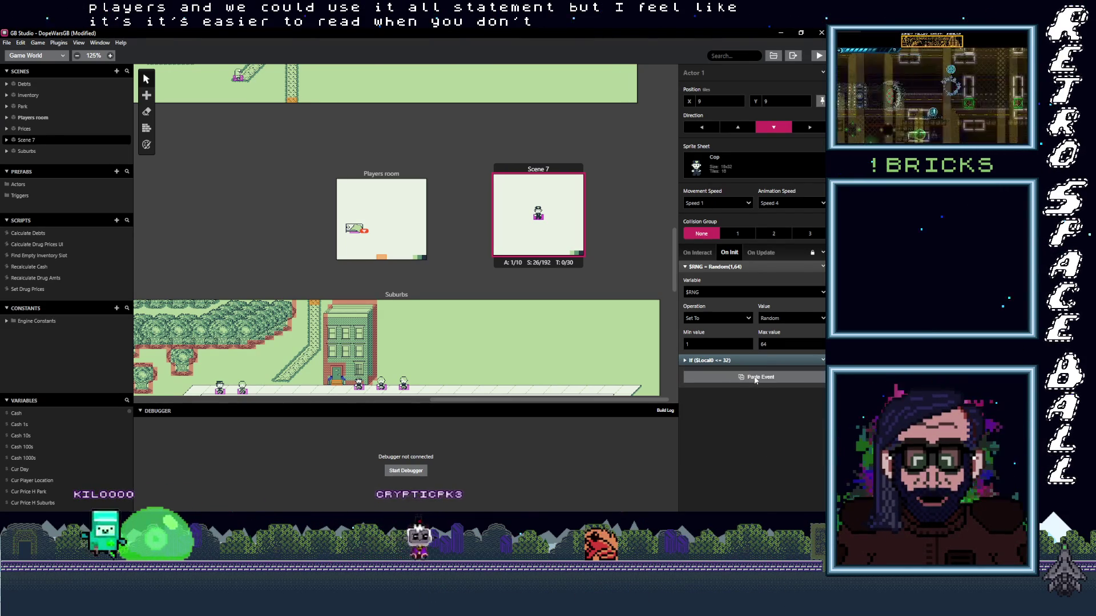
- Paste the If block, change it to $Local0 > 32, and reword its comment to 'Coppers turn'
click(755, 378)
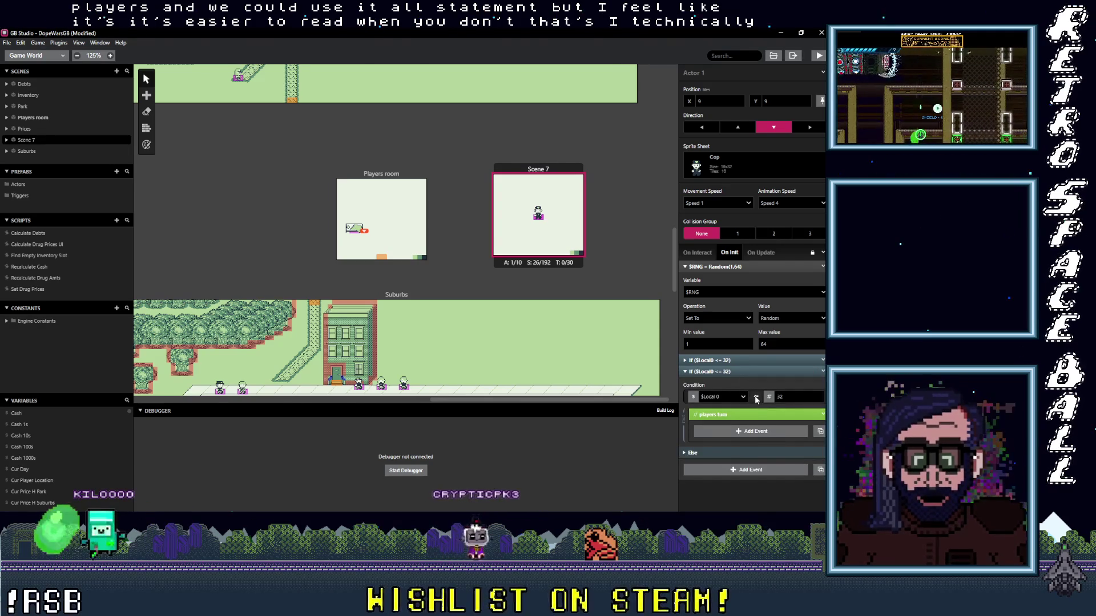
click(759, 397)
mouse_move(774, 435)
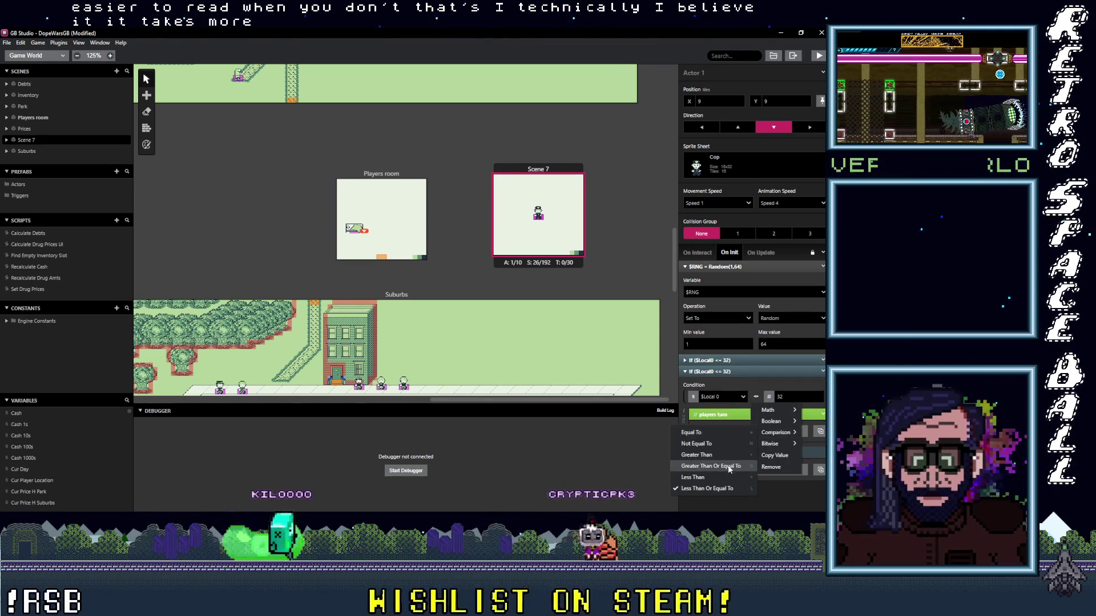
click(707, 455)
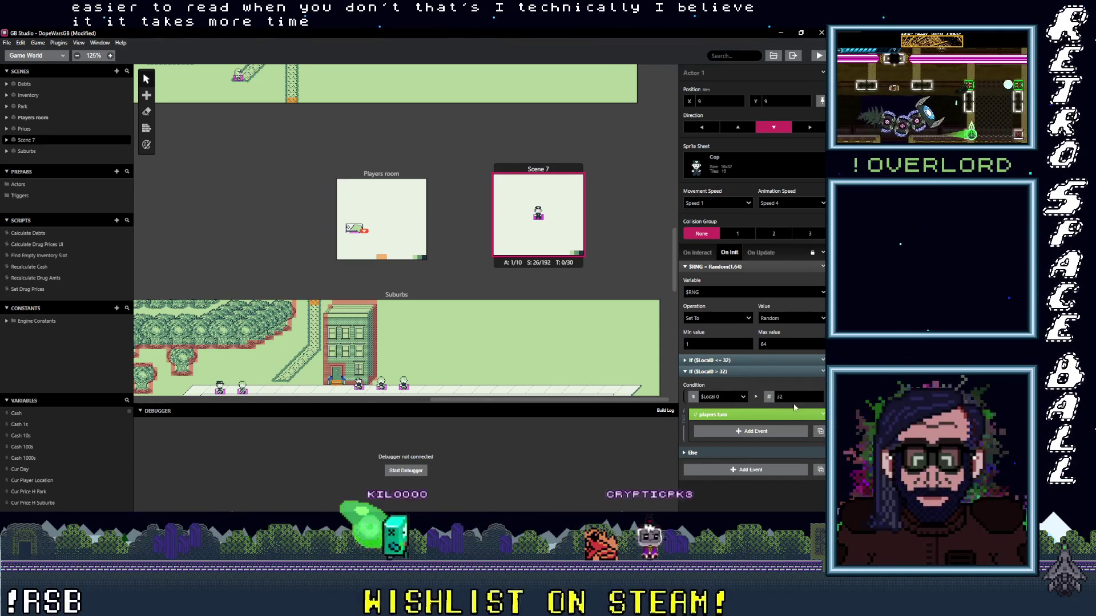
click(731, 416)
text(Copper)
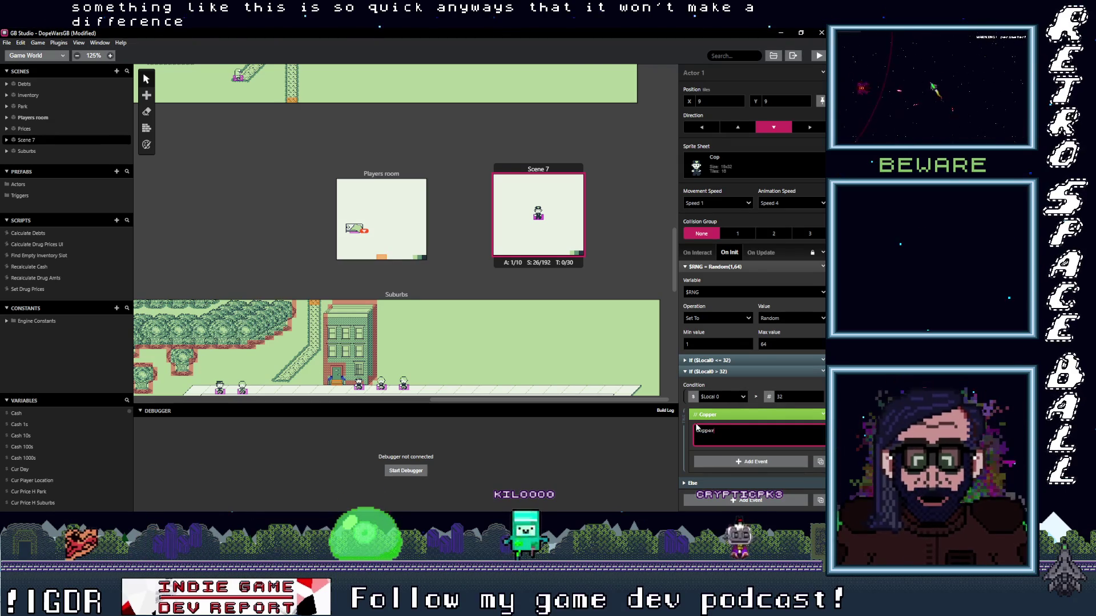
text(s turn)
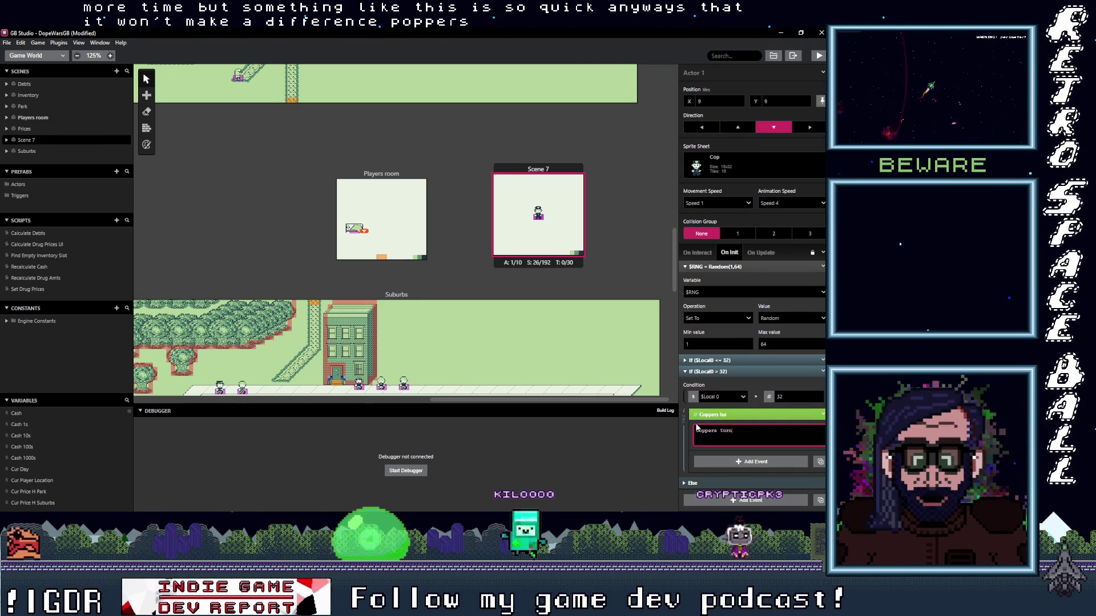
click(738, 360)
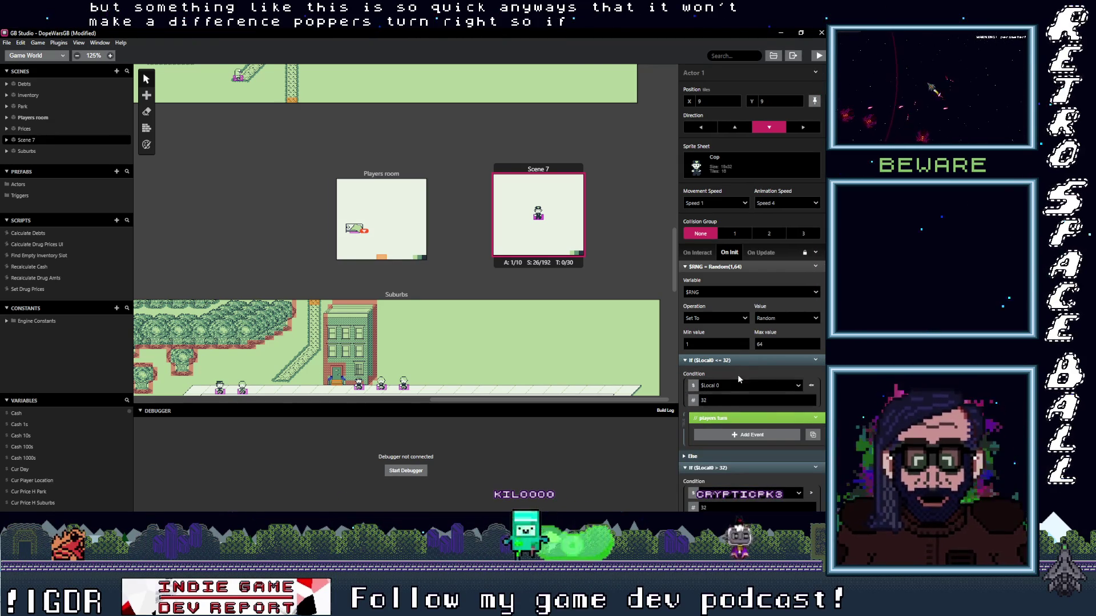
- Collapse the 'Coppers turn' comment inside the If ($Local0 > 32) branch
scroll(738, 379, down, 2)
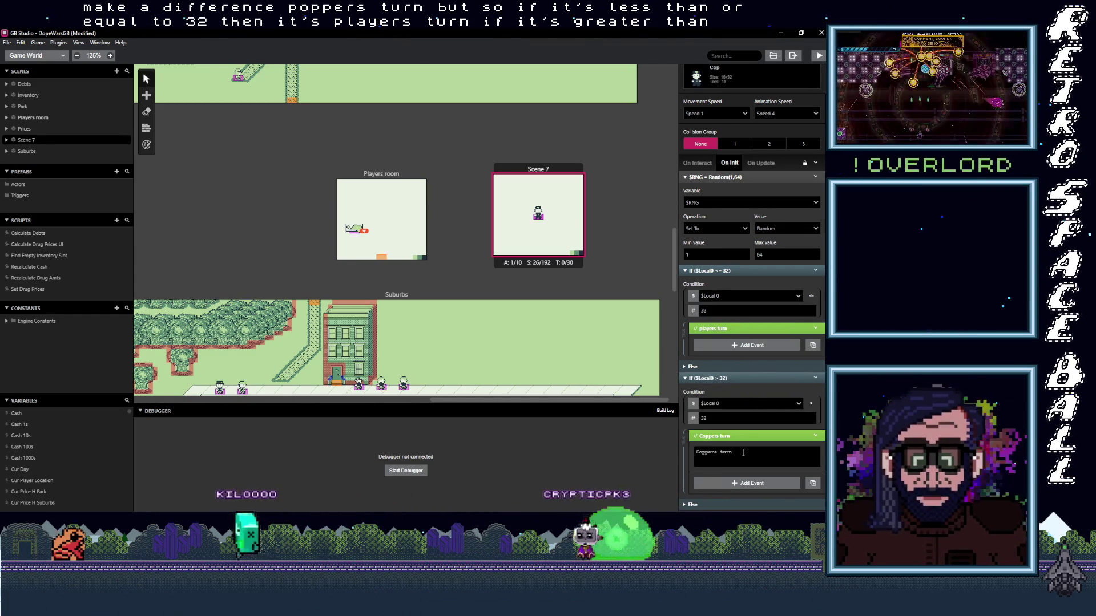
click(737, 436)
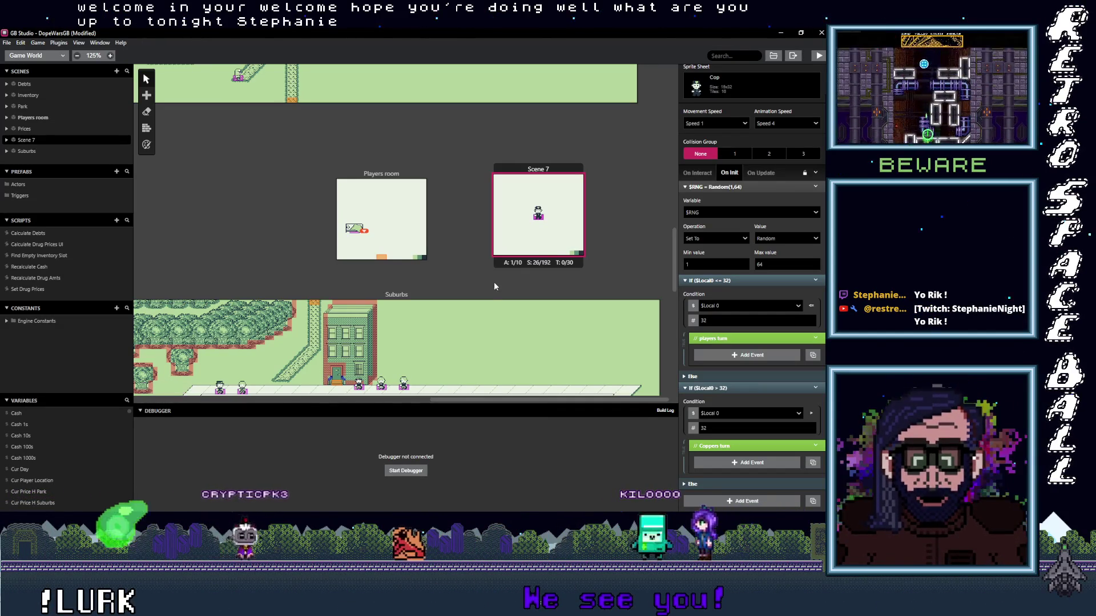
scroll(492, 282, down, 3)
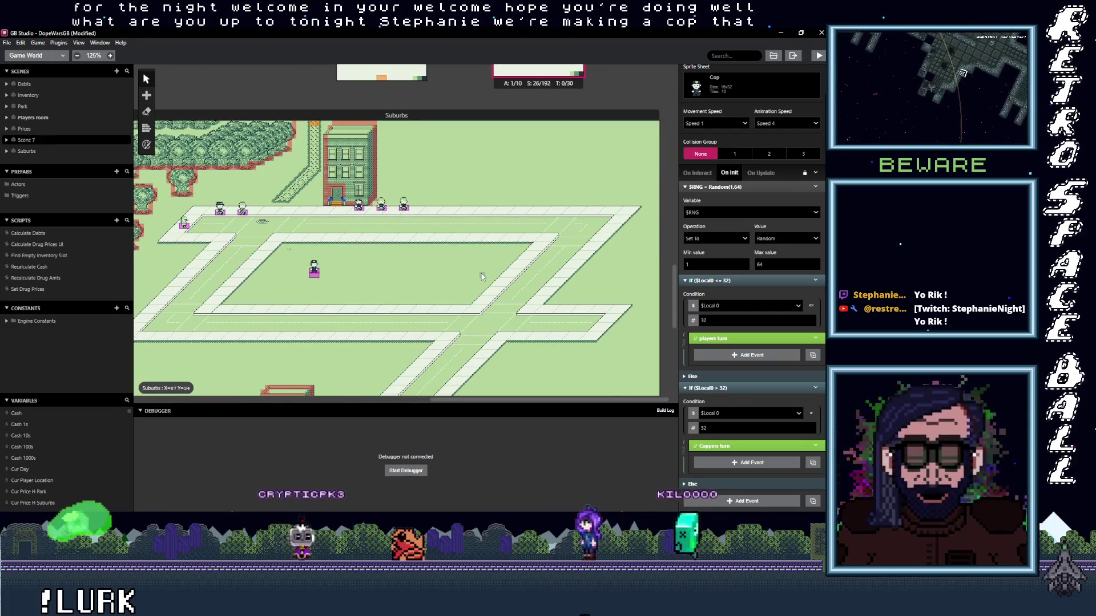
scroll(481, 276, up, 3)
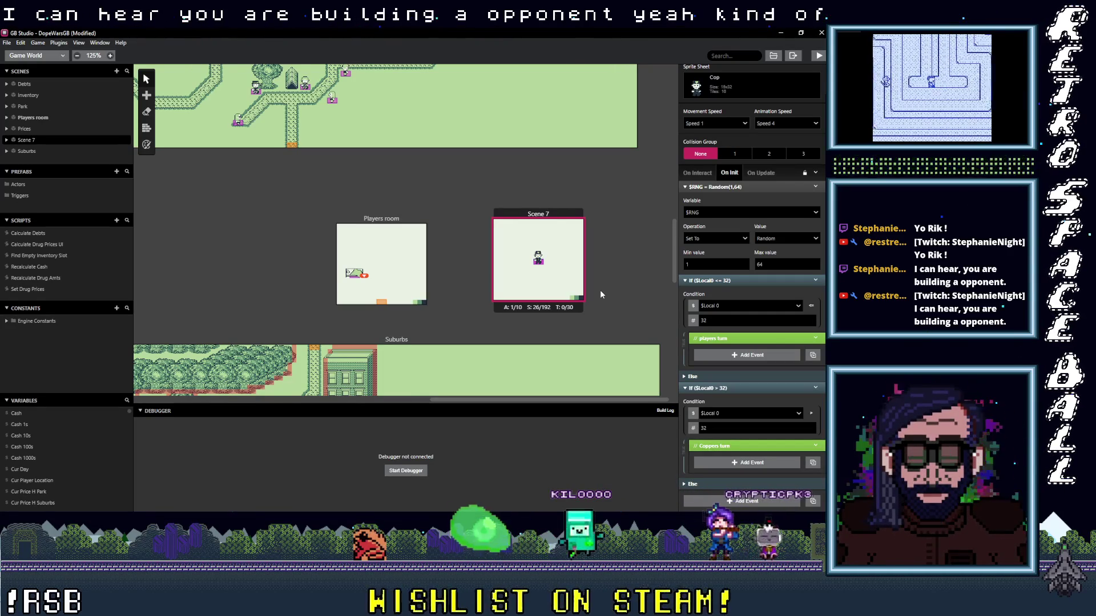
scroll(478, 312, down, 5)
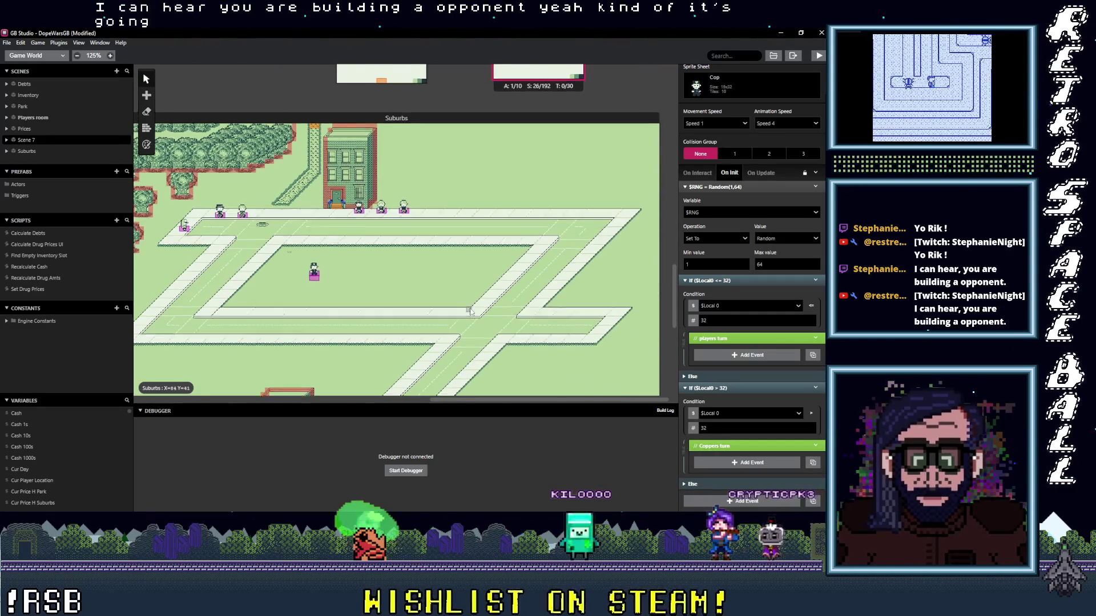
scroll(470, 306, up, 5)
scroll(467, 308, down, 1)
scroll(462, 313, down, 4)
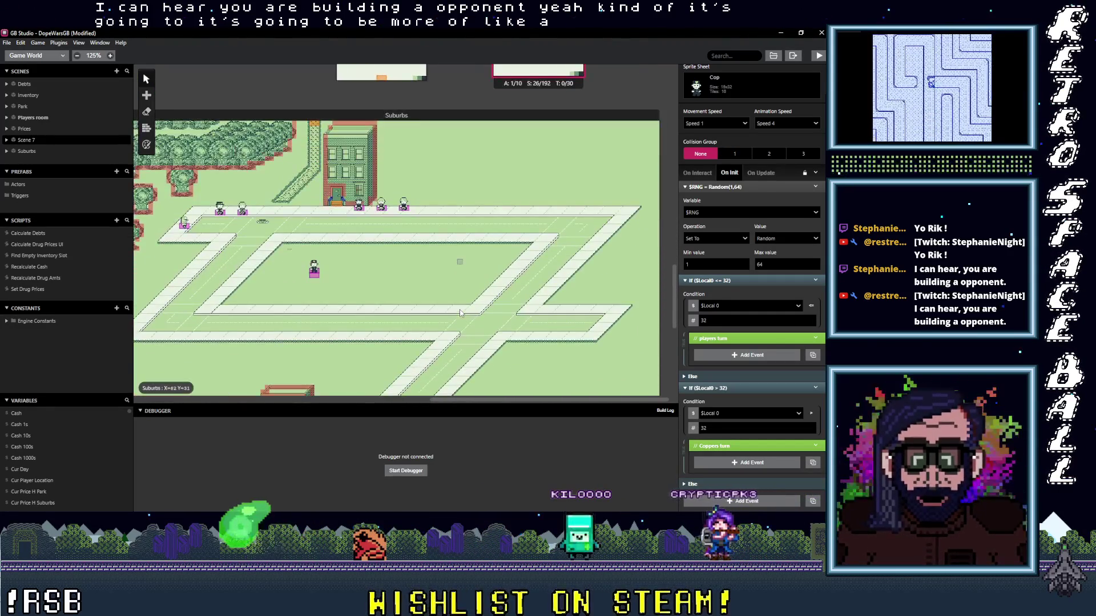
scroll(456, 313, up, 3)
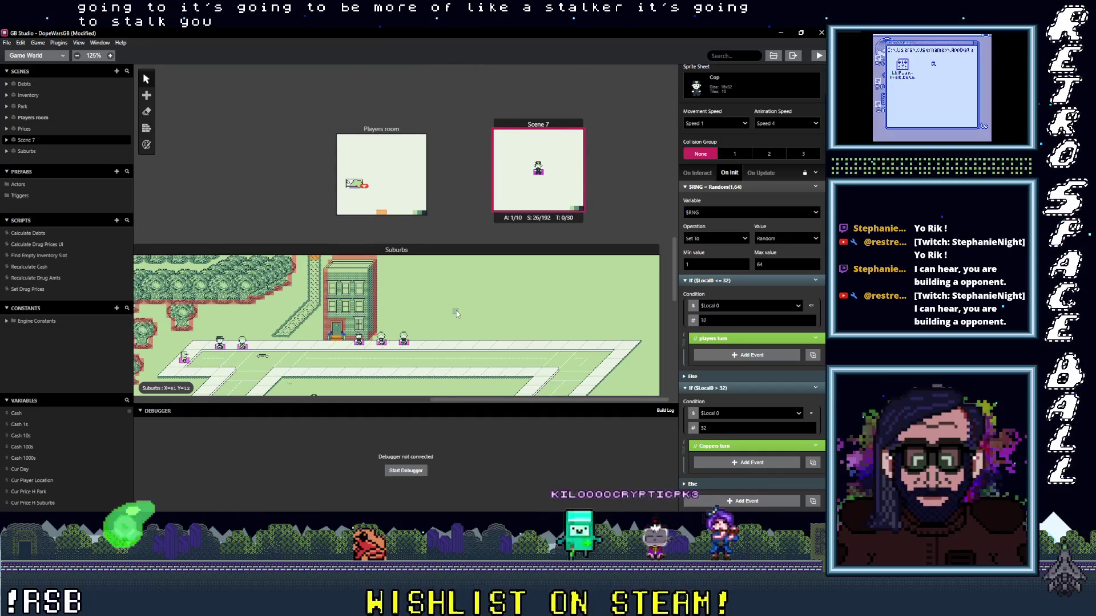
scroll(457, 313, down, 2)
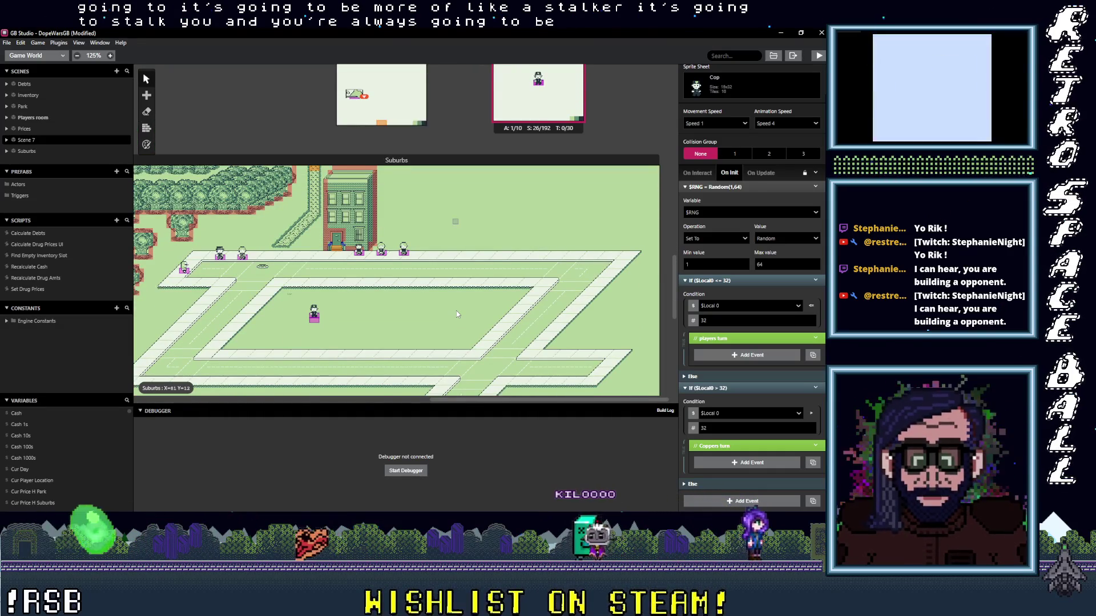
scroll(456, 313, up, 2)
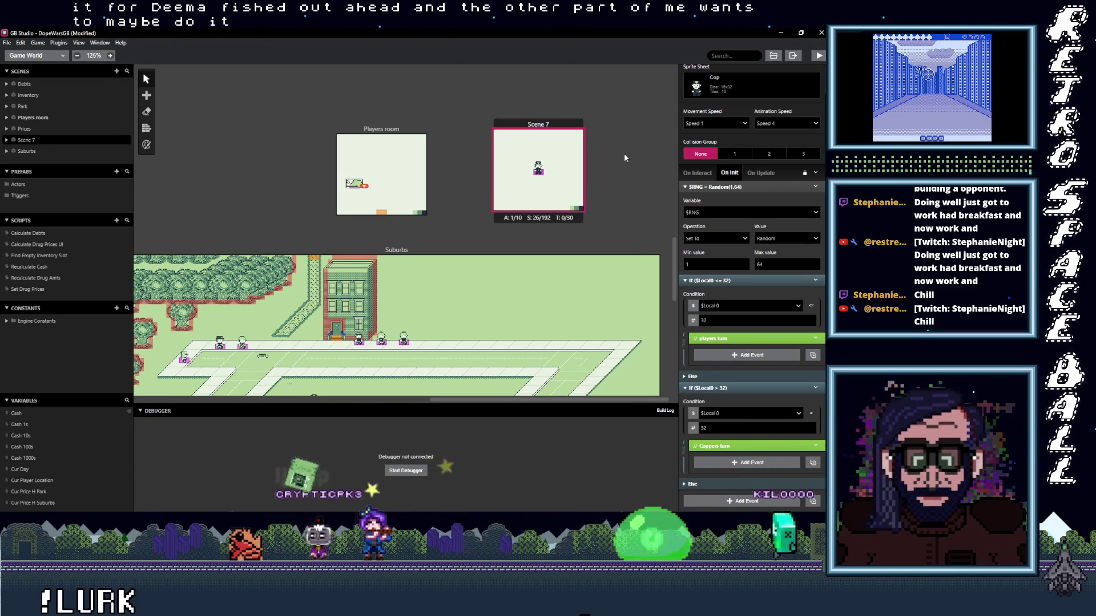
click(559, 127)
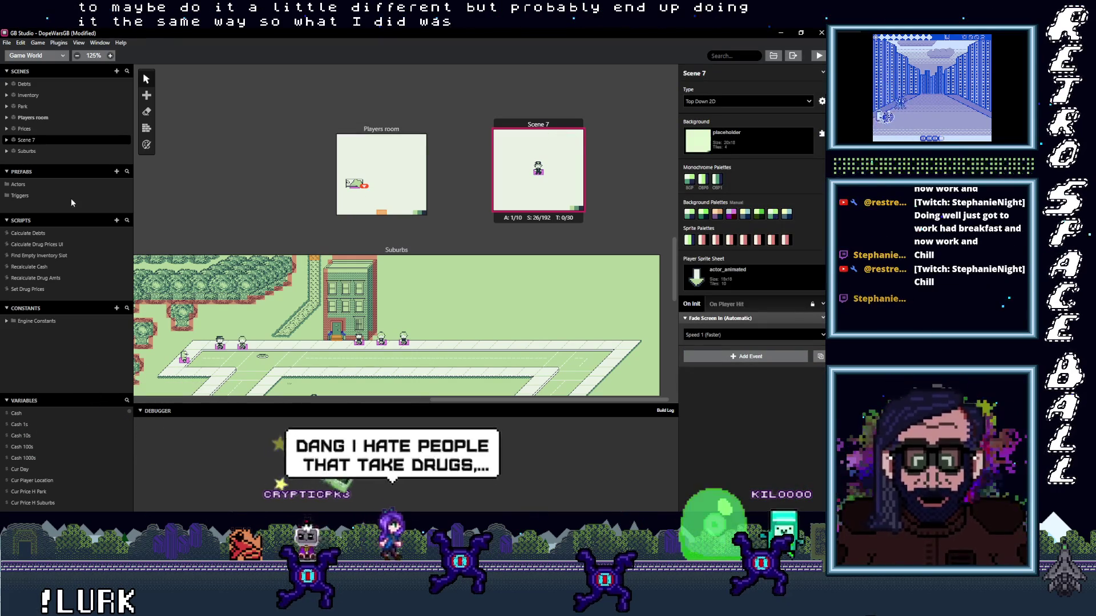
- Add Actor 2 at Scene 7's top-right corner (X 18, Y 1) with the Transparent sprite sheet, showing its On Update script
click(146, 95)
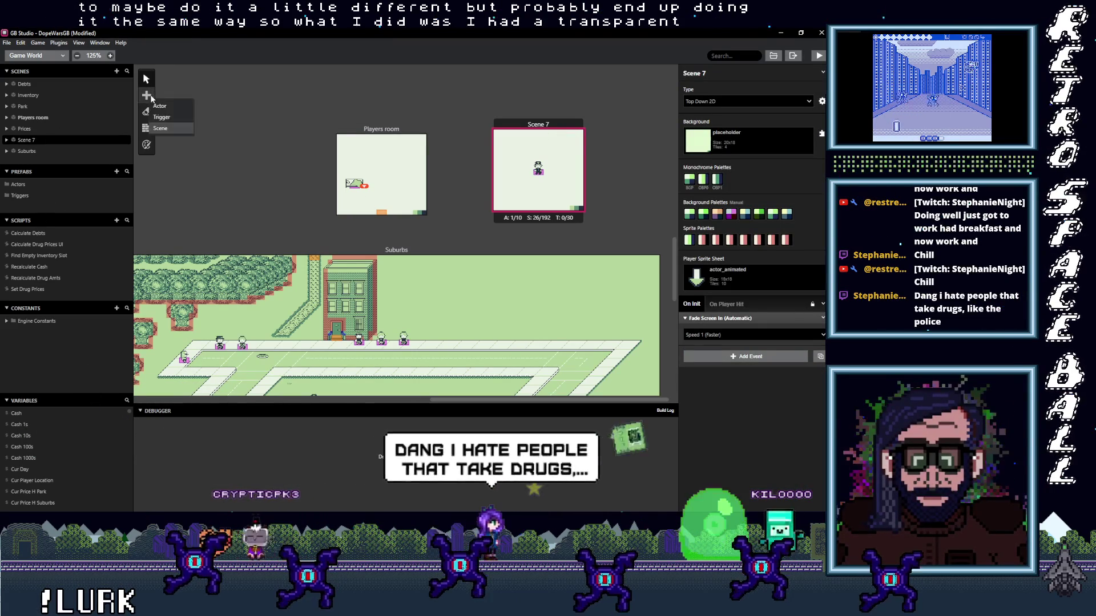
click(165, 107)
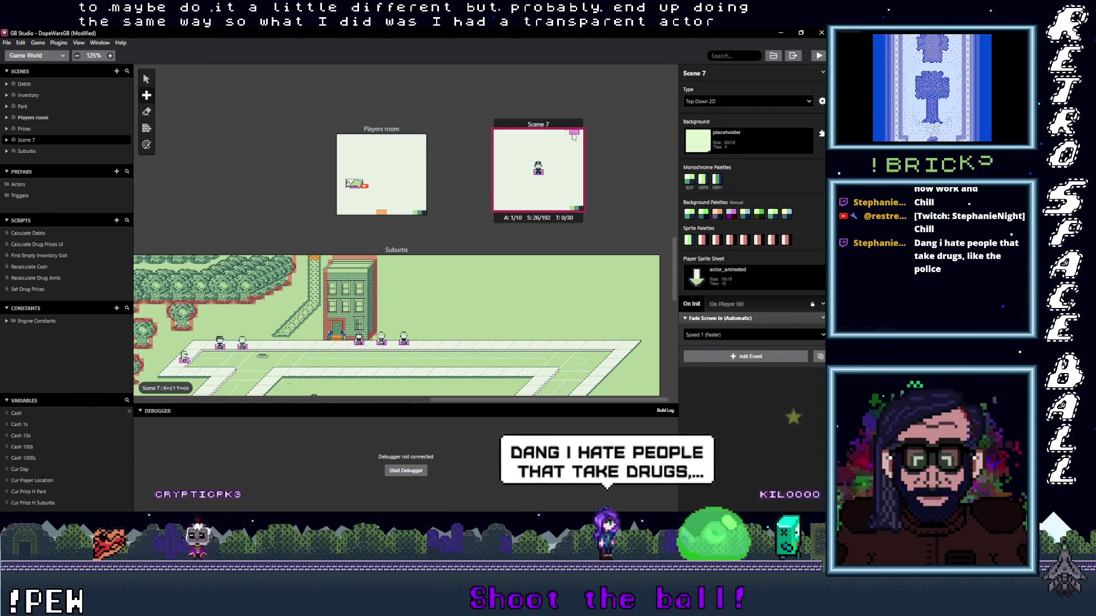
click(578, 137)
click(742, 164)
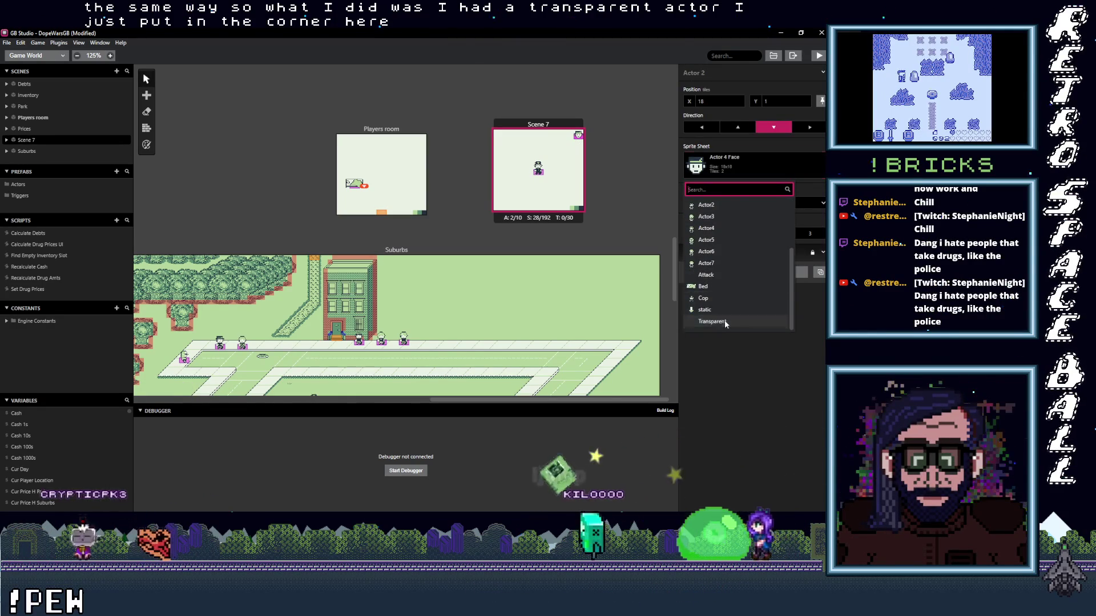
click(724, 320)
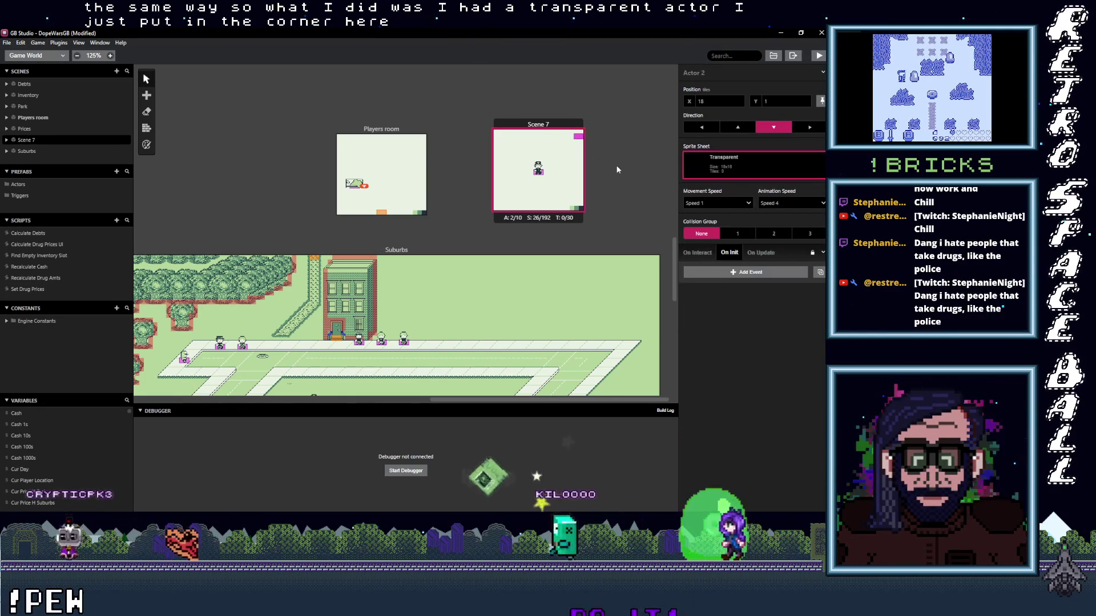
click(760, 252)
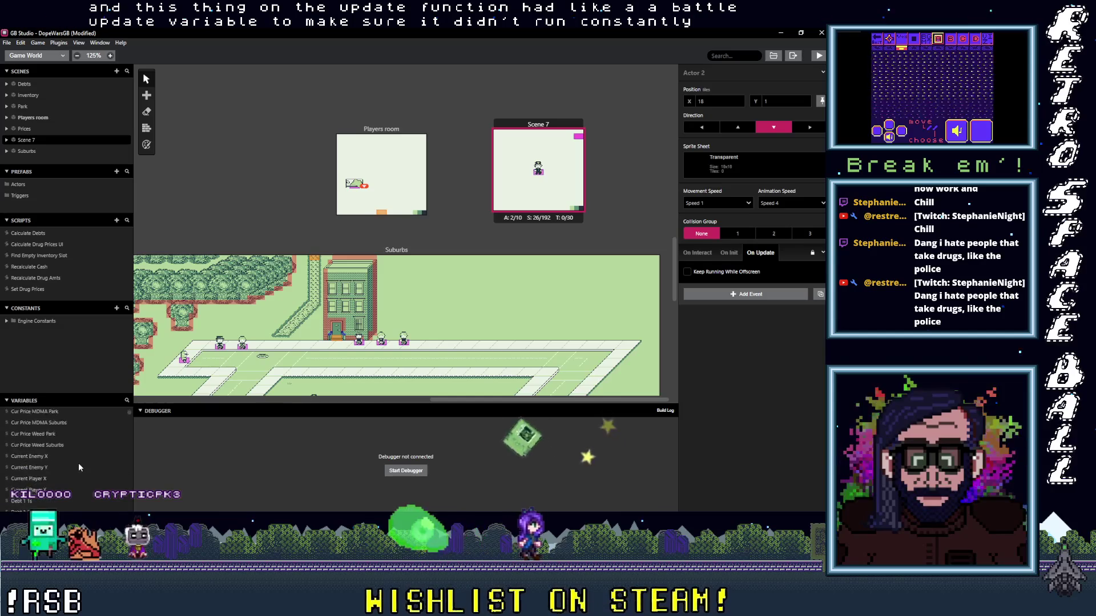
- Rename the unused Variable 77 to 'Battle Update' and reselect Actor 2 in Scene 7
scroll(75, 467, down, 5)
scroll(67, 476, down, 5)
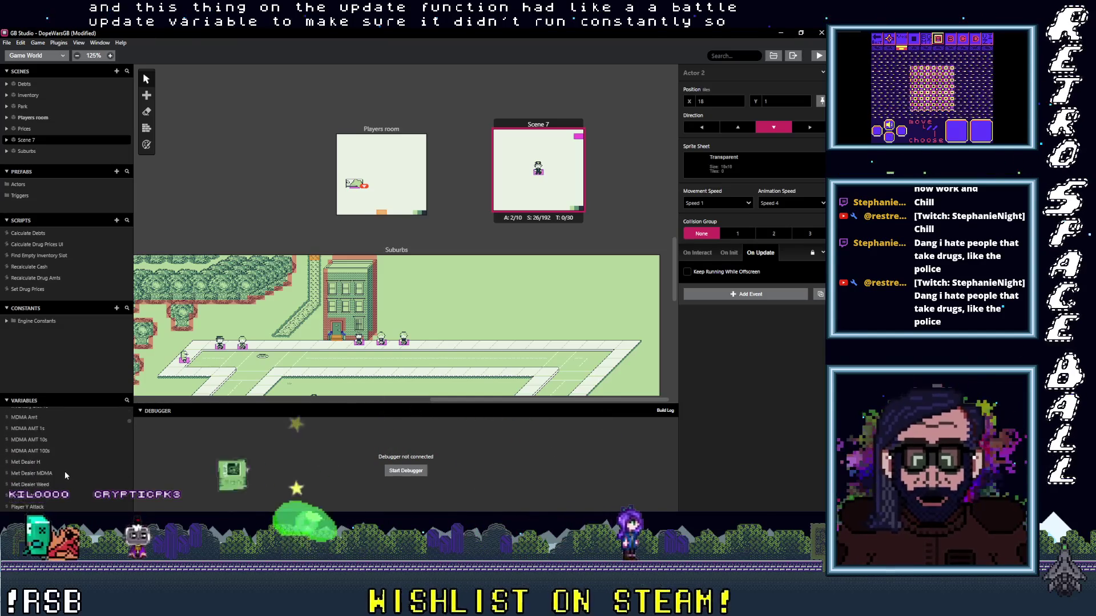
scroll(22, 442, down, 3)
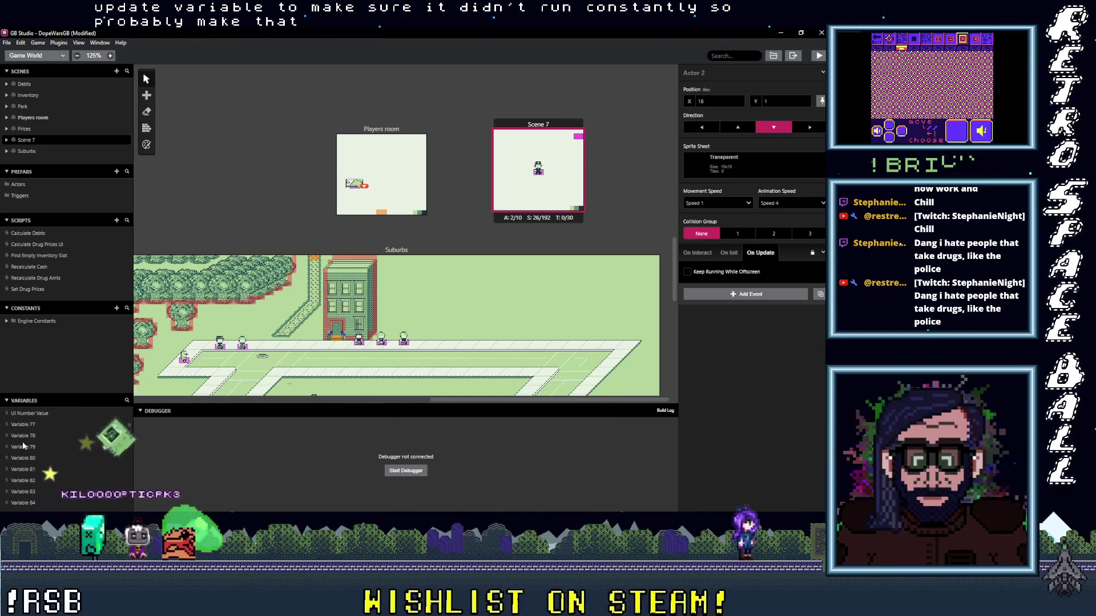
click(23, 424)
click(723, 73)
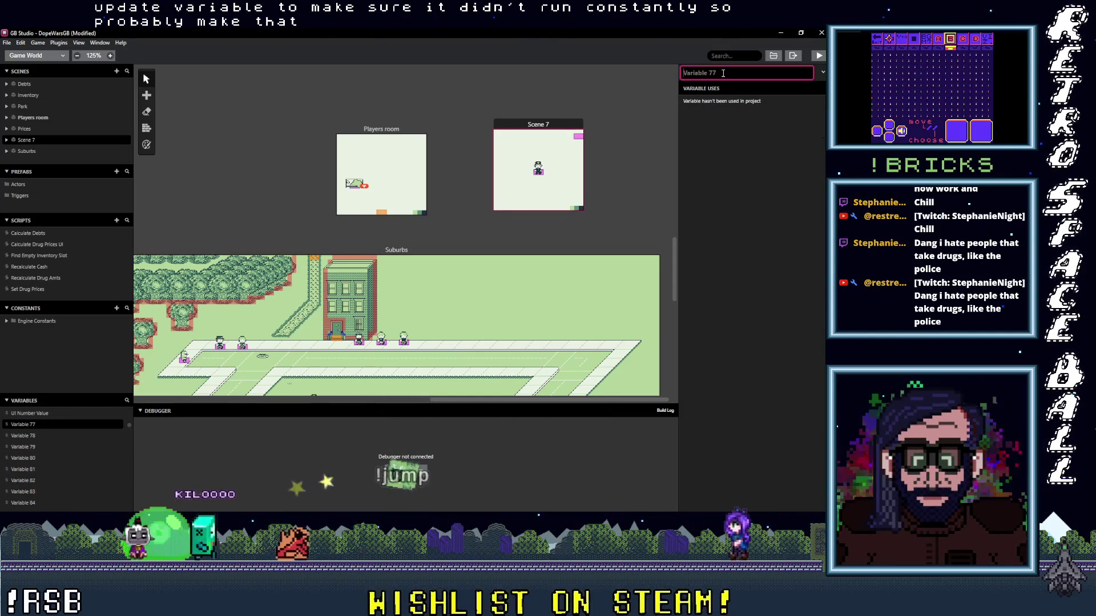
text(Batt)
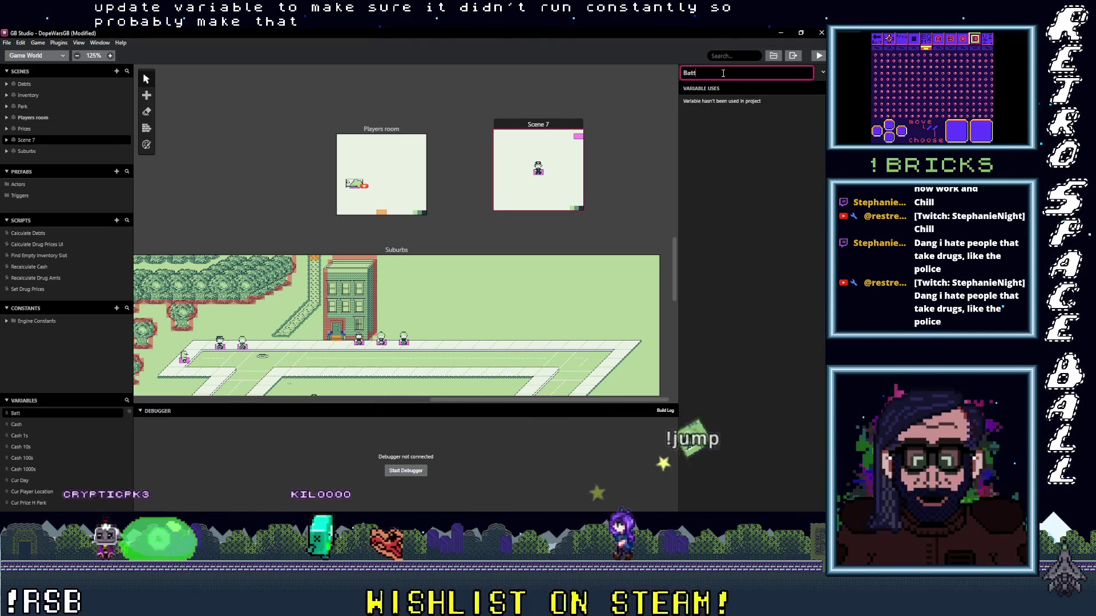
text(le Update)
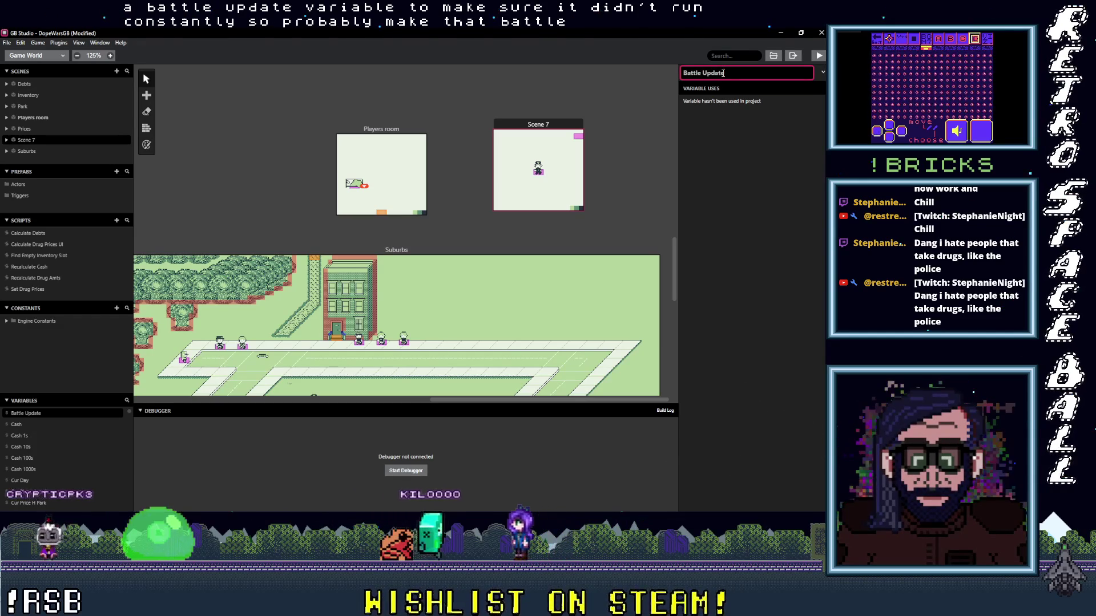
click(538, 168)
- Add an If event to Actor 2's On Update checking $Battle Update == 1
click(736, 295)
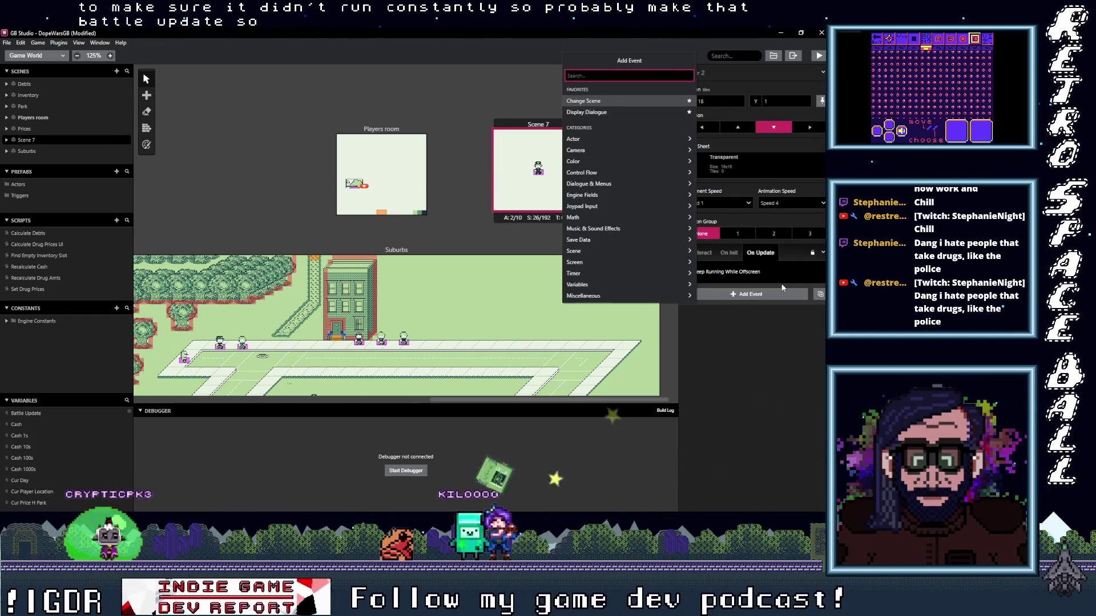
text(If var val)
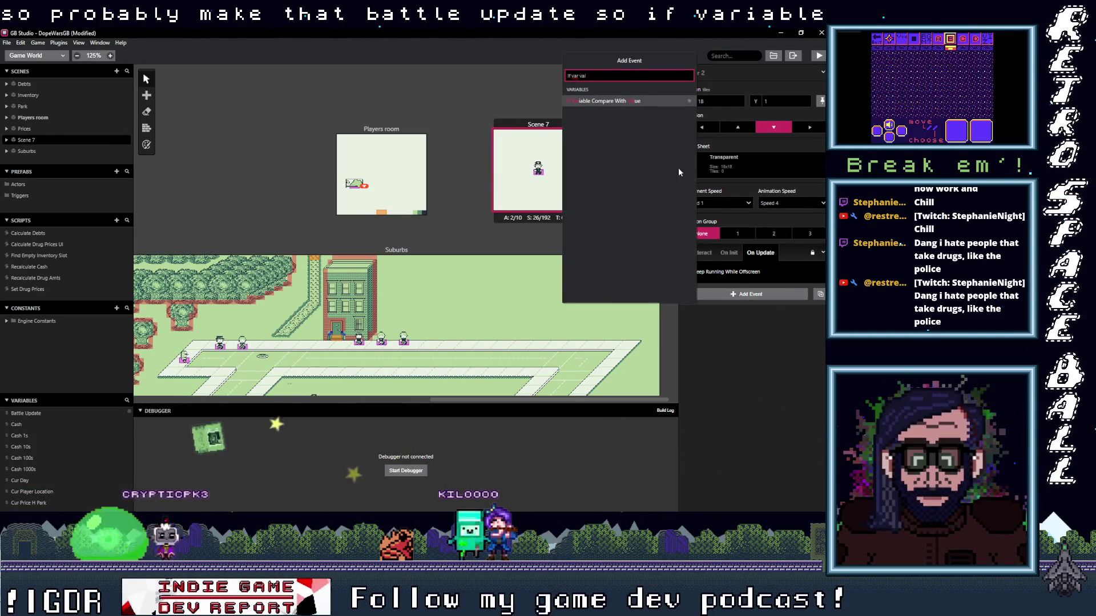
click(611, 101)
click(713, 314)
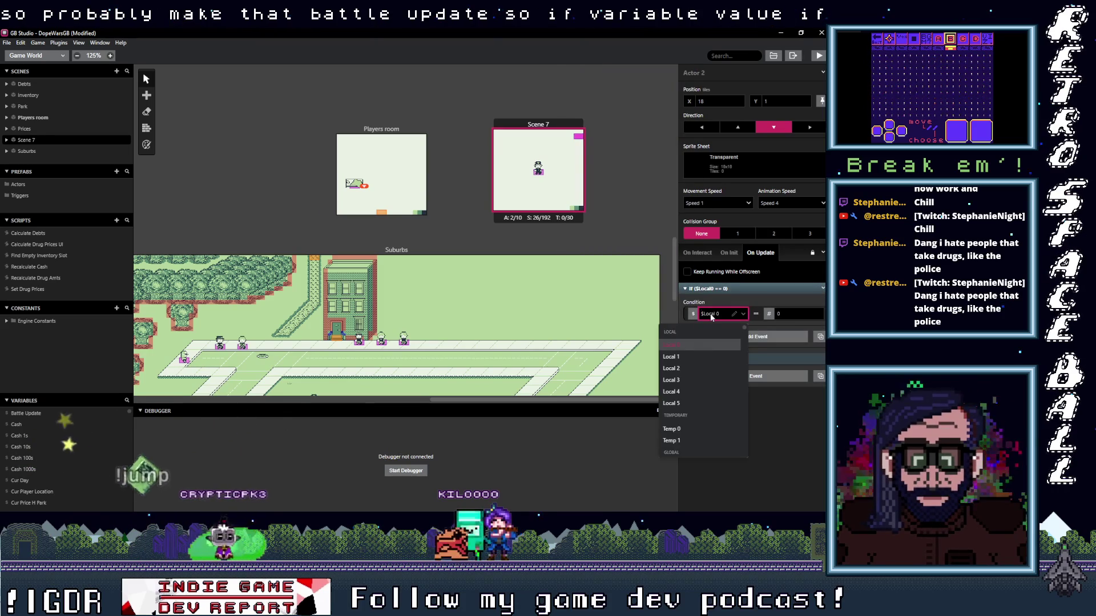
text(bat)
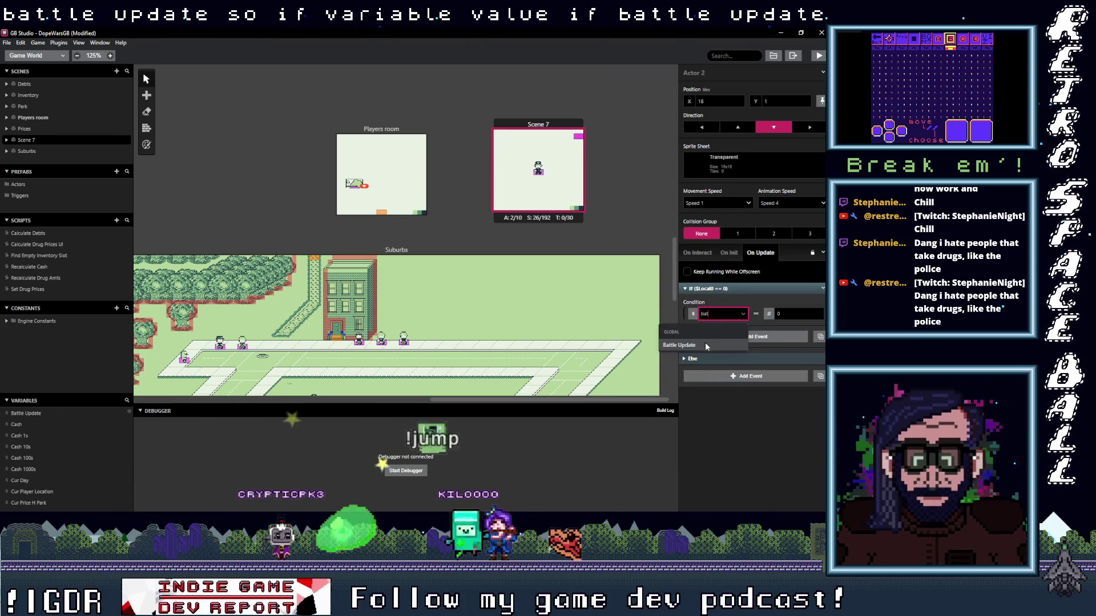
click(704, 344)
double_click(794, 315)
text(1)
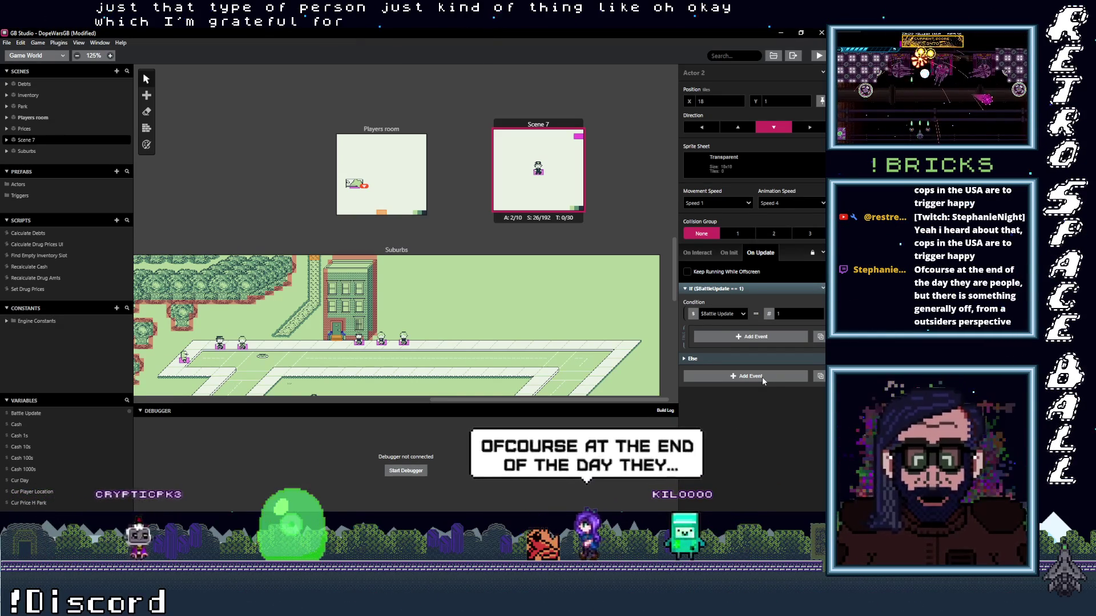
- Save the project with Ctrl+S and select Scene 7 to show its scene settings
key(ctrl+s)
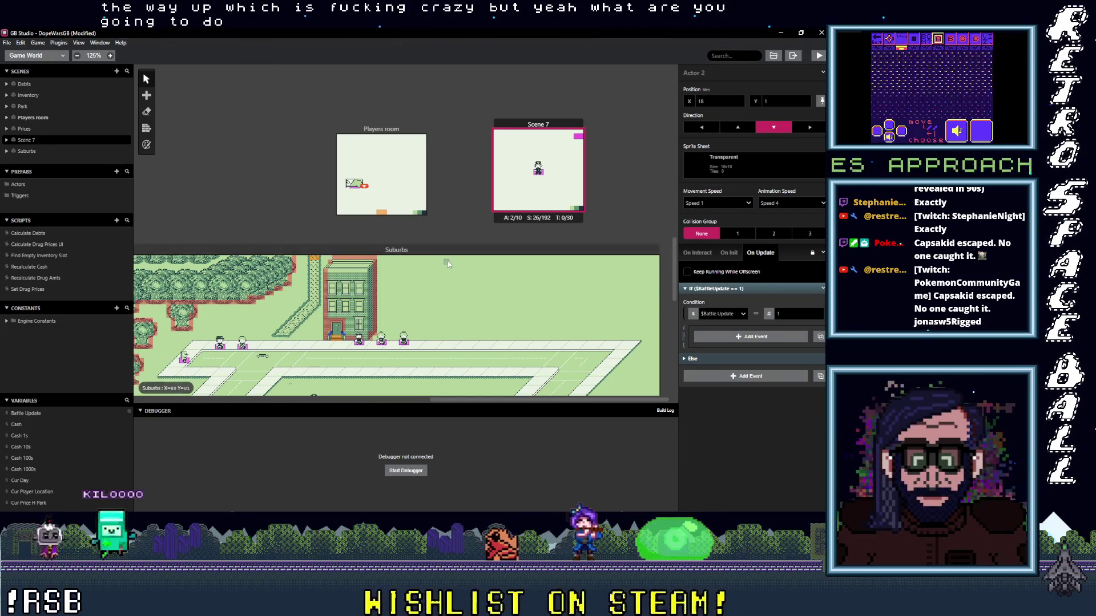
scroll(439, 282, down, 3)
scroll(352, 249, up, 2)
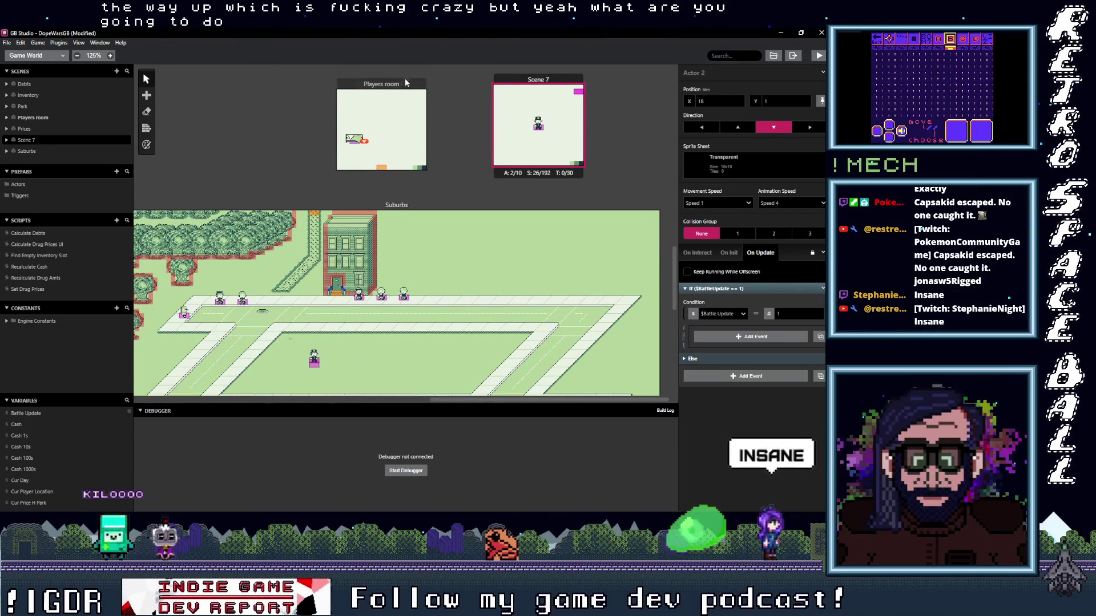
click(549, 89)
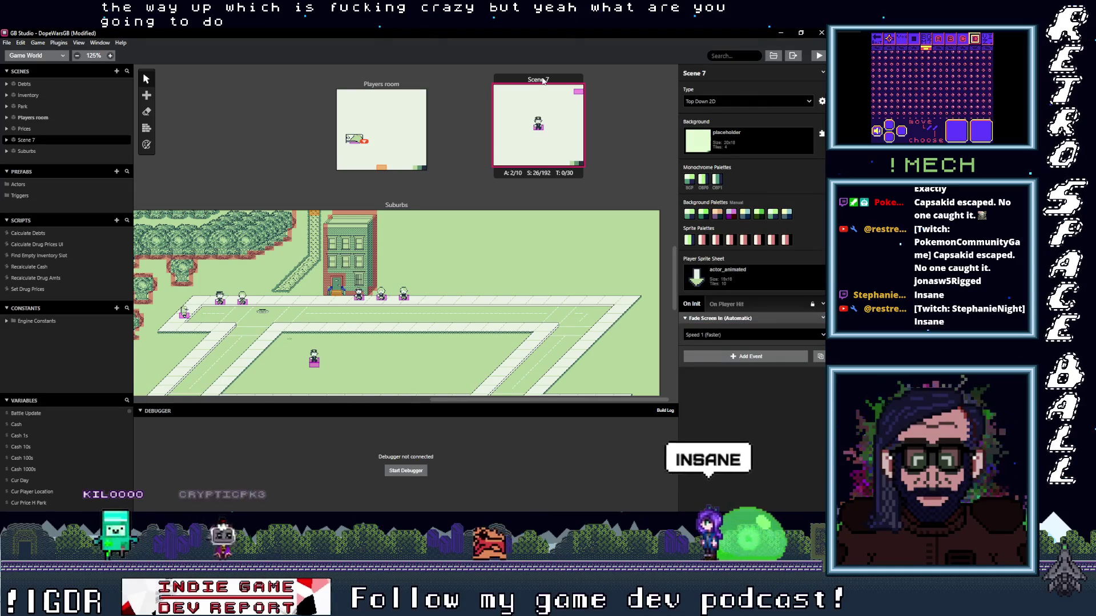
- Create a new custom script named 'Battle Players Turn', then return to Scene 7's properties
click(117, 220)
click(707, 75)
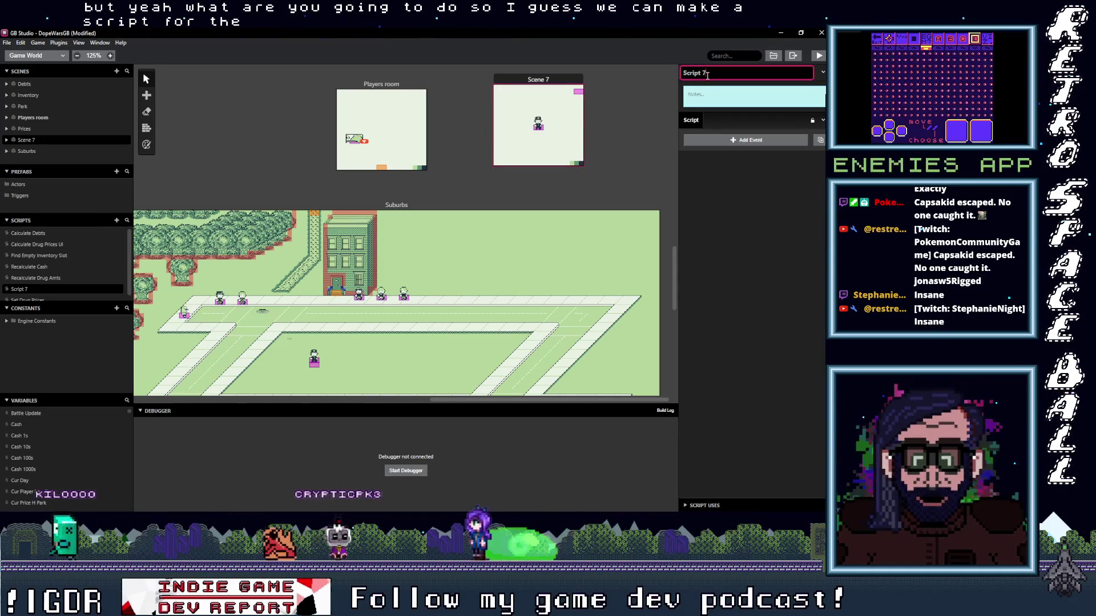
key(BackSpace)
key(BackSpace)
key(BackSpace)
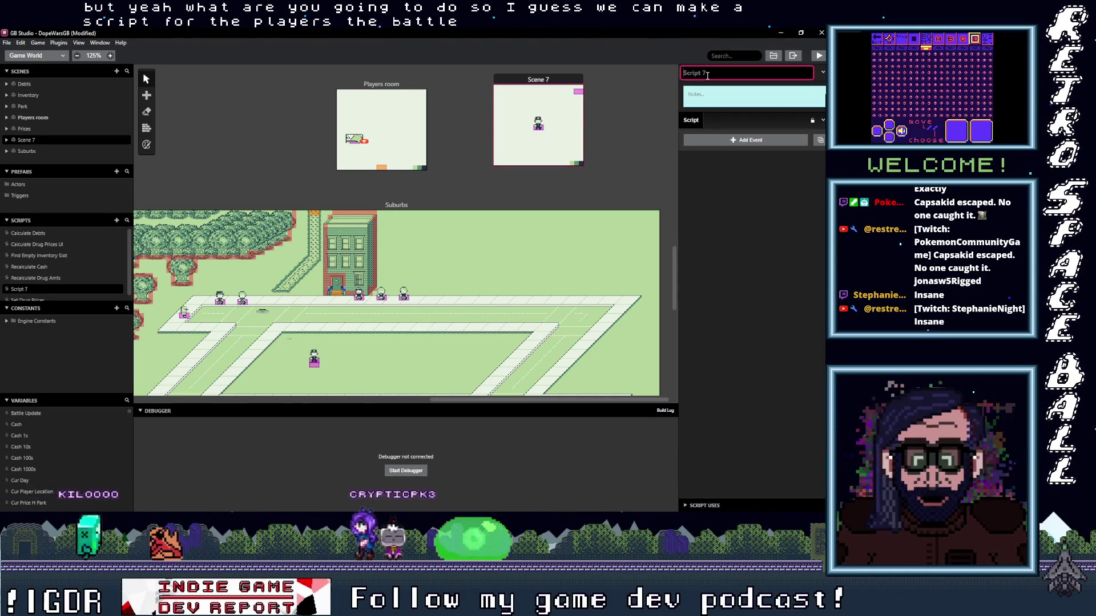
key(BackSpace)
text(Battle Players Tunr)
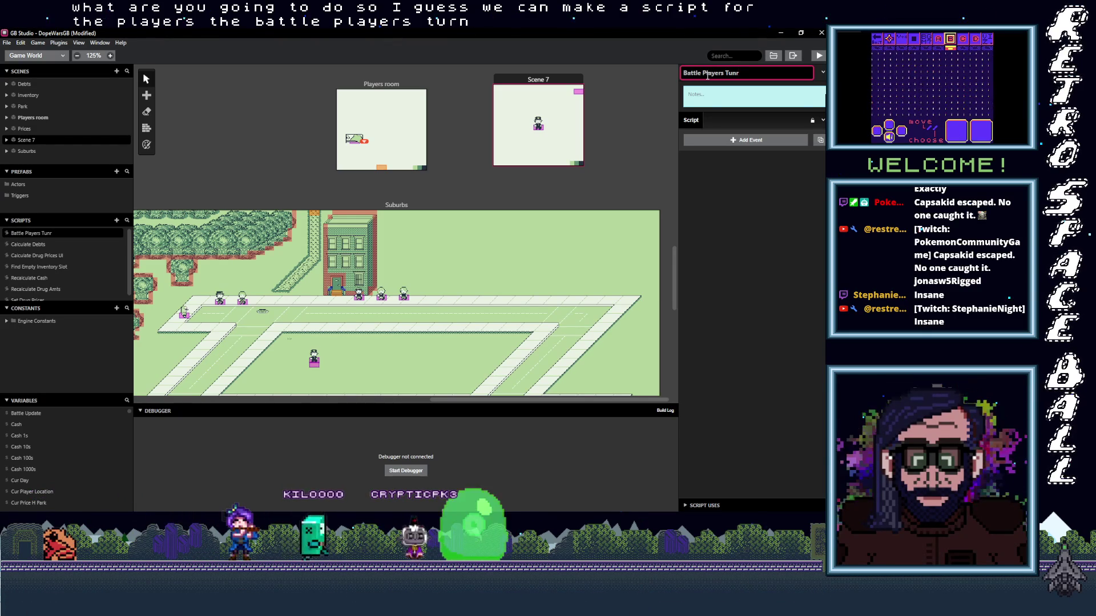
key(BackSpace)
key(BackSpace)
text(rn)
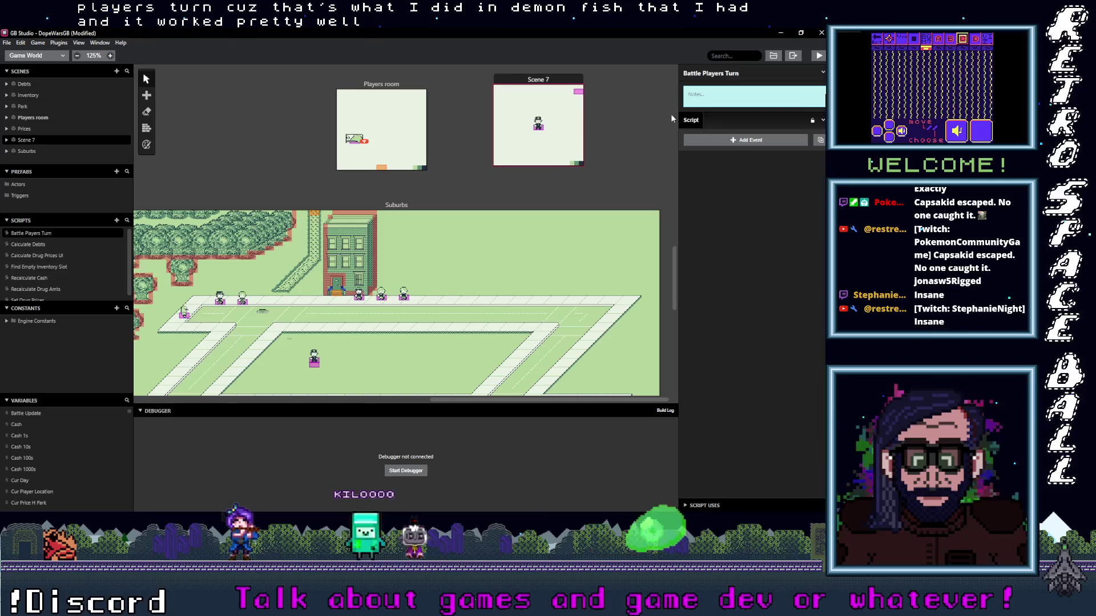
click(537, 83)
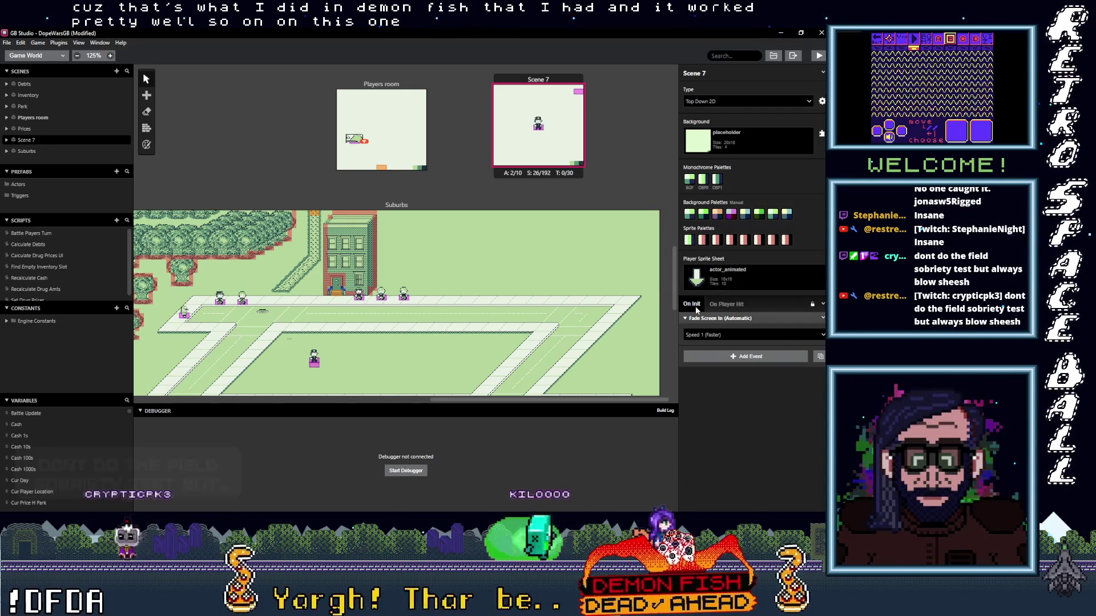
- Select Scene 7's cop actor and show its On Init script with the players turn and Coppers turn branches
click(714, 356)
click(725, 359)
click(725, 359)
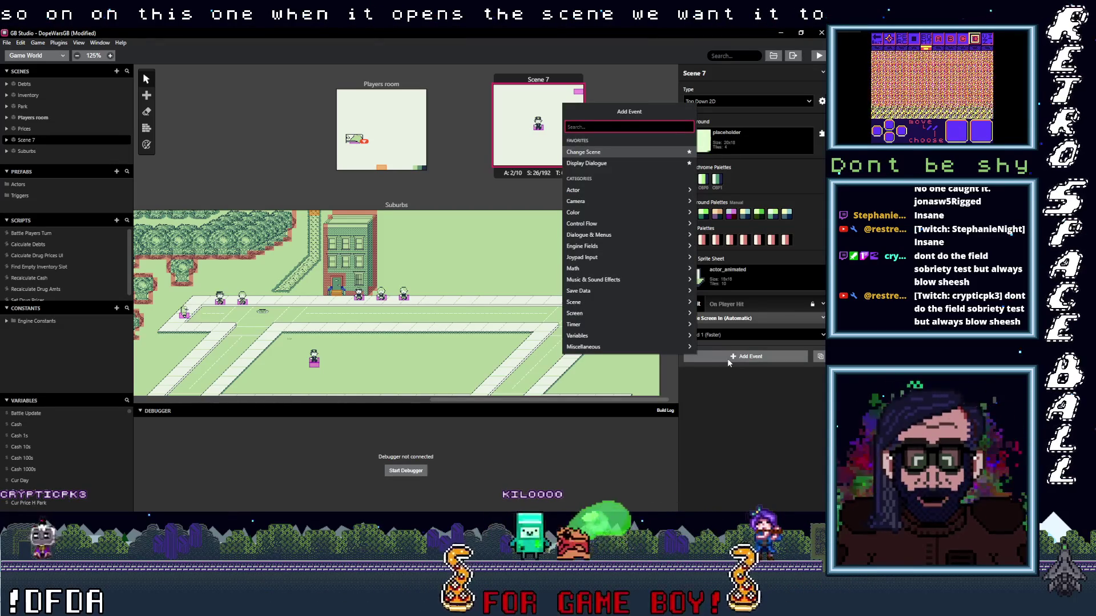
click(539, 132)
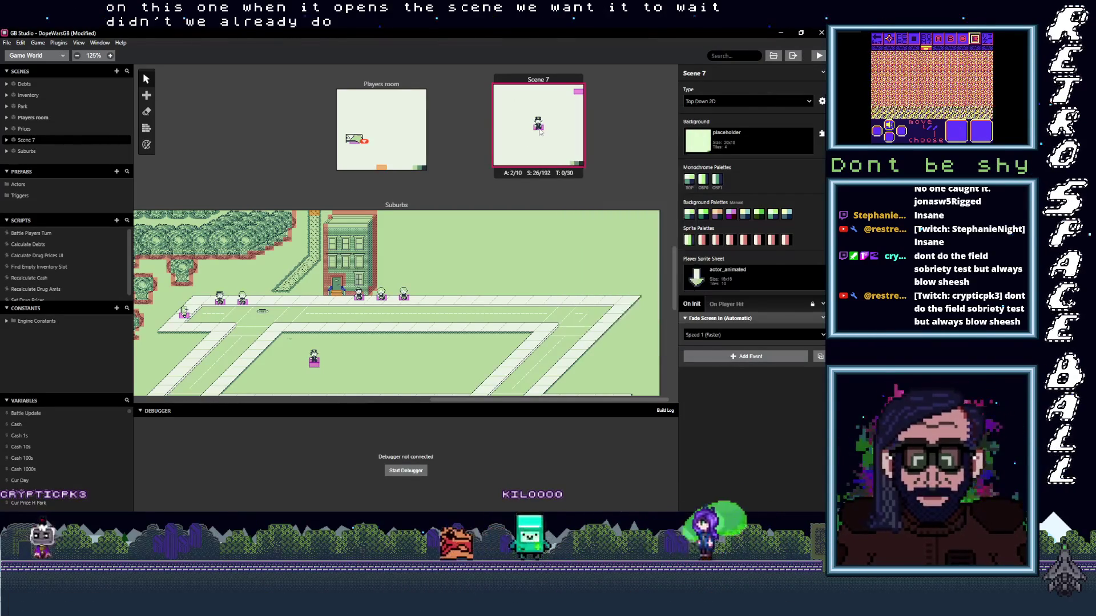
click(539, 130)
click(728, 253)
scroll(726, 240, down, 2)
scroll(725, 216, up, 2)
click(734, 266)
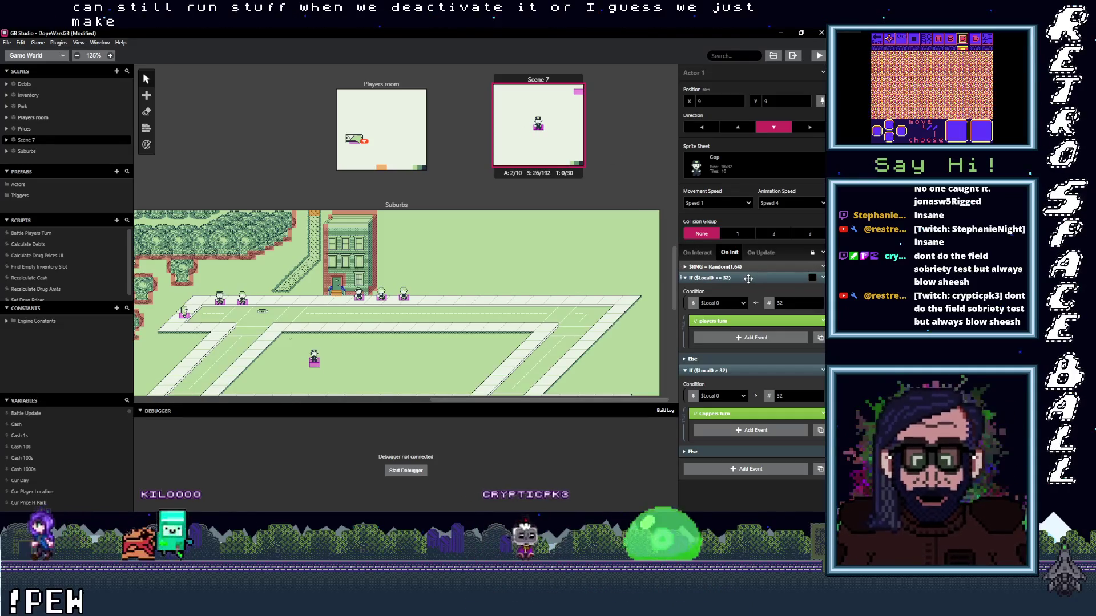
- Add a Call Script event calling 'Battle Players Turn' under the cop's players turn branch
click(747, 337)
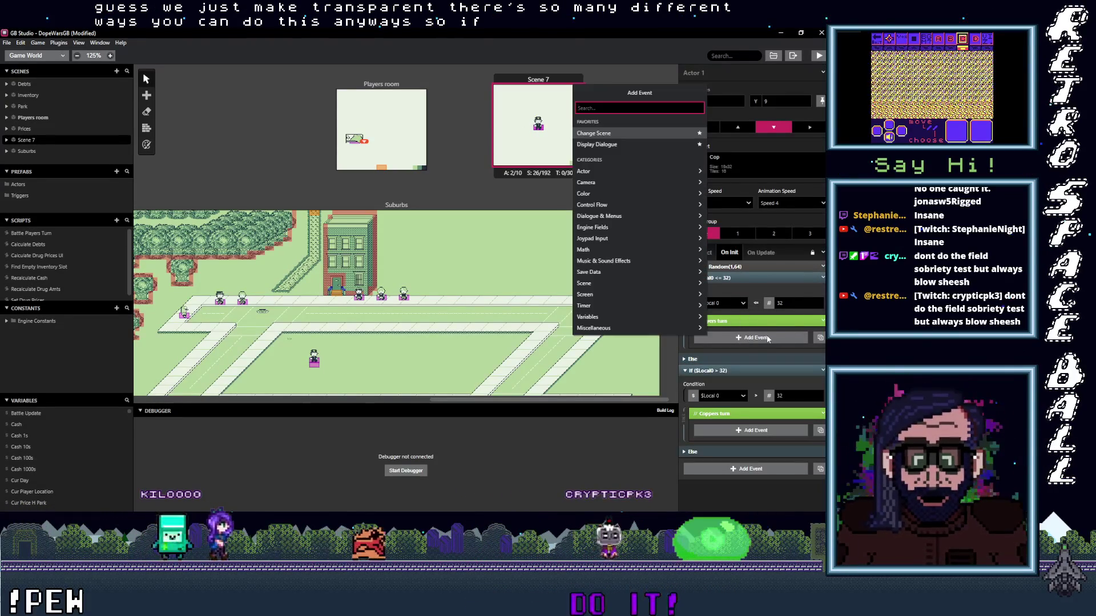
text(call)
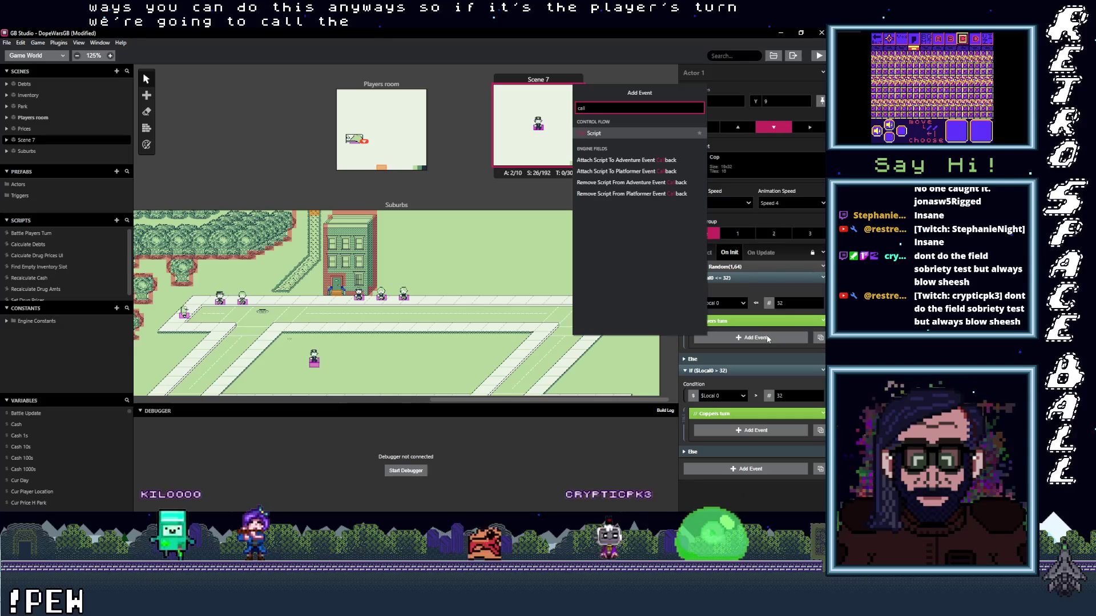
click(621, 132)
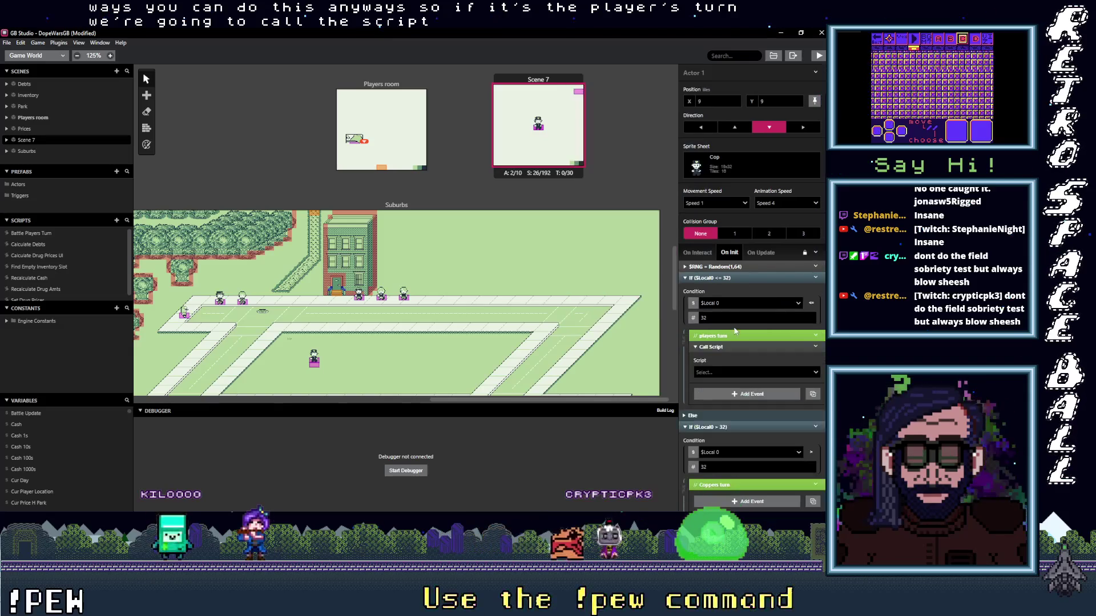
click(718, 372)
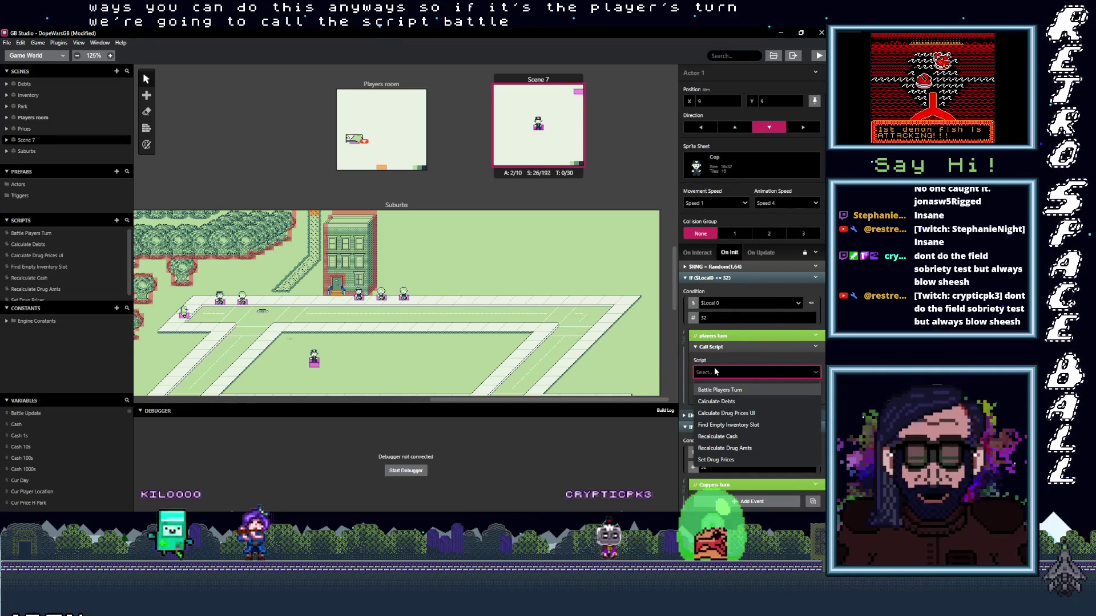
click(720, 390)
click(751, 348)
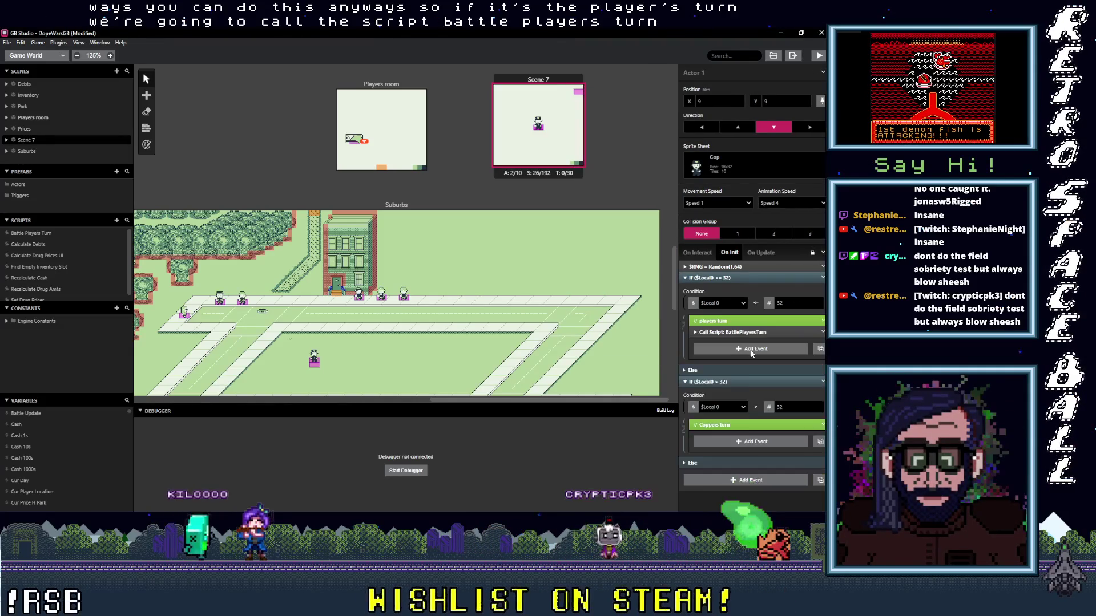
- Dismiss the event list and select Actor 2 in Scene 7
click(751, 441)
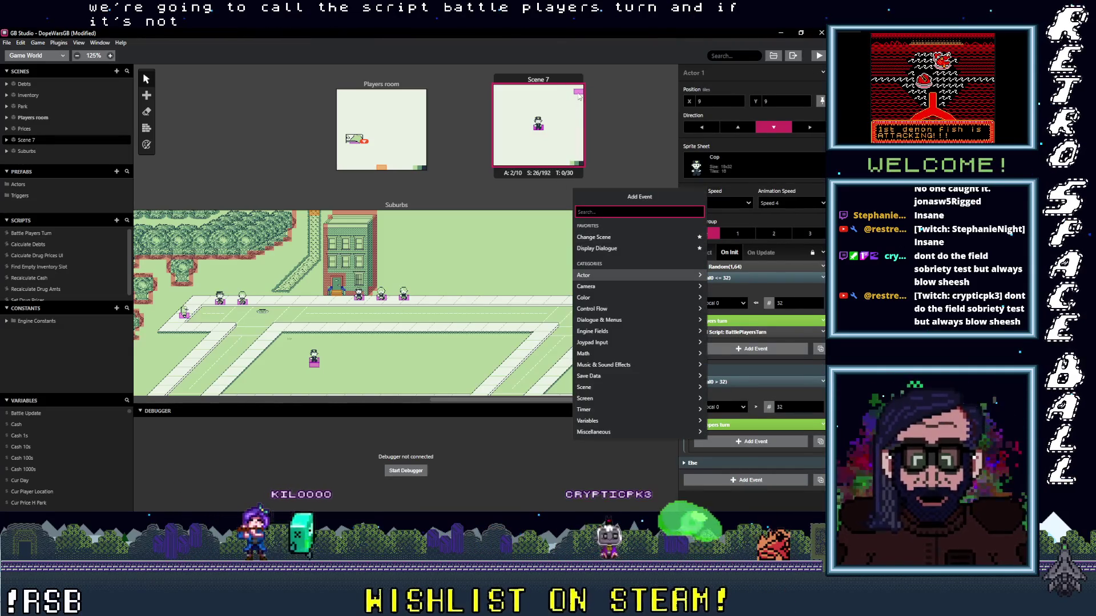
click(578, 93)
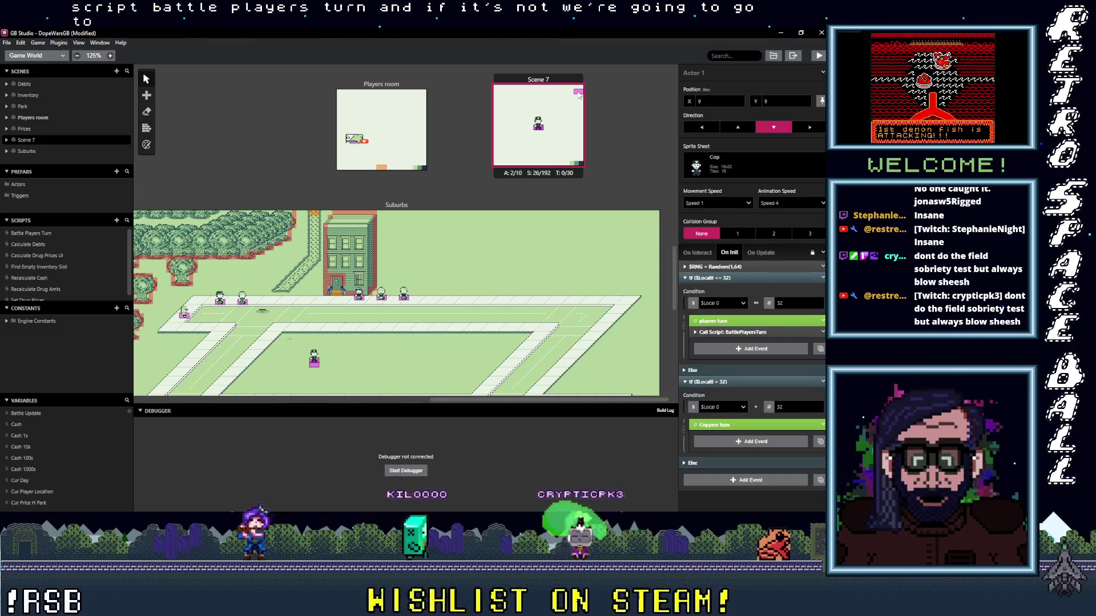
click(578, 92)
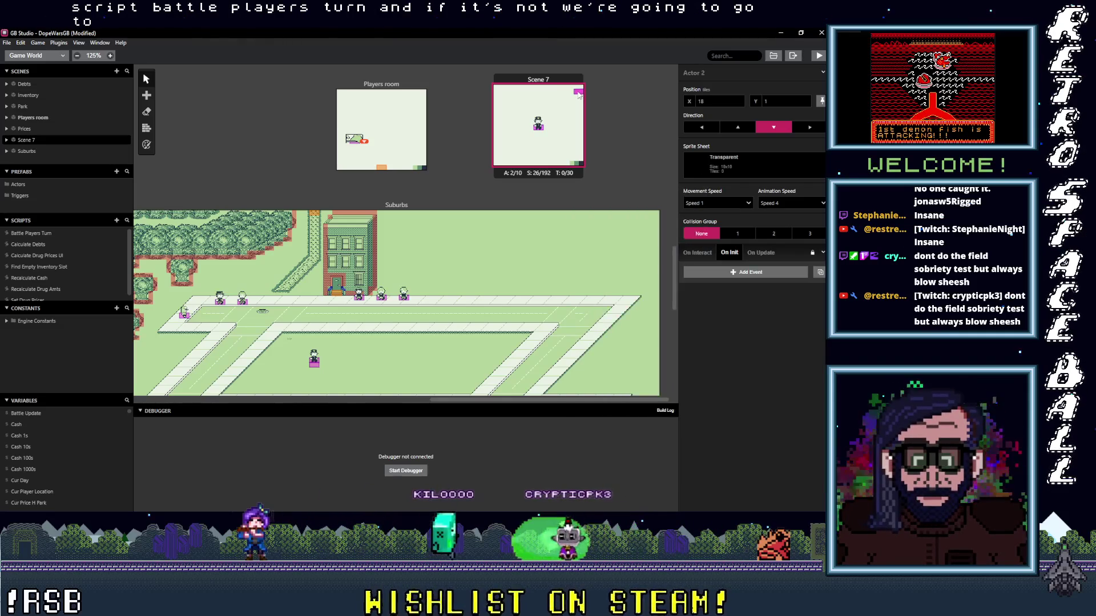
- Check Actor 2's On Update script, then return to the cop's On Init script
click(762, 255)
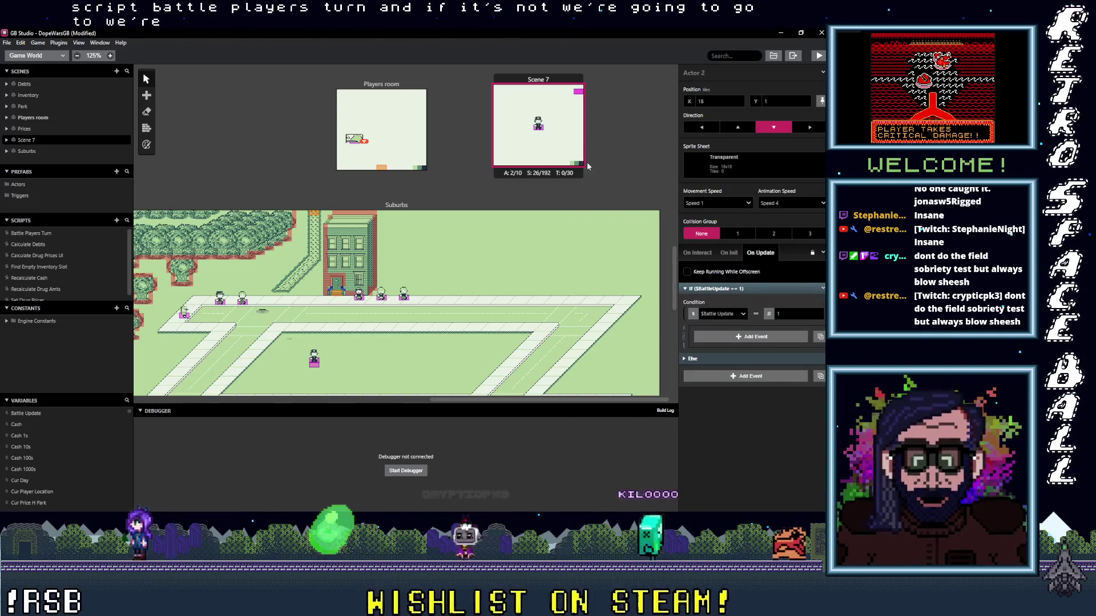
click(542, 121)
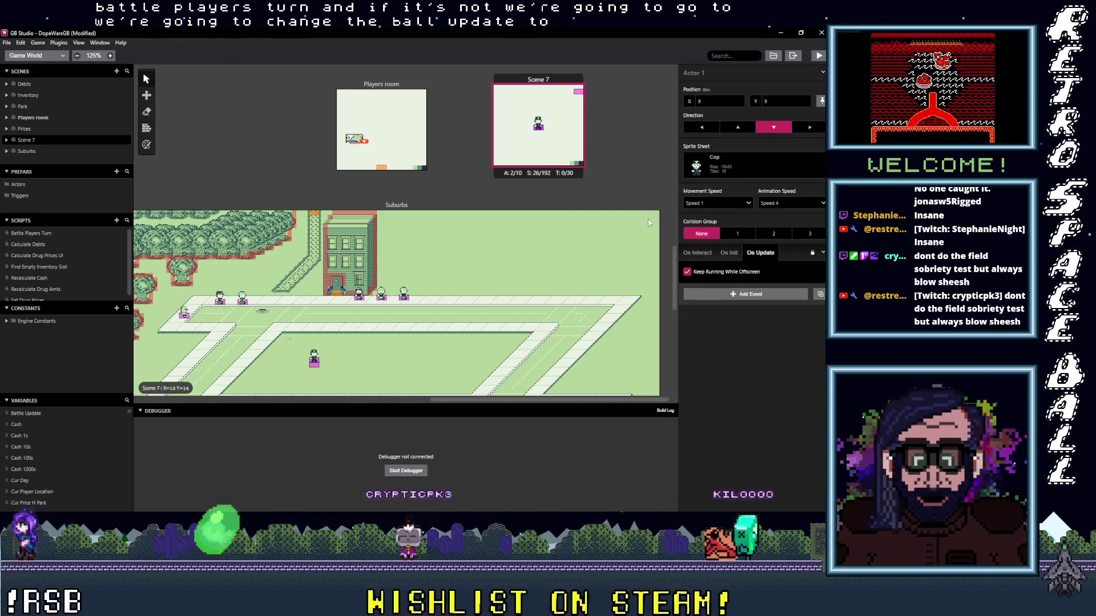
click(728, 253)
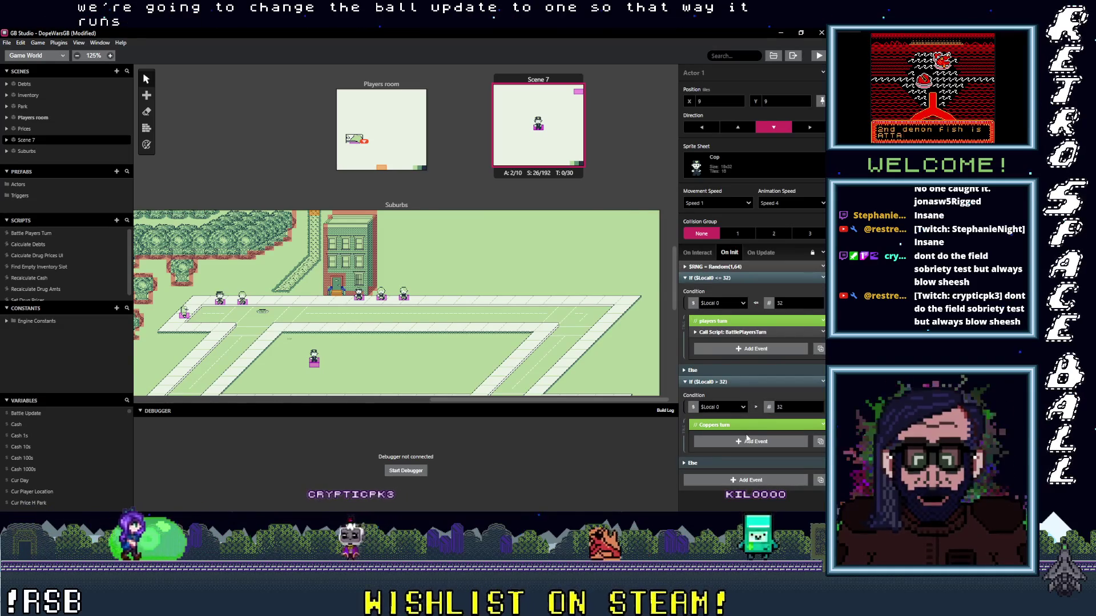
- In the Coppers turn branch, add a Variable Set To Value event setting $Battle Update to 1
click(748, 441)
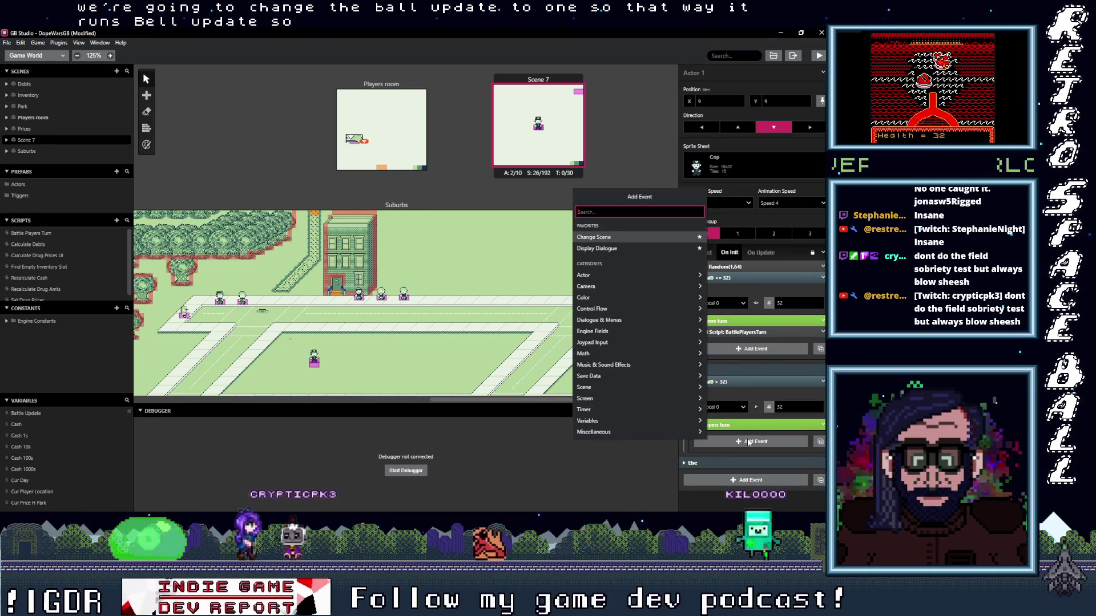
text(var val)
key(Down)
key(Return)
scroll(745, 465, down, 2)
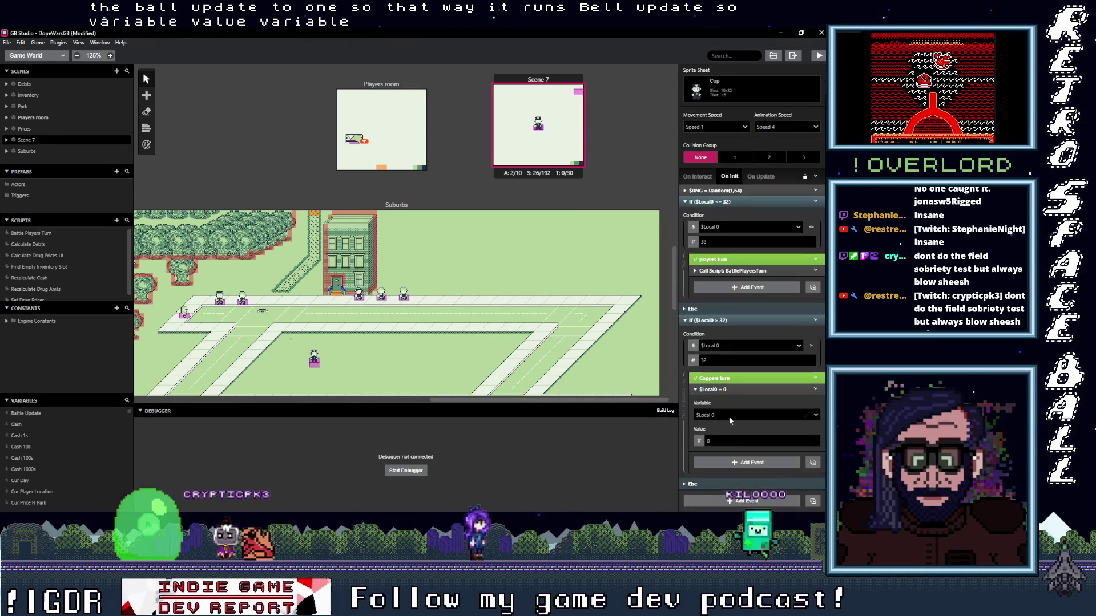
click(729, 416)
text(b)
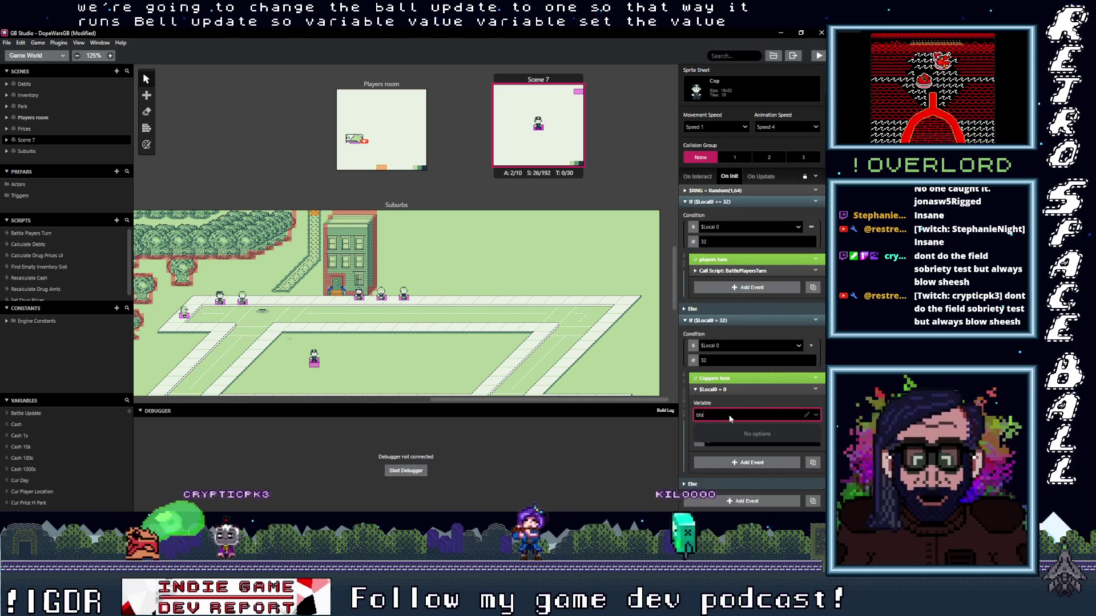
text(attl)
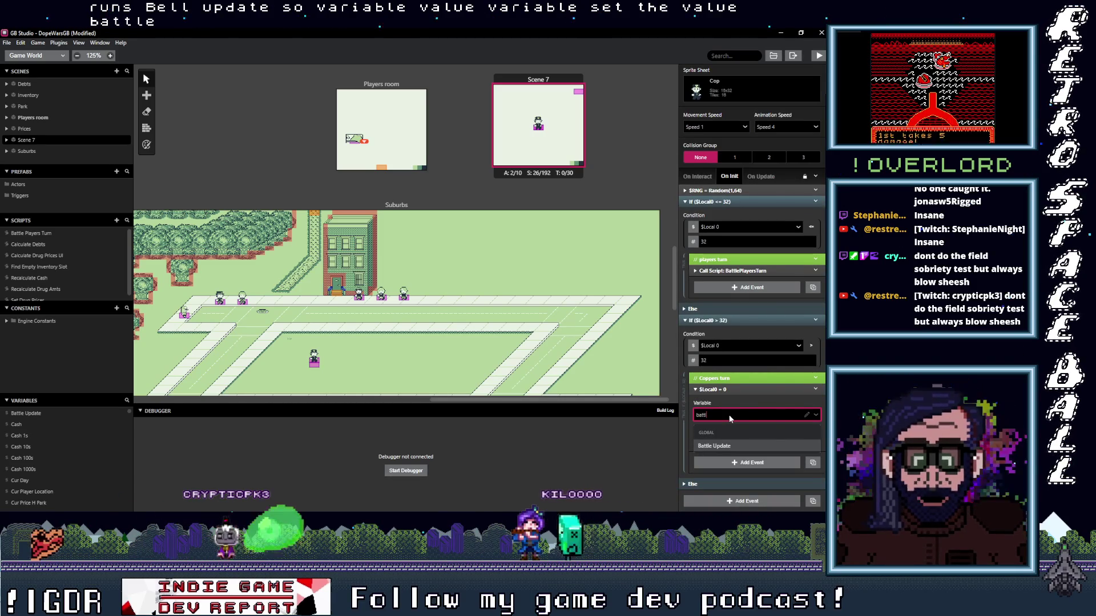
click(757, 445)
double_click(757, 444)
text(1)
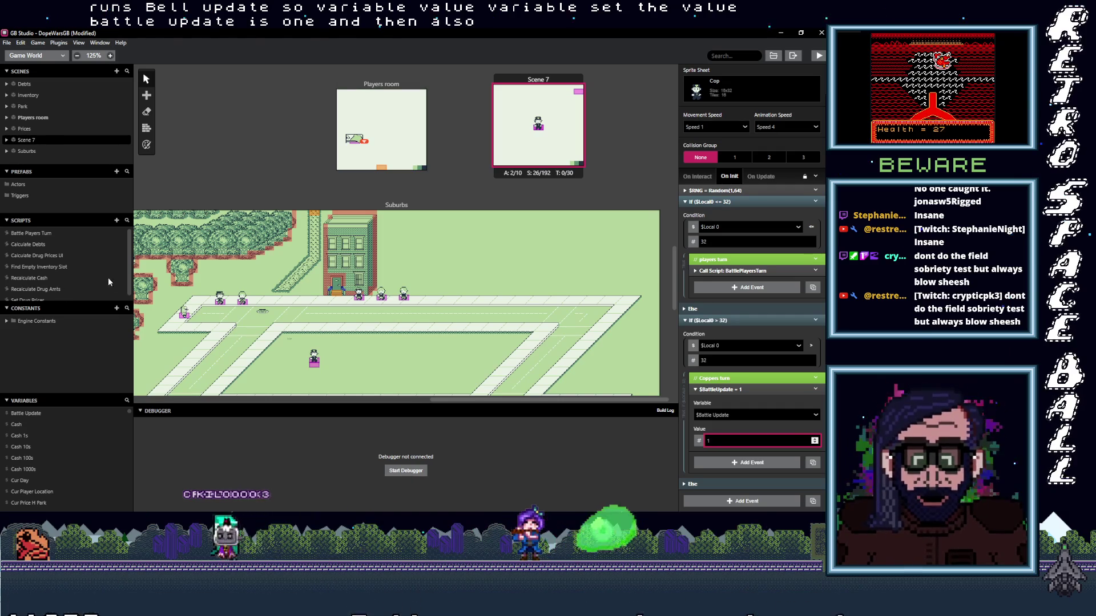
- Scroll the Variables list down and select the unused Variable 78
scroll(80, 436, down, 5)
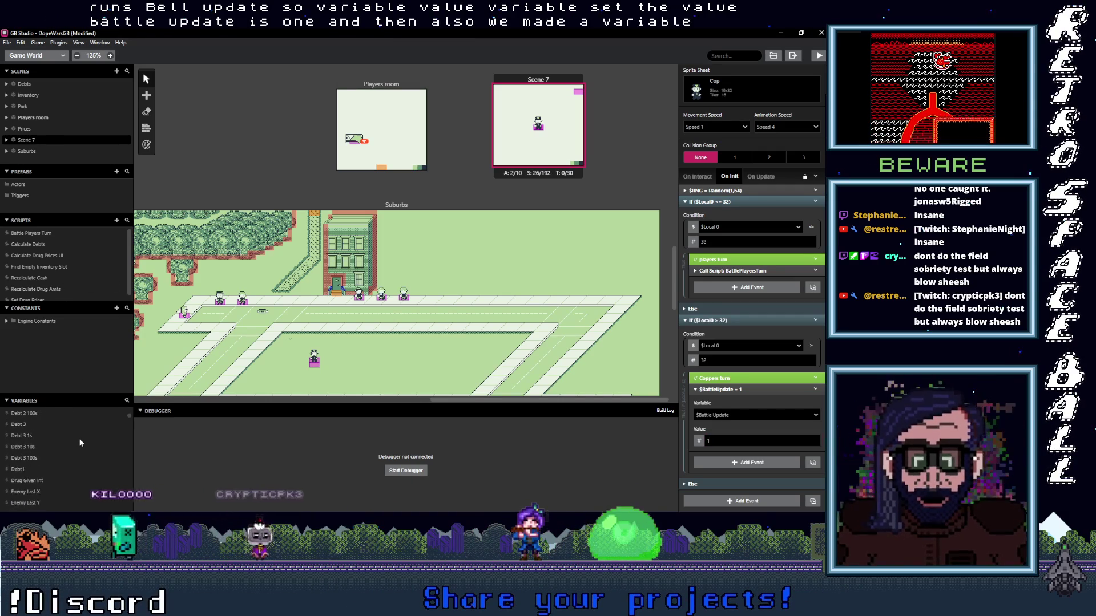
scroll(80, 443, down, 10)
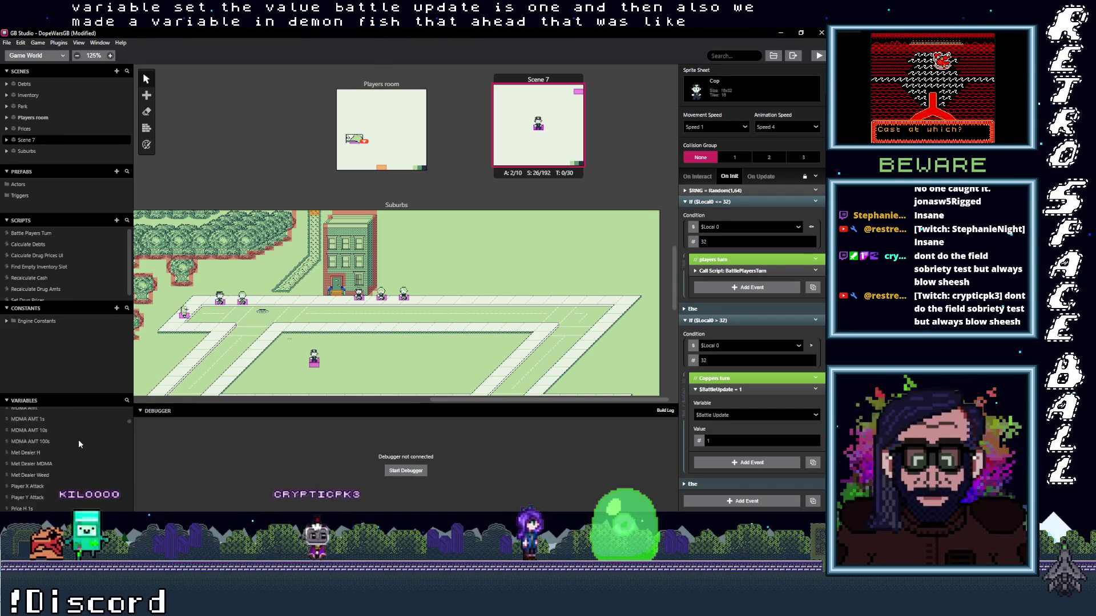
scroll(63, 440, down, 3)
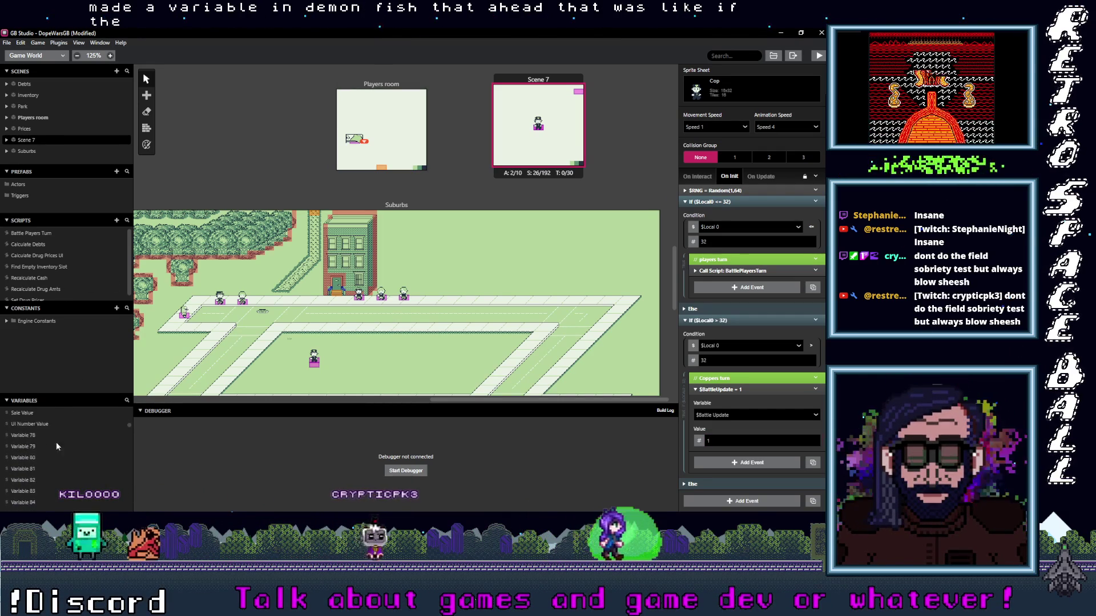
click(24, 436)
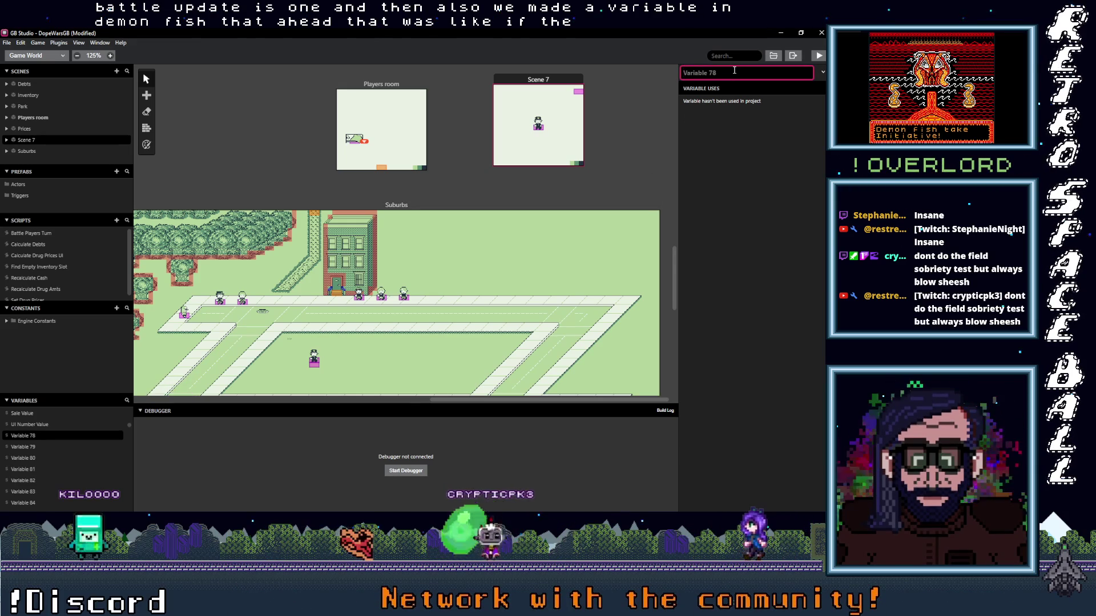
- Rename Variable 78 to 'players turn' and reselect the cop actor in Scene 7
text(p)
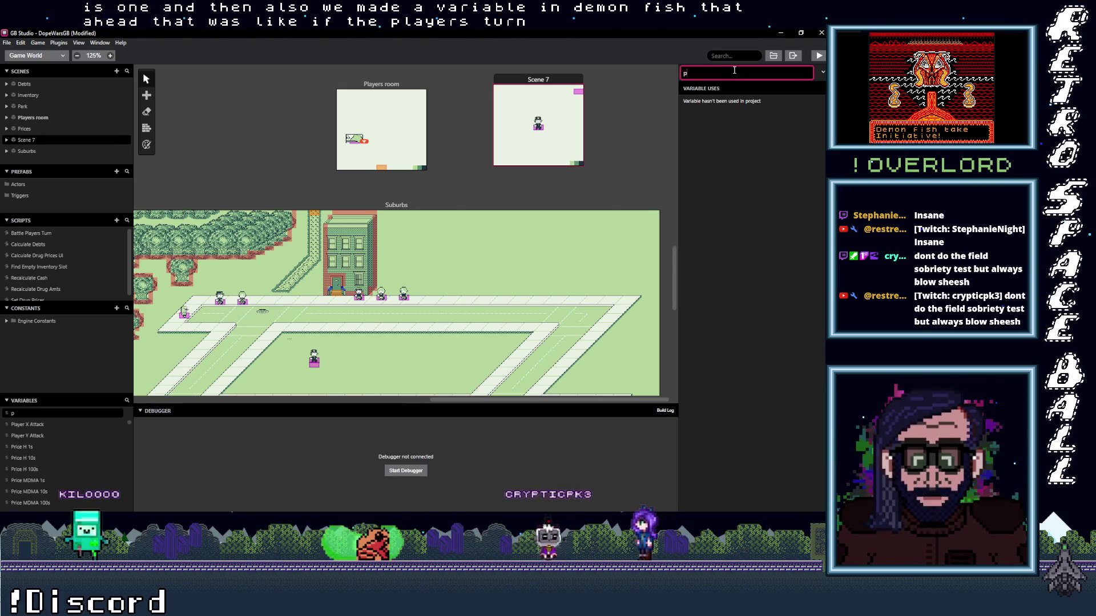
text(layers)
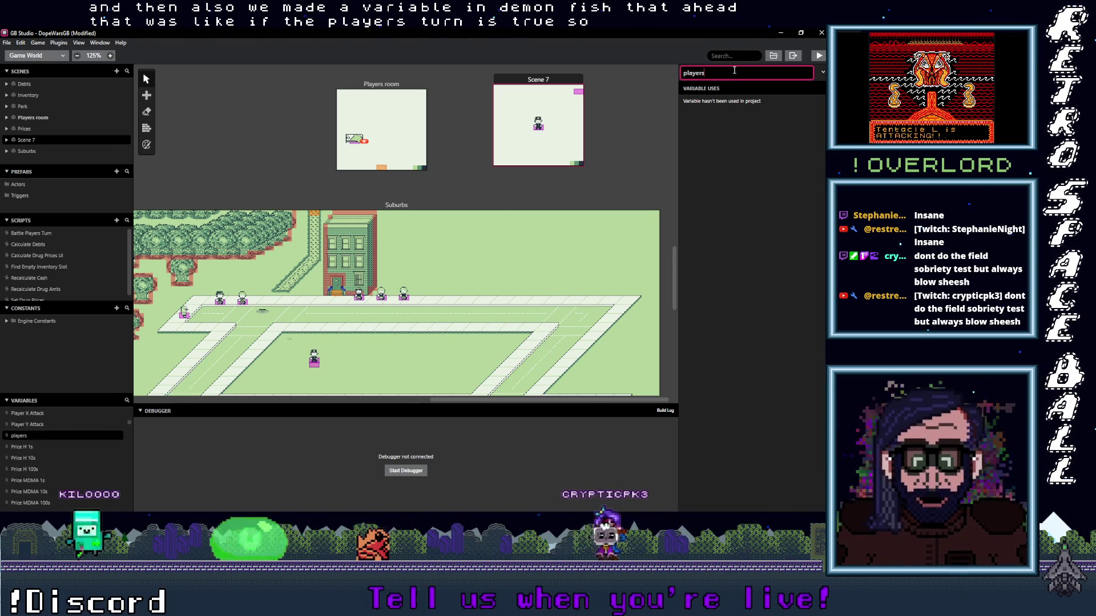
text( turn)
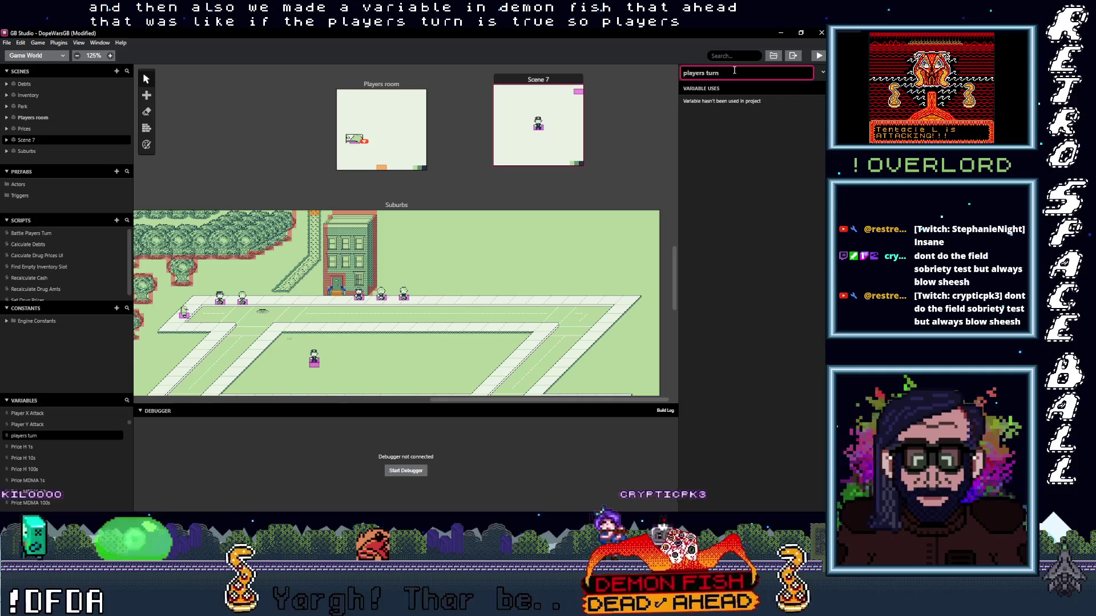
key(Return)
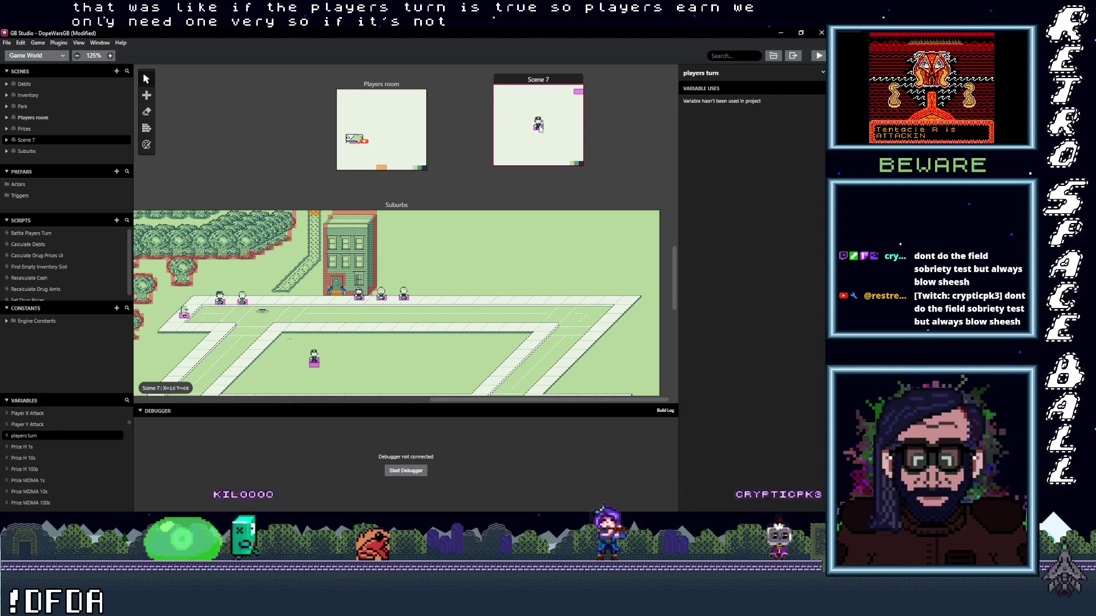
click(538, 126)
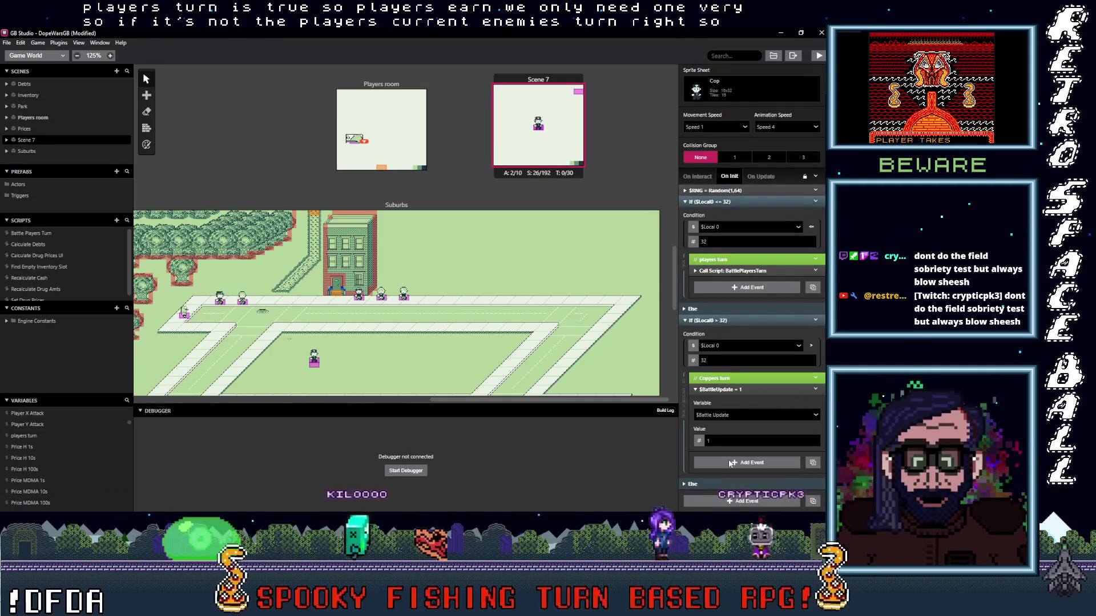
- Add a Variable Set To Value event in Coppers turn setting $players turn to 0
click(752, 462)
text(var val)
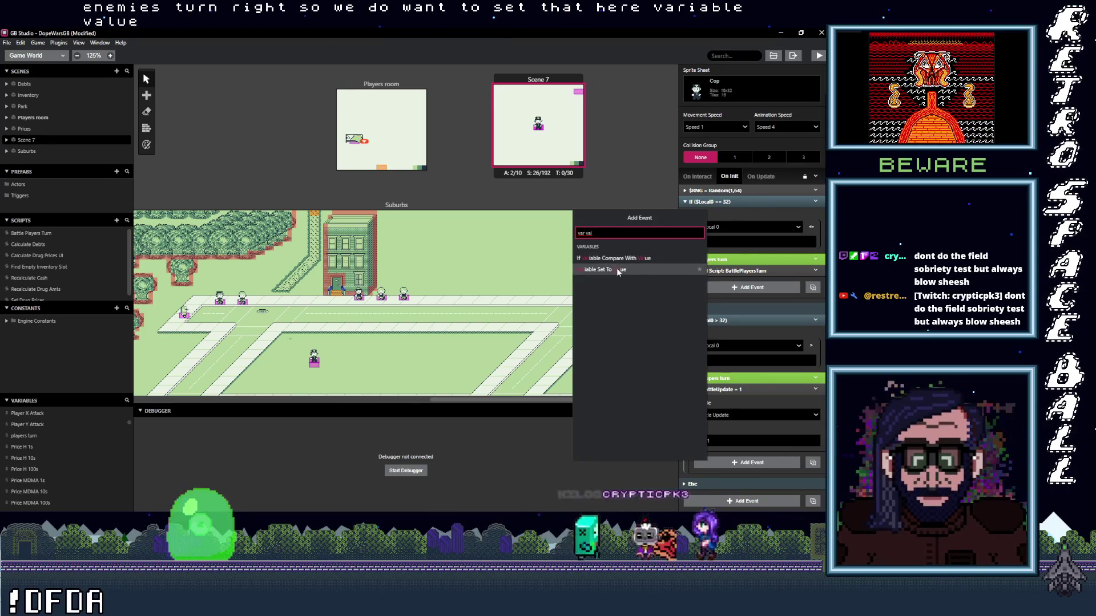
click(599, 270)
scroll(744, 462, down, 1)
click(730, 416)
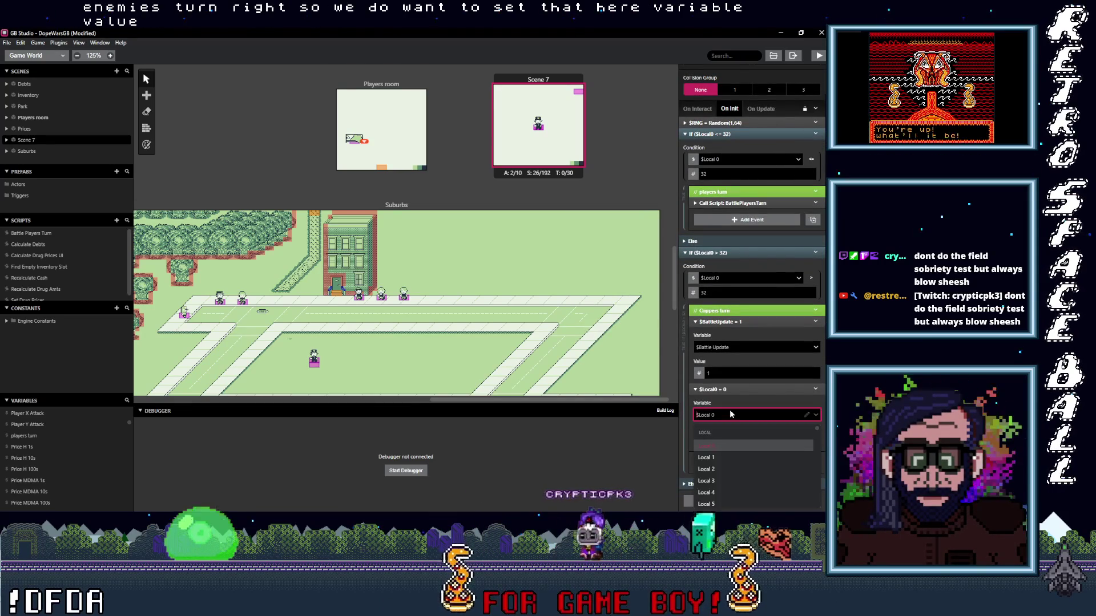
text(pla)
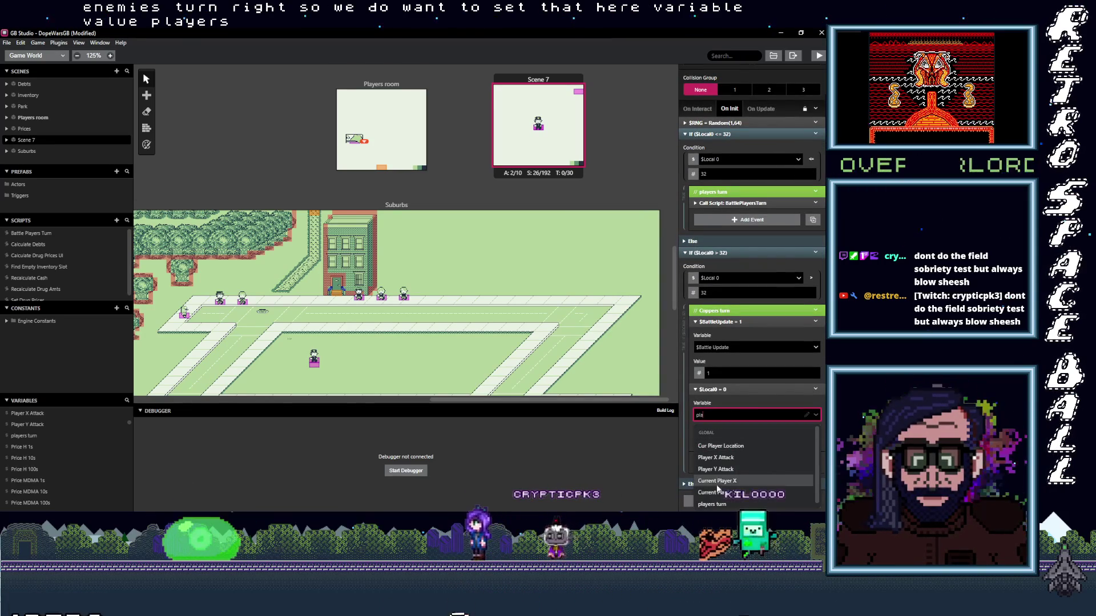
click(720, 504)
- Collapse the Battle Update and players turn events, then copy the players turn event
click(751, 389)
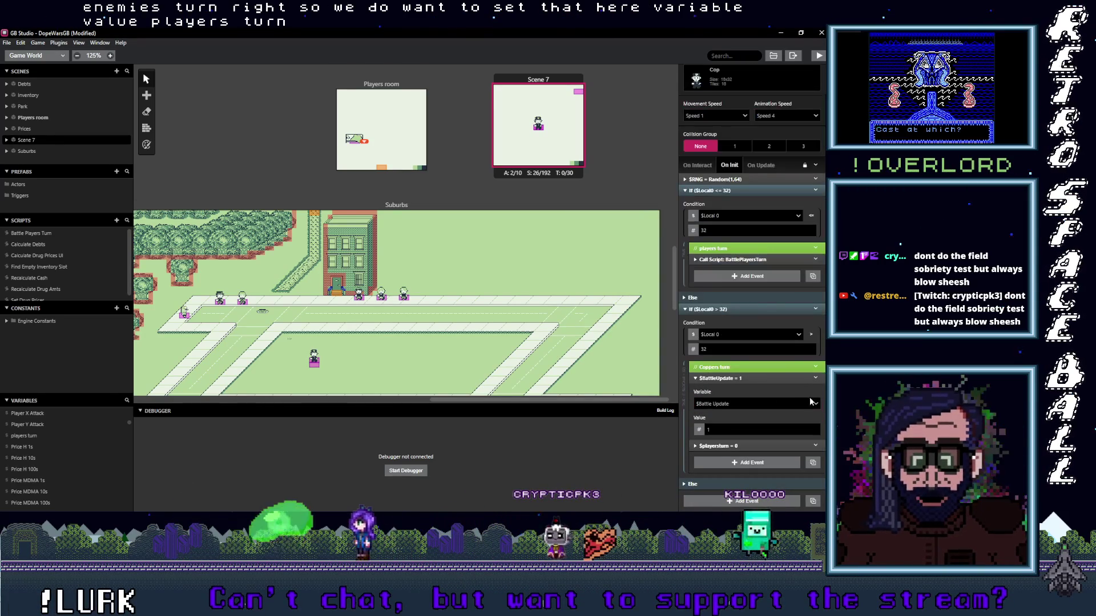
click(742, 378)
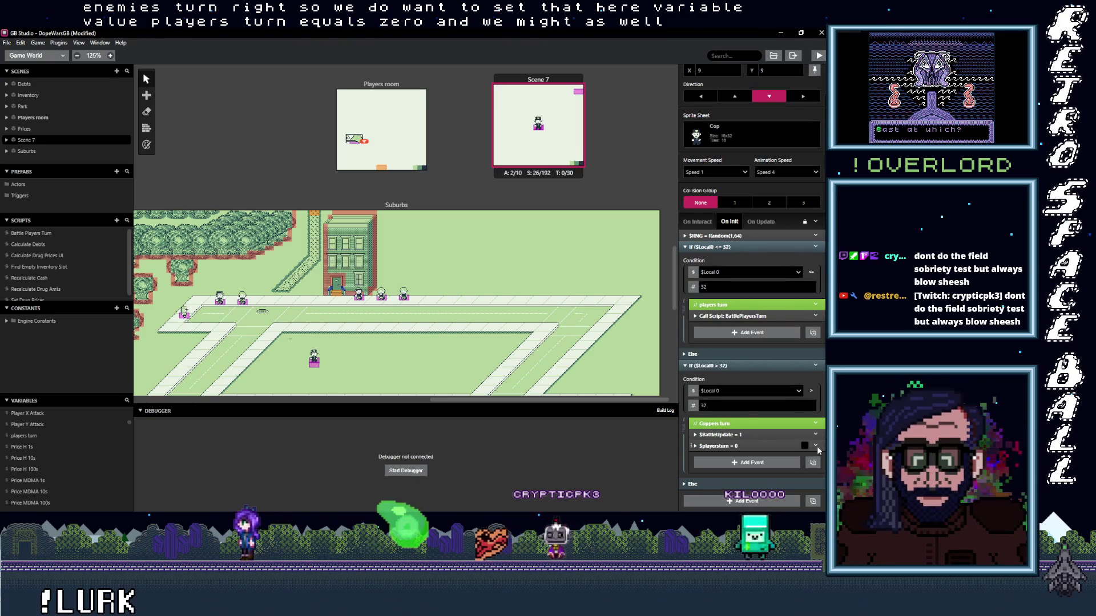
click(816, 445)
click(764, 457)
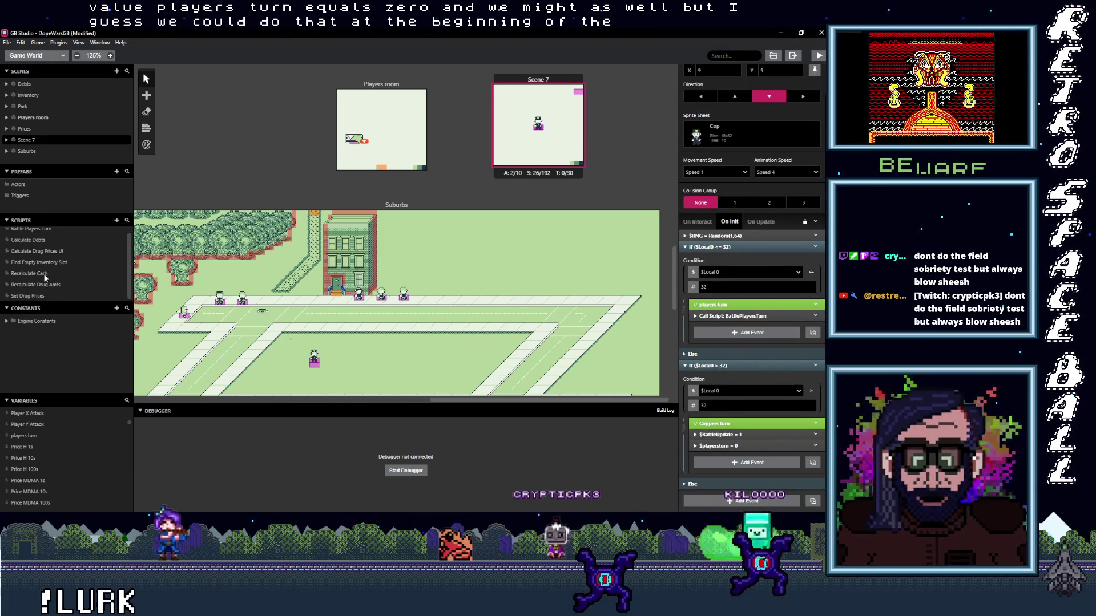
- In Battle Players Turn, paste the copied players turn event as the first event and set its value to 1
click(32, 233)
click(745, 140)
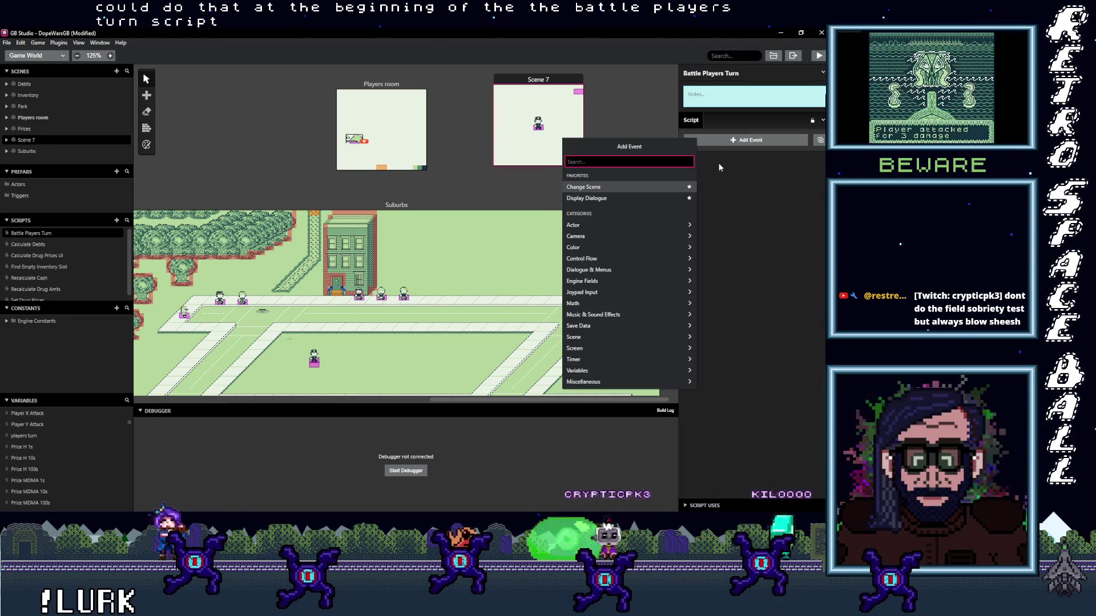
click(721, 169)
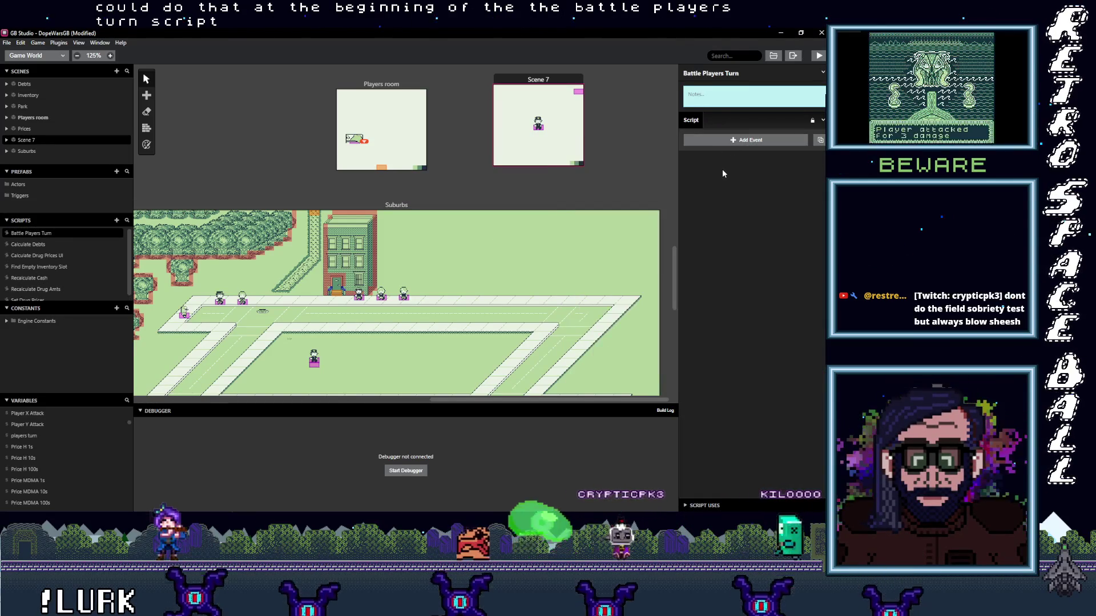
click(740, 142)
click(738, 145)
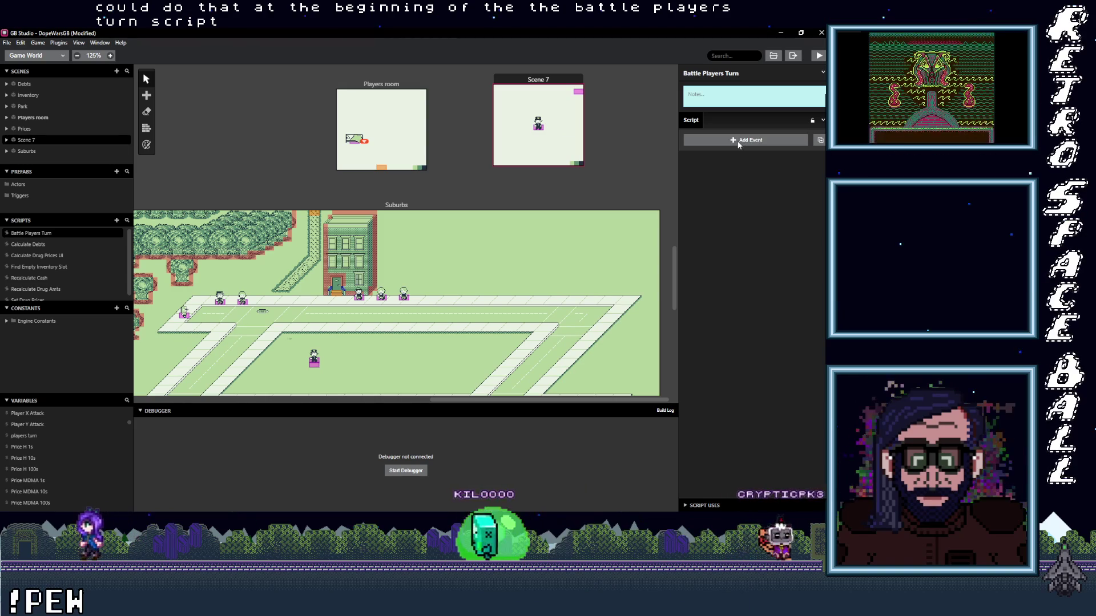
alt+click(737, 143)
click(714, 184)
key(BackSpace)
text(1)
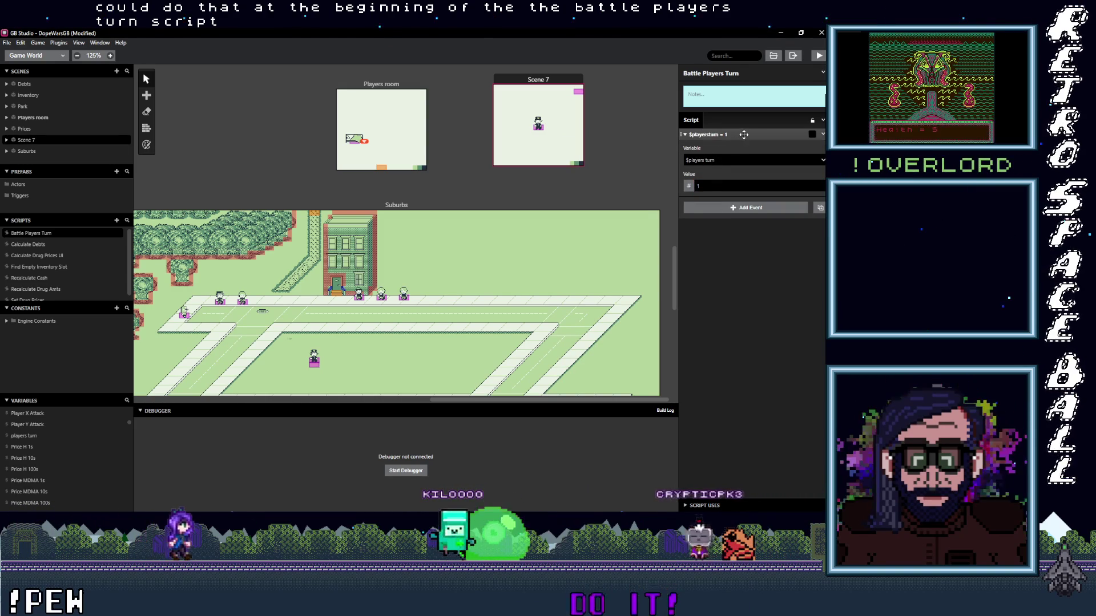
click(743, 134)
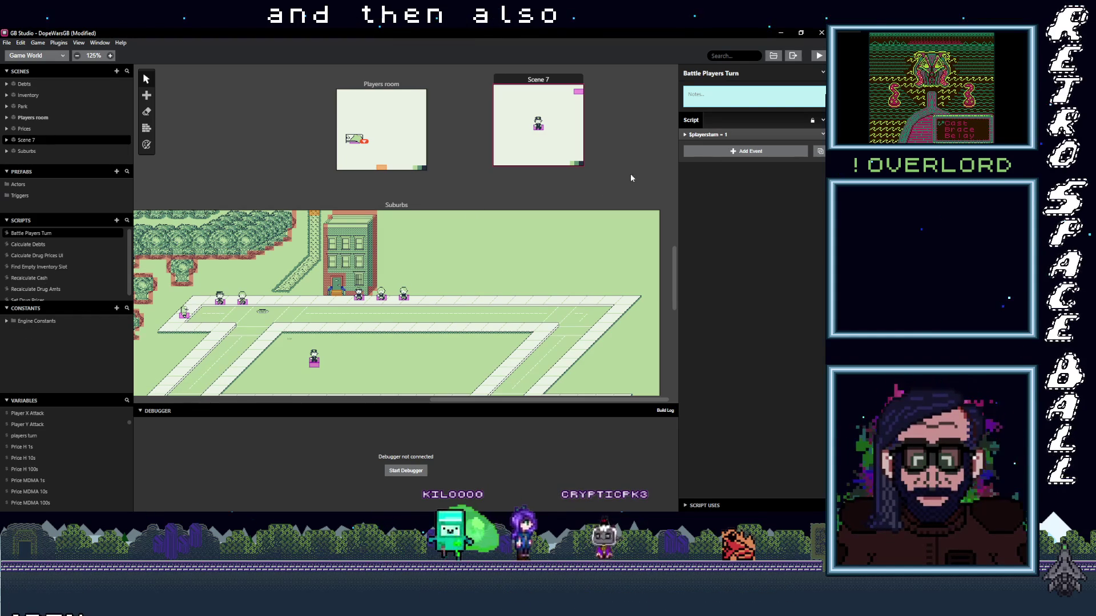
- Add a Variable Set To Value event setting Battle Update to 0 and move it above players turn
click(745, 151)
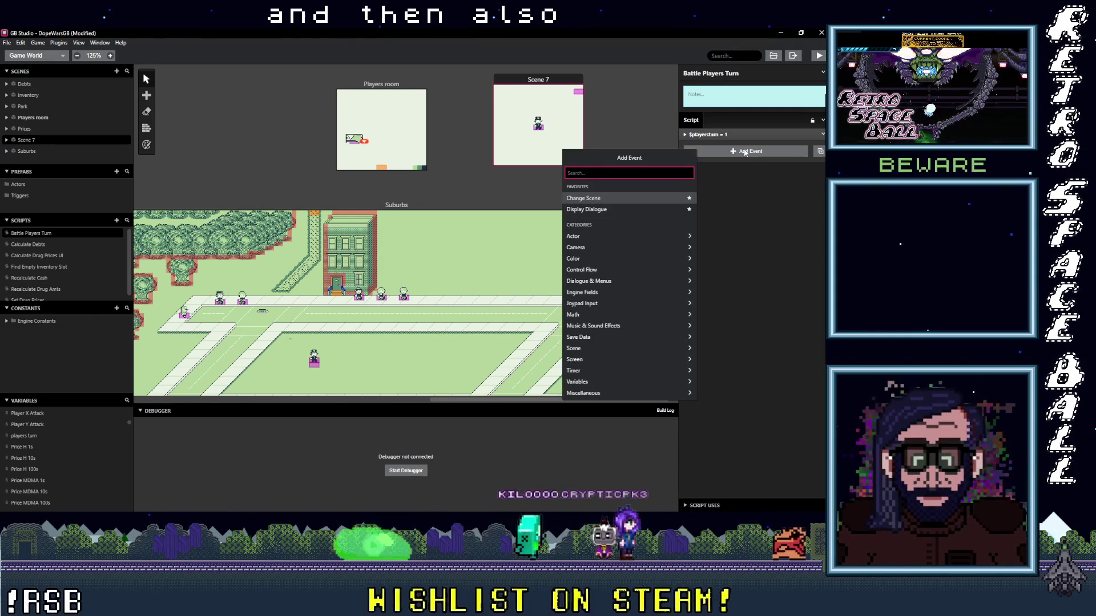
text(bt)
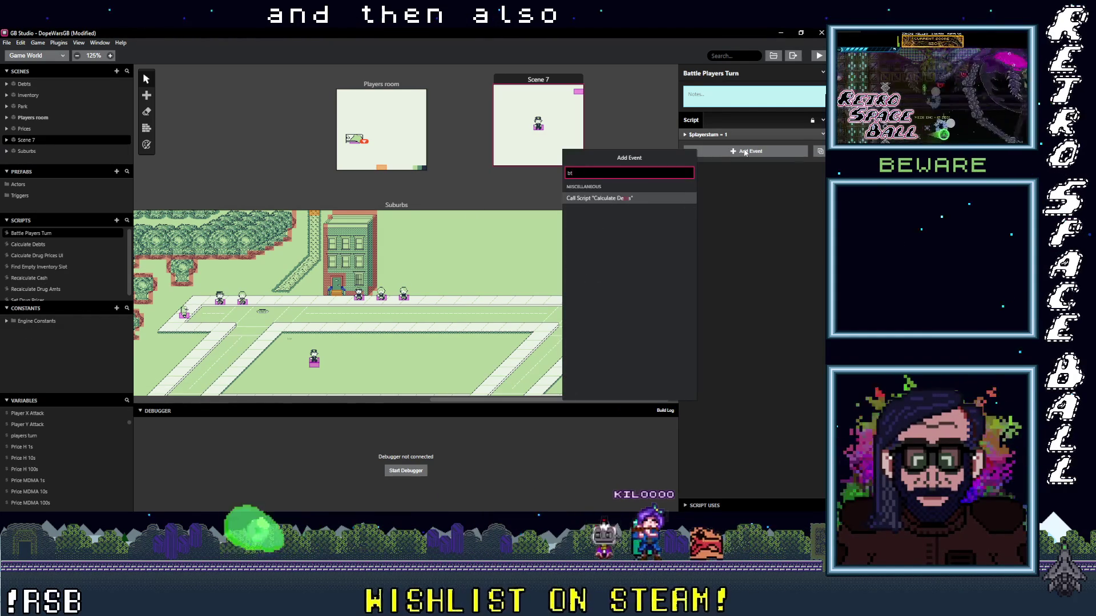
key(BackSpace)
text(var val)
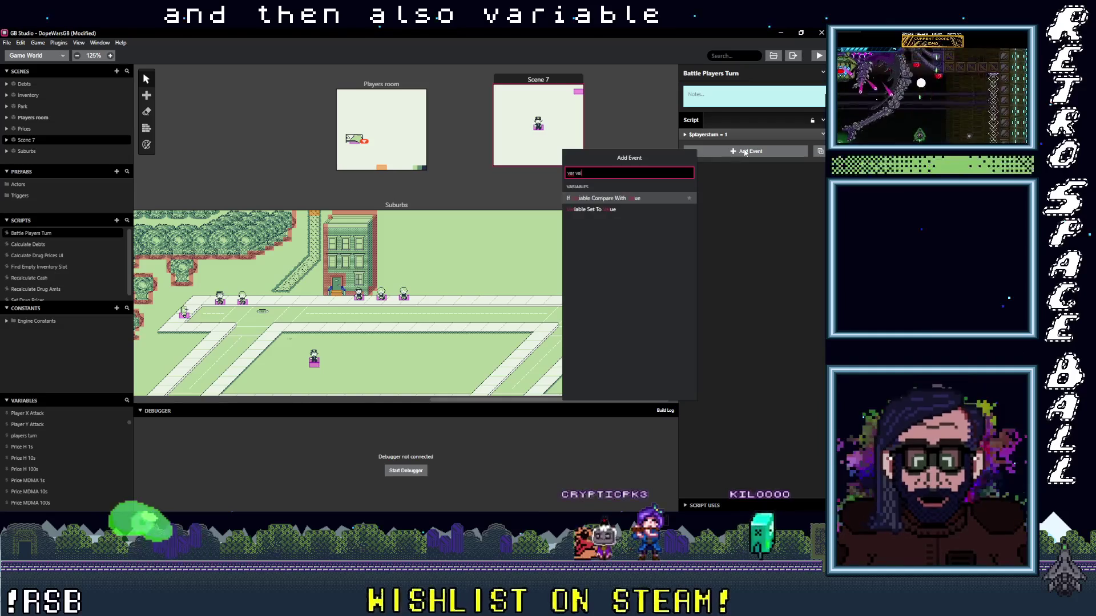
click(592, 209)
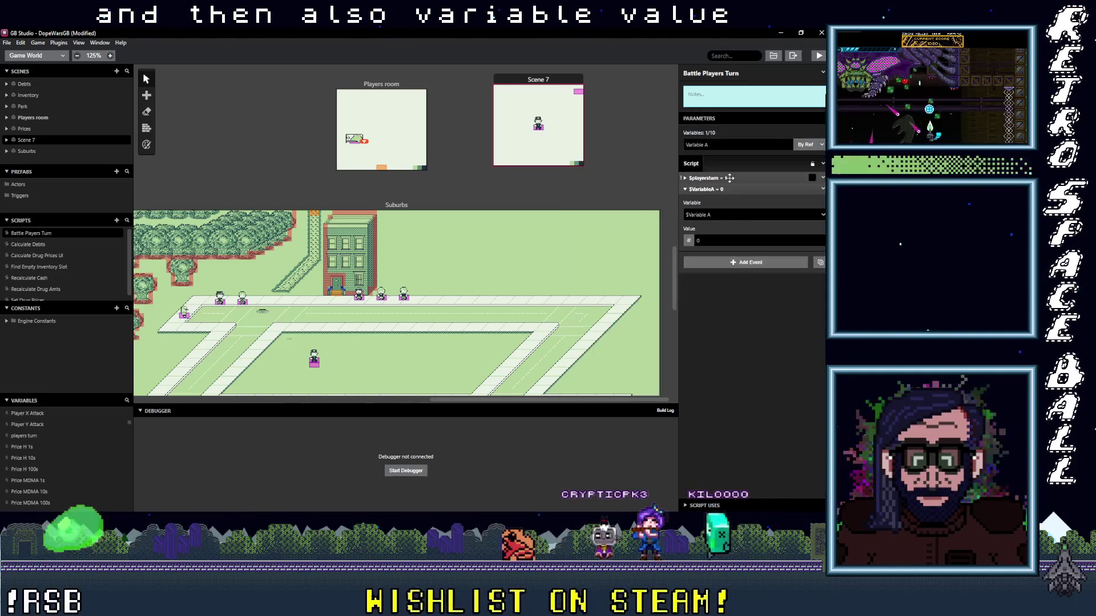
click(736, 215)
text(bat)
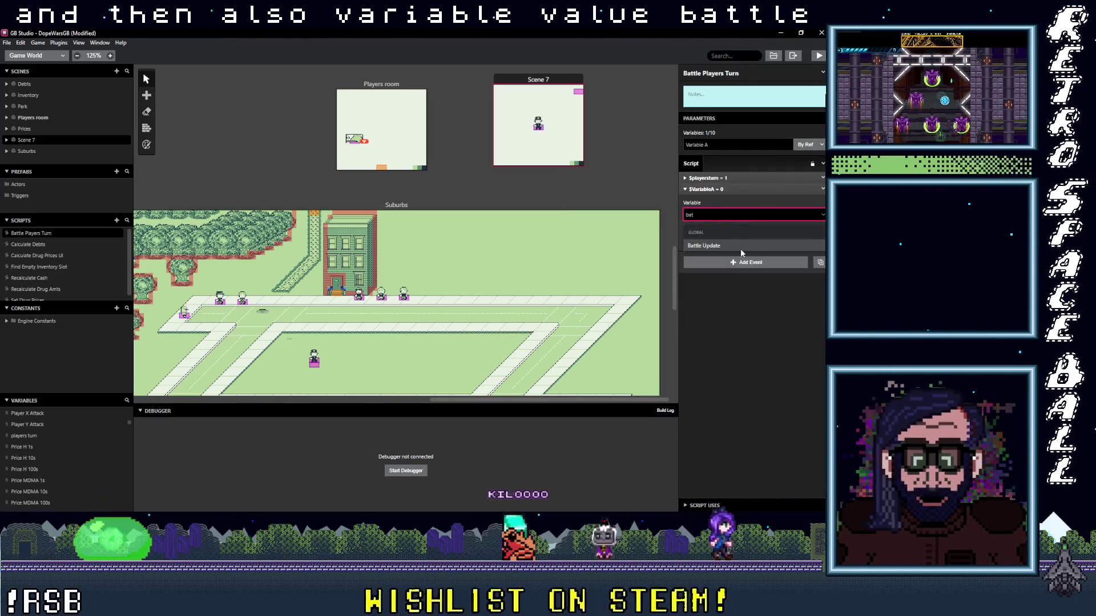
click(741, 246)
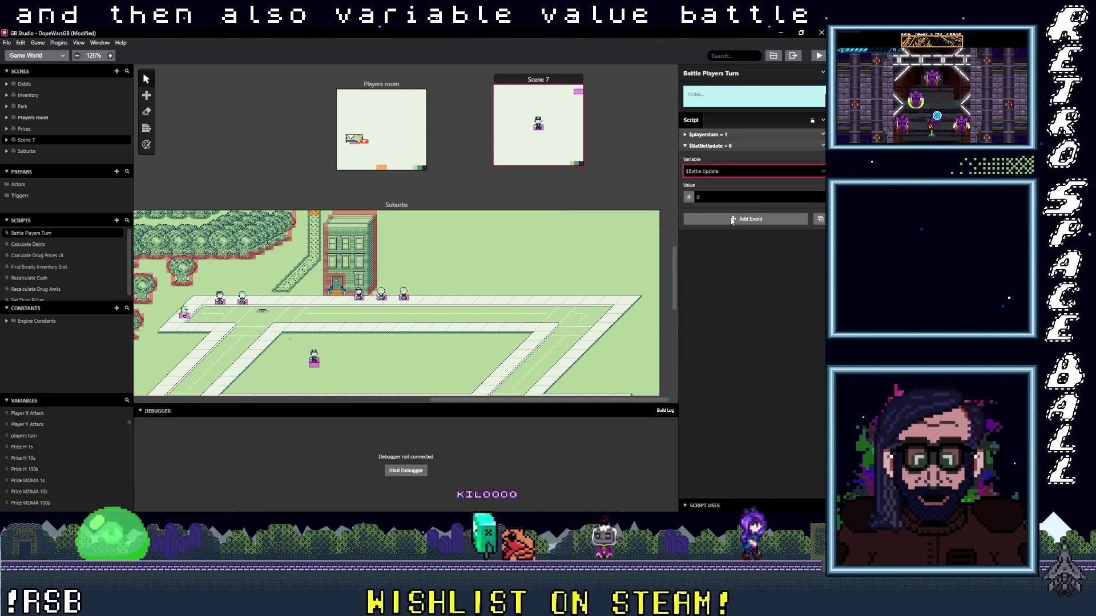
click(720, 145)
drag(733, 146, 745, 140)
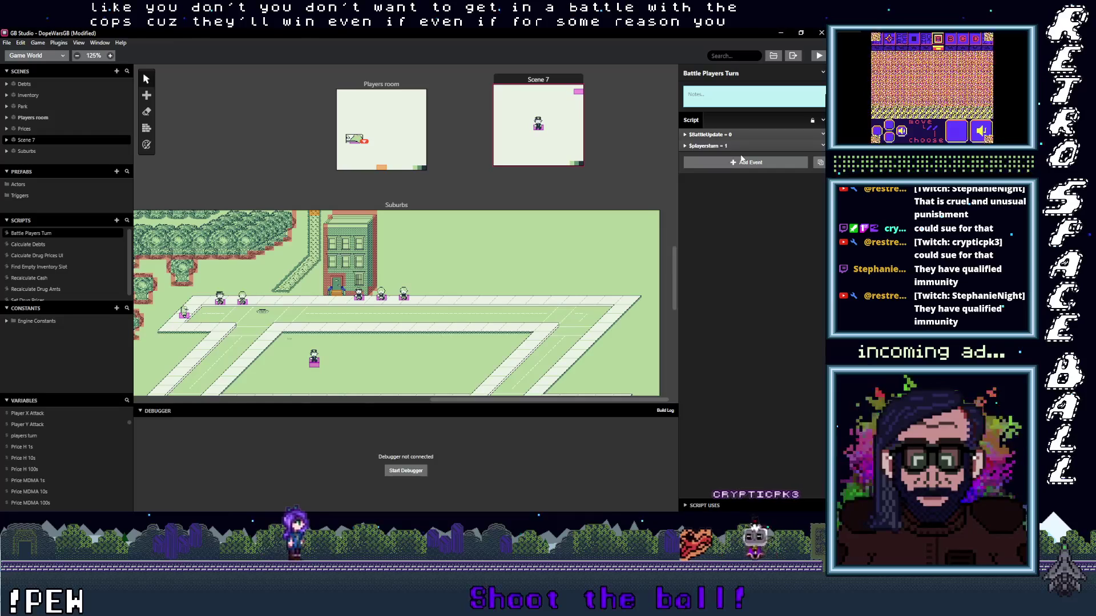
- Save the project with Ctrl+S
key(ctrl+s)
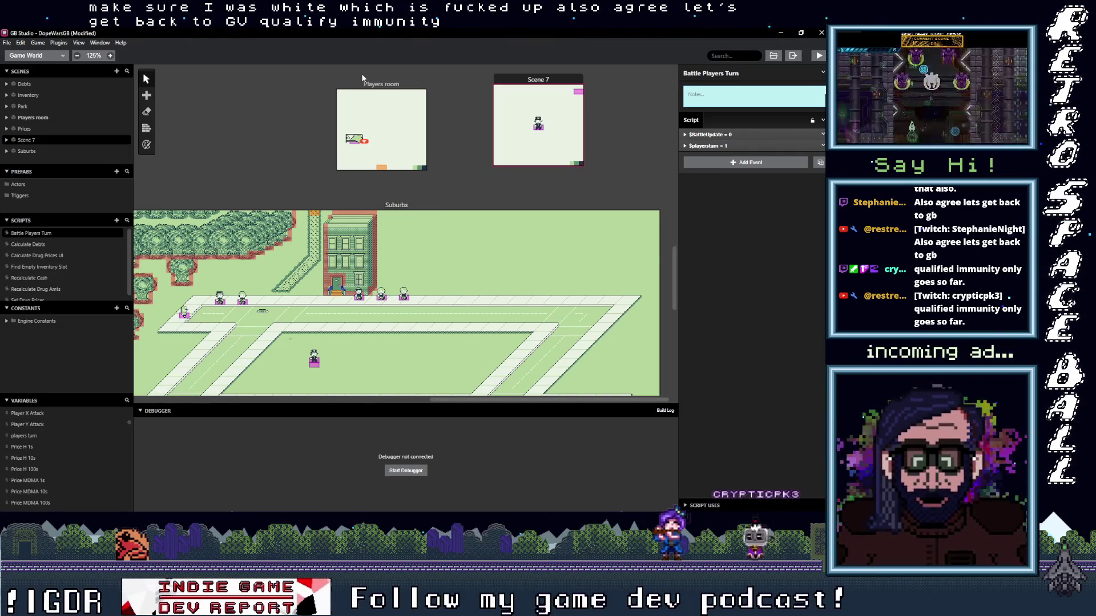
drag(361, 404, 363, 412)
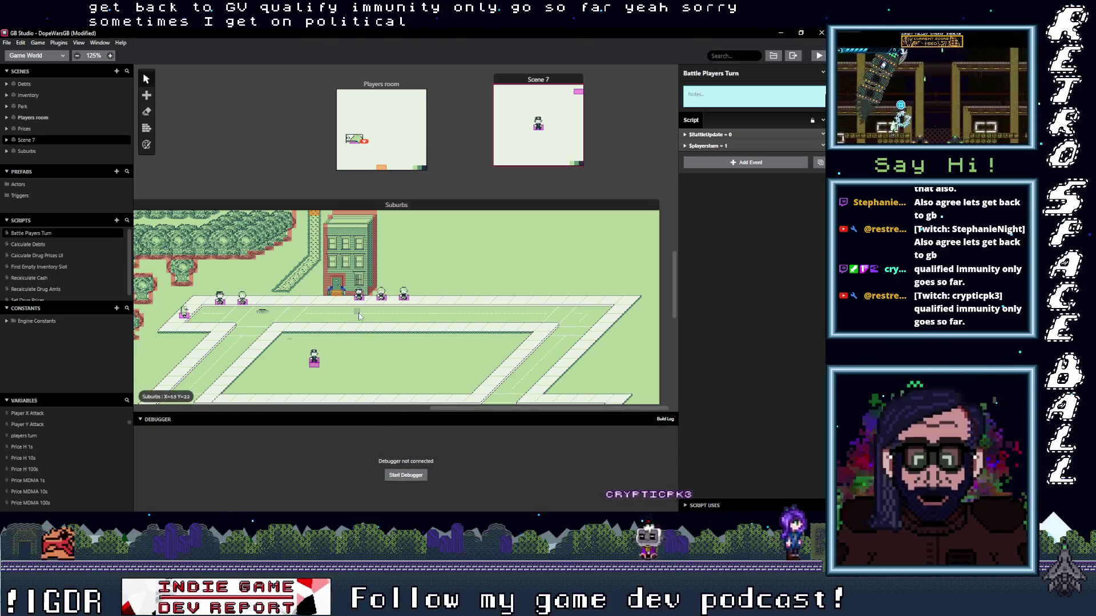
scroll(359, 331, up, 3)
scroll(357, 325, down, 2)
scroll(355, 319, up, 4)
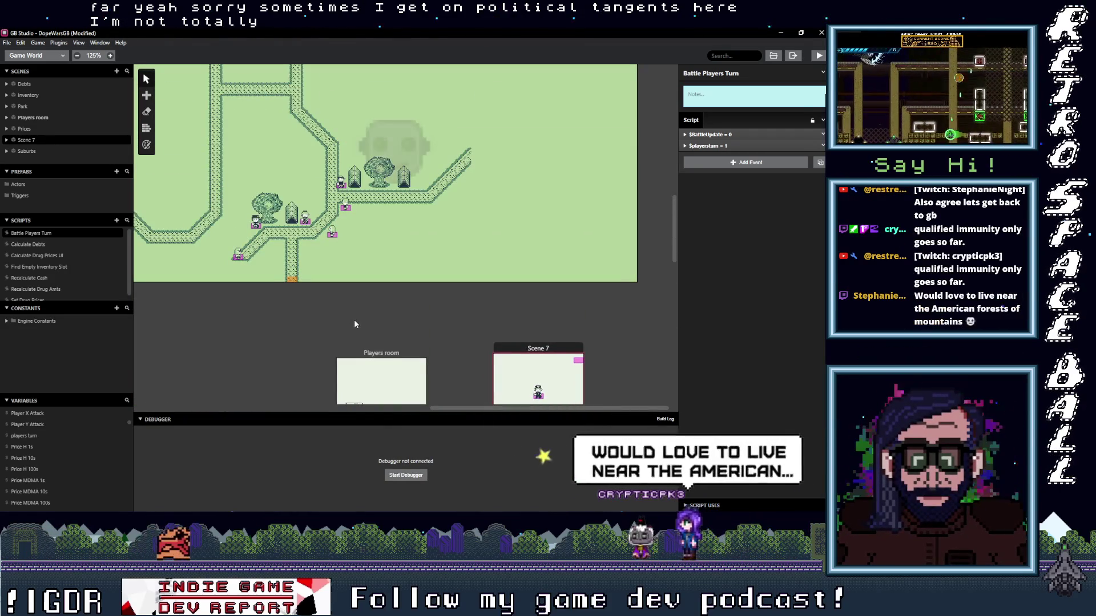
scroll(354, 321, down, 3)
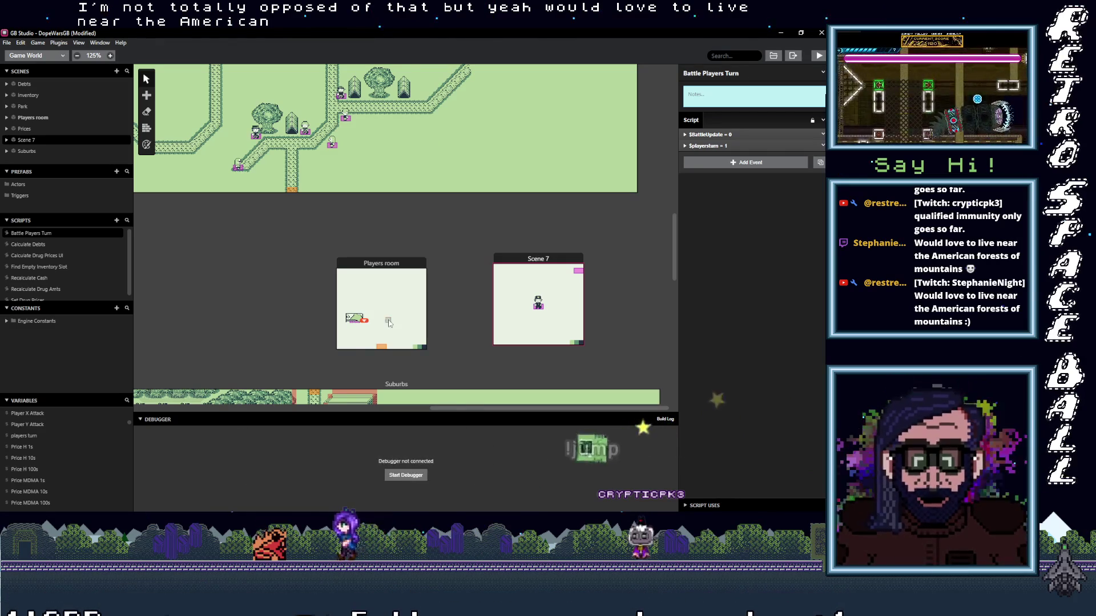
scroll(353, 324, down, 6)
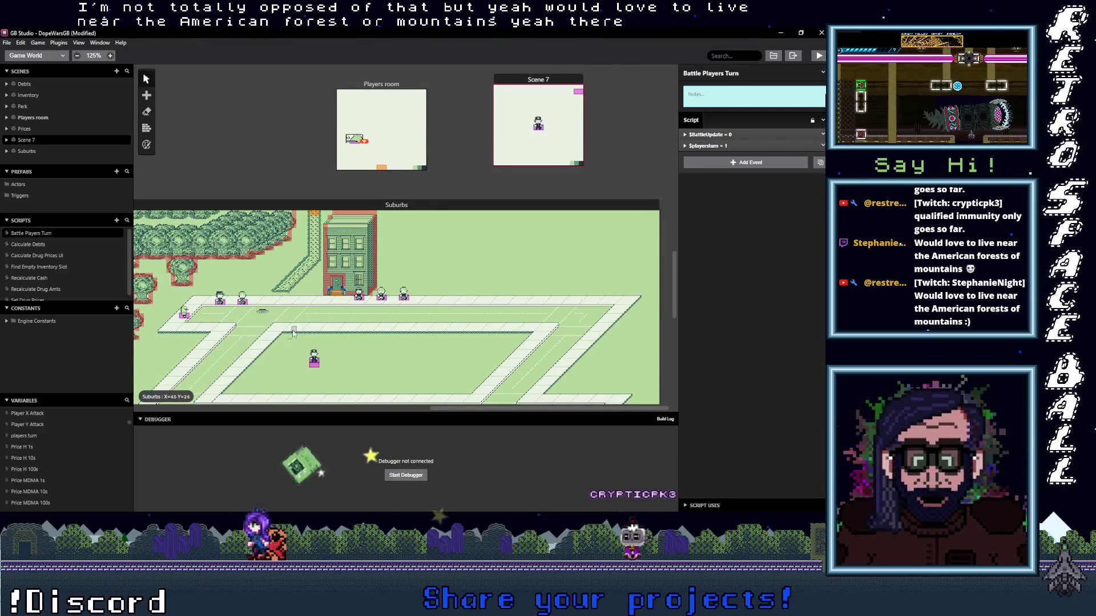
ctrl+scroll(293, 333, up, 2)
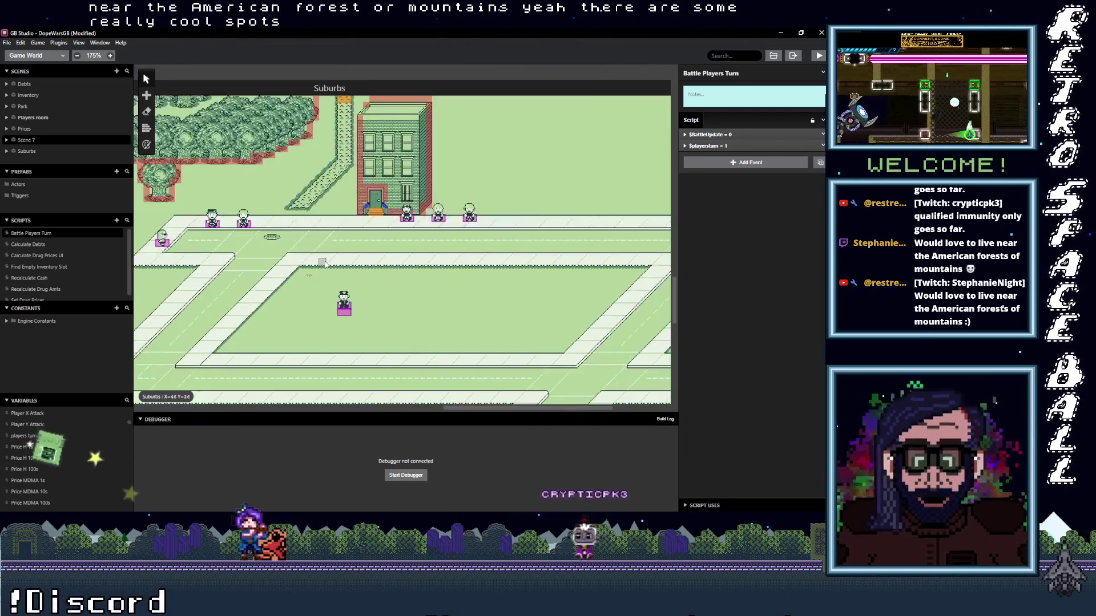
ctrl+scroll(418, 328, up, 2)
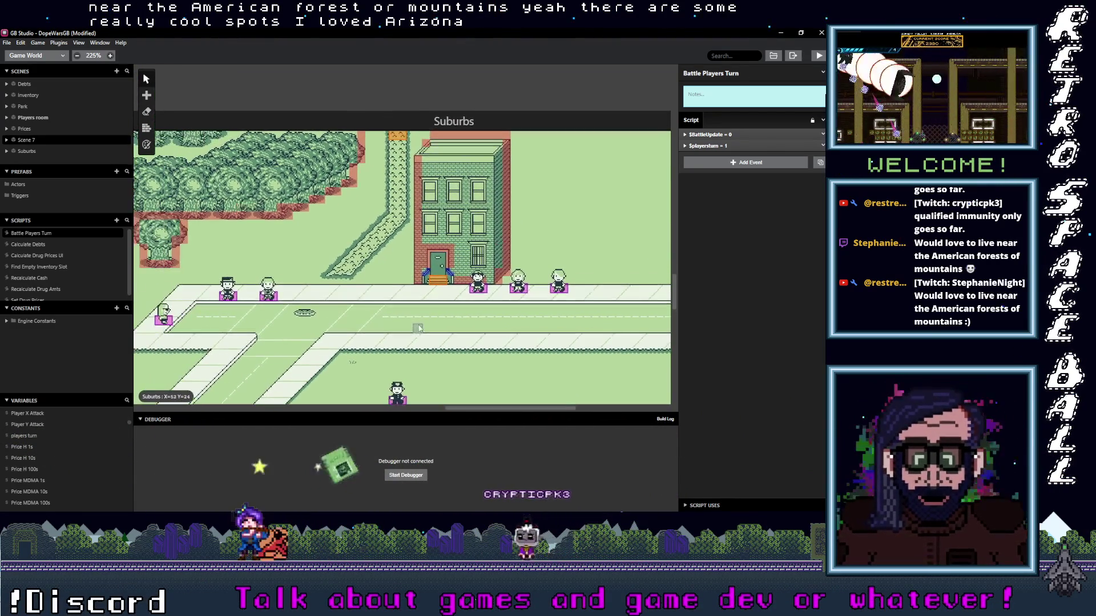
scroll(409, 315, up, 1)
scroll(365, 331, right, 1)
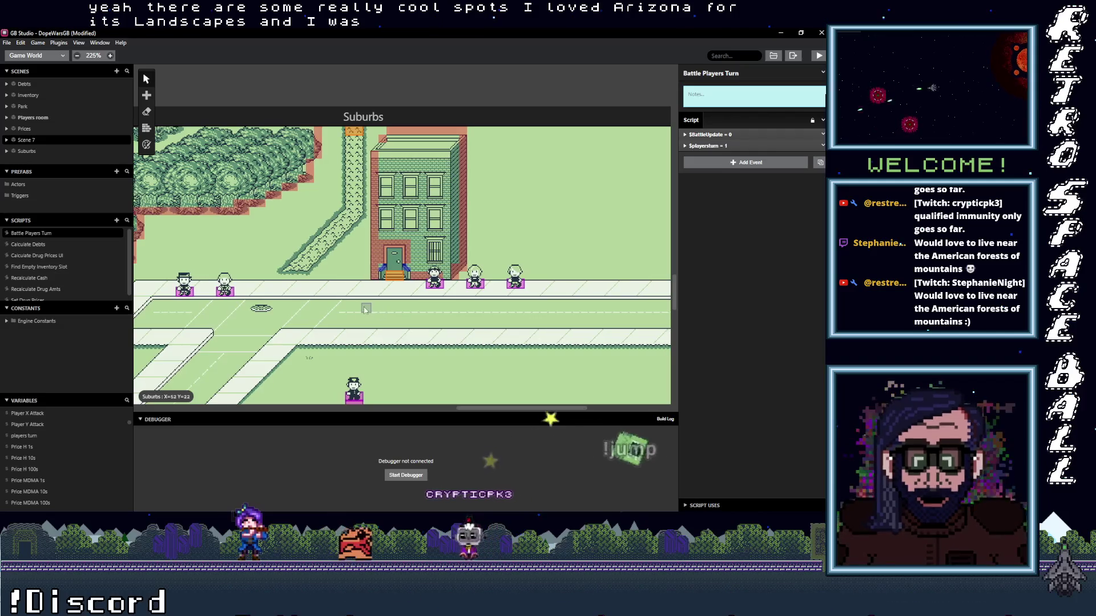
scroll(345, 339, down, 3)
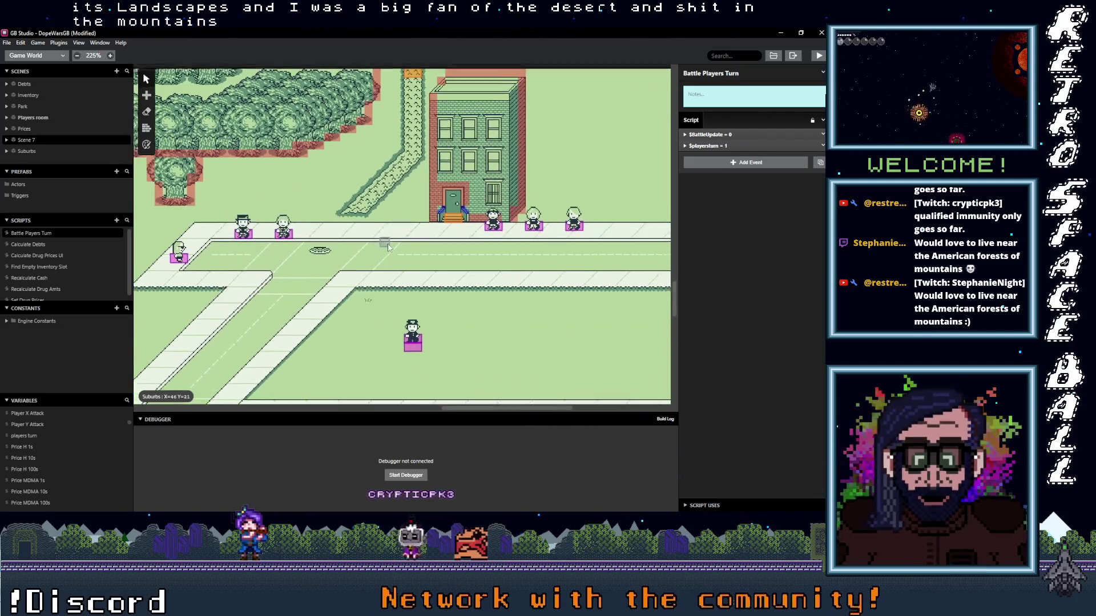
scroll(401, 259, right, 2)
scroll(401, 259, right, 2)
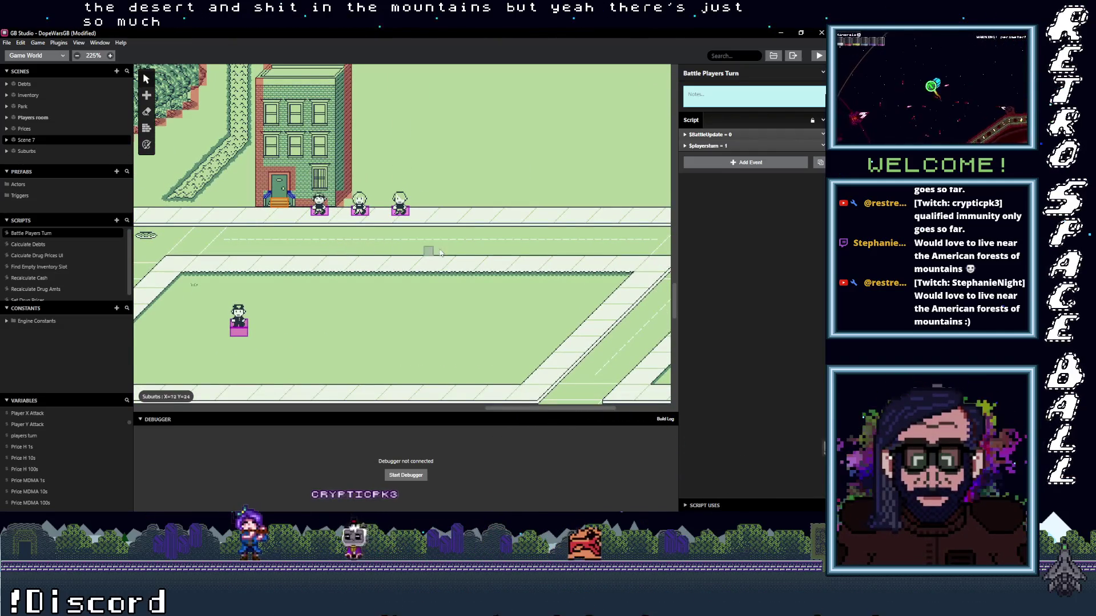
scroll(365, 260, right, 3)
scroll(290, 258, down, 2)
scroll(303, 249, left, 2)
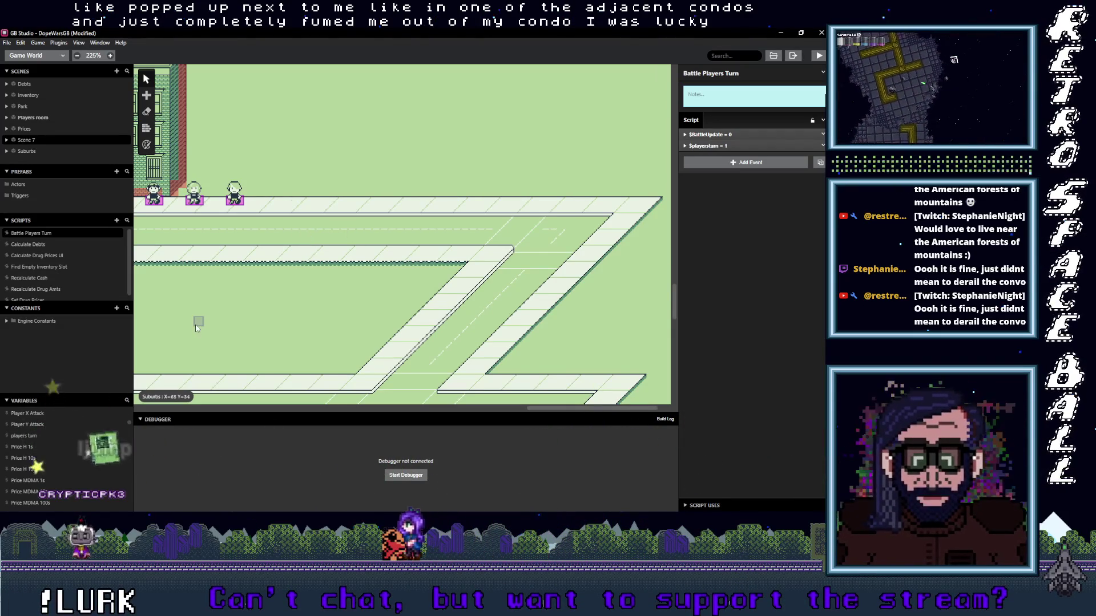
scroll(245, 297, left, 10)
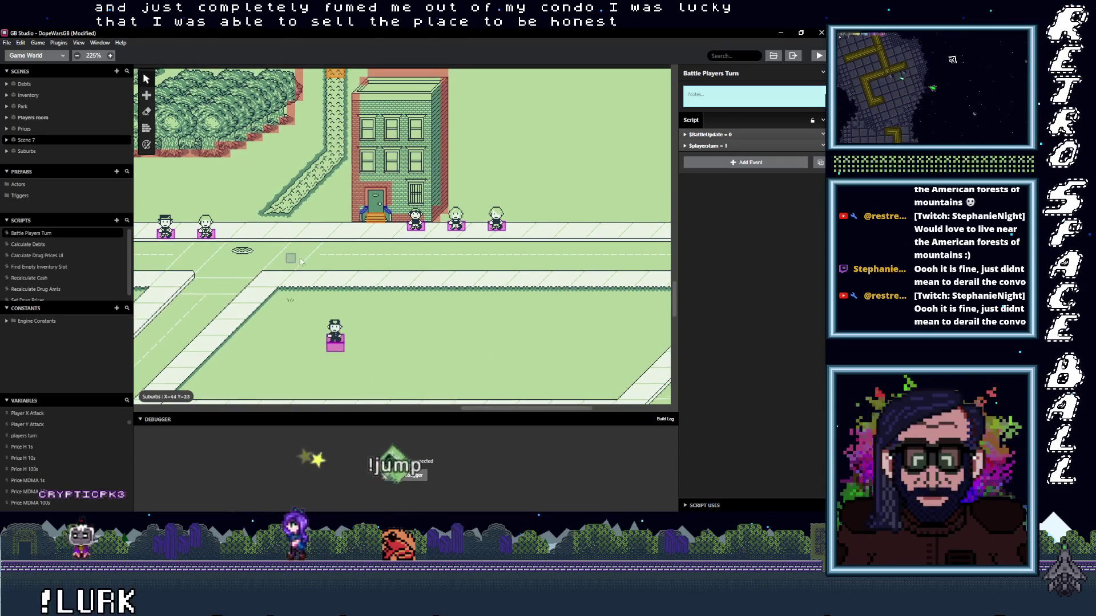
scroll(294, 264, right, 5)
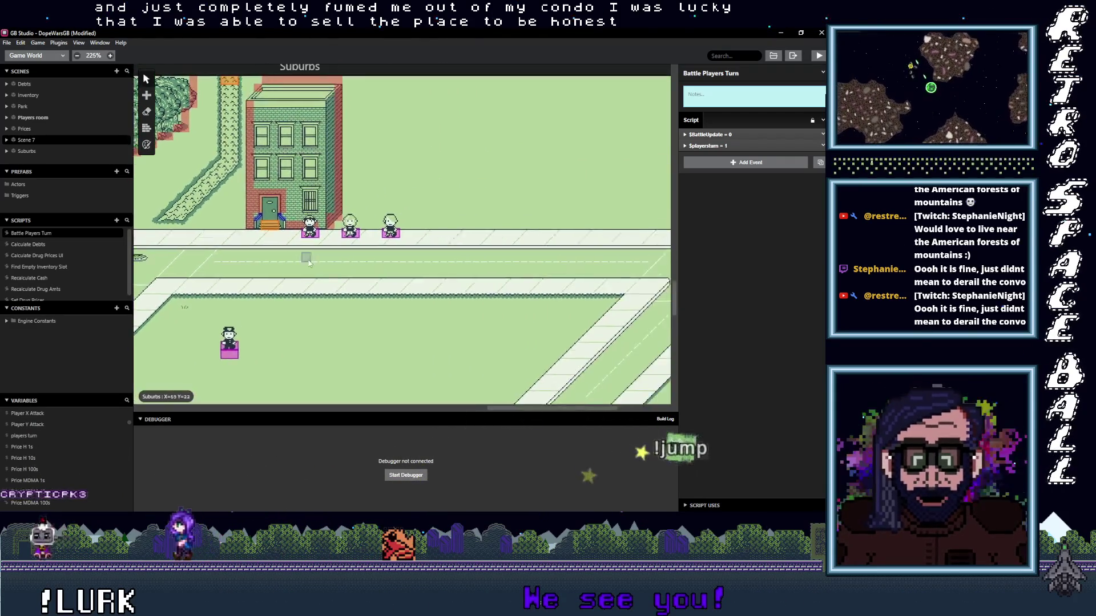
scroll(309, 263, left, 5)
scroll(309, 262, down, 2)
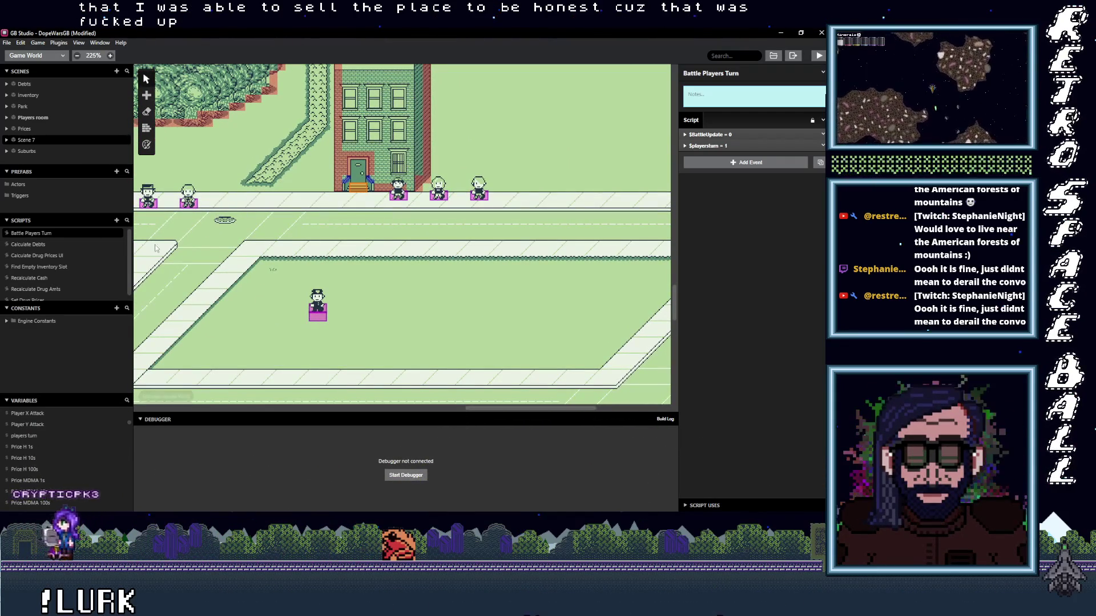
scroll(265, 236, up, 10)
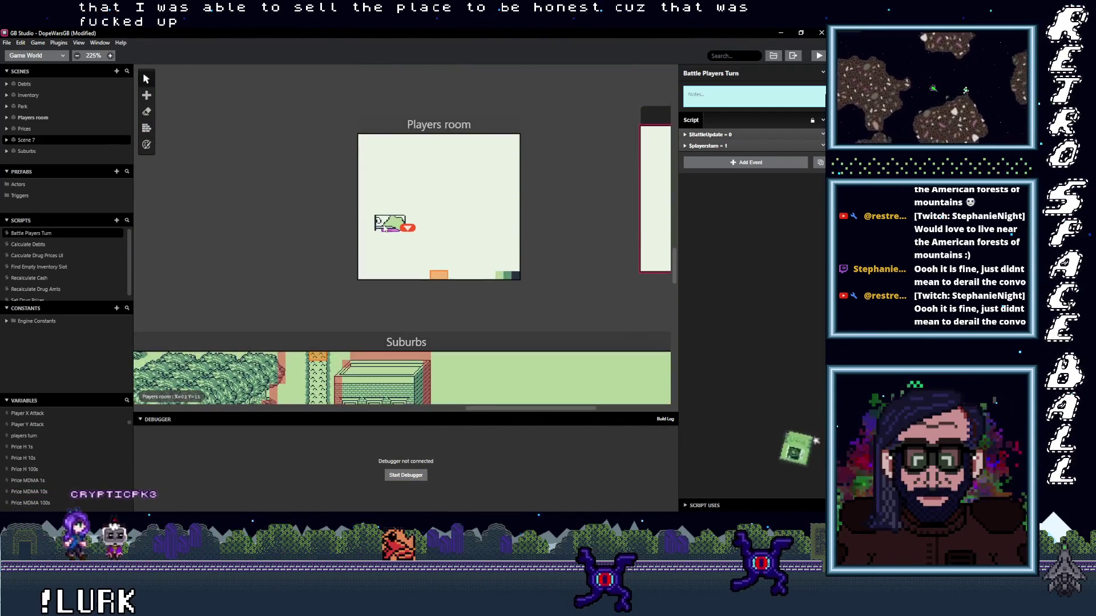
scroll(340, 296, right, 5)
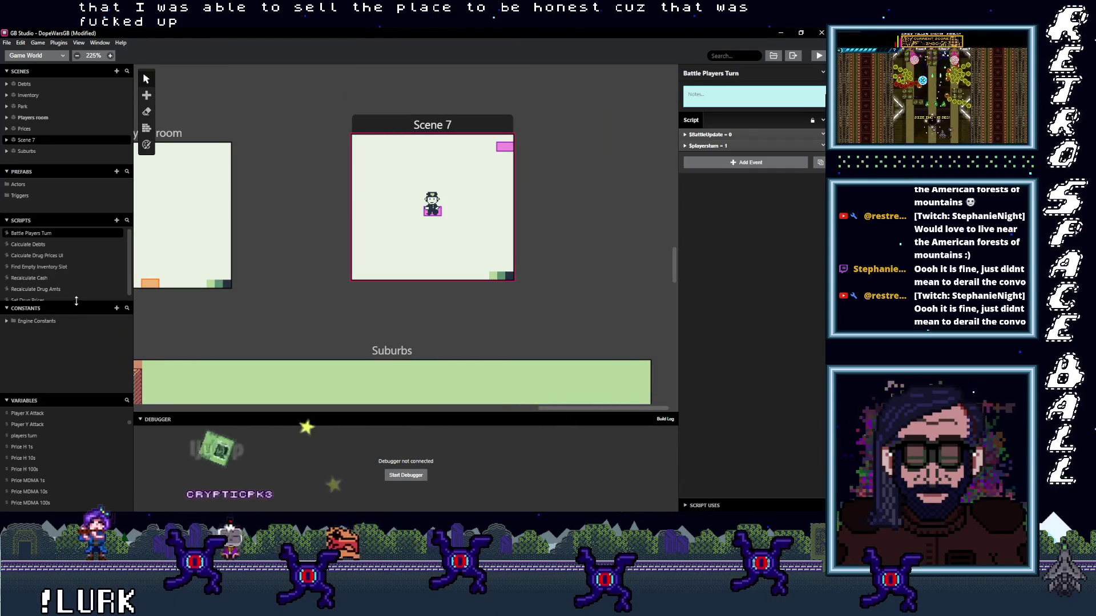
drag(74, 302, 80, 340)
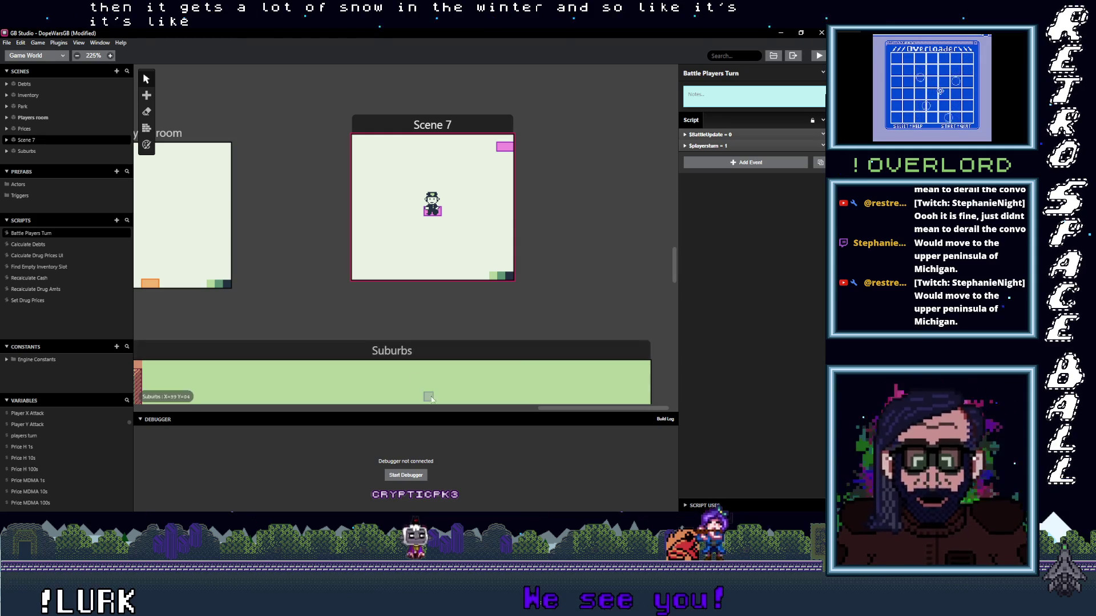
- Scroll down the Scripts list to reveal the scripts further down
scroll(494, 280, down, 3)
scroll(513, 294, up, 3)
ctrl+scroll(516, 295, down, 2)
ctrl+scroll(516, 296, down, 2)
scroll(516, 305, down, 3)
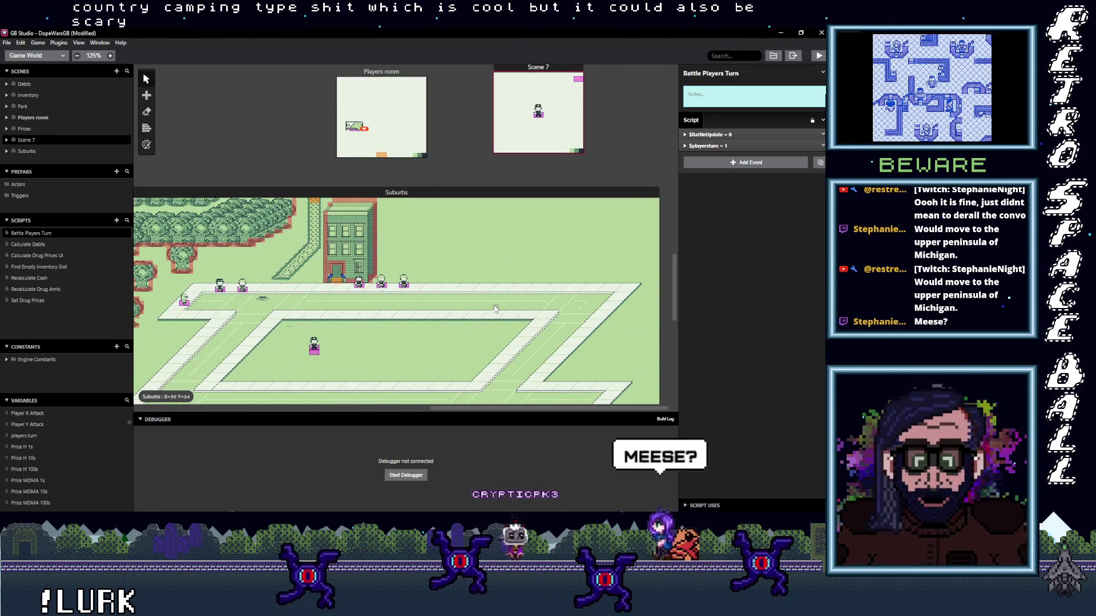
scroll(495, 309, up, 1)
scroll(495, 309, down, 1)
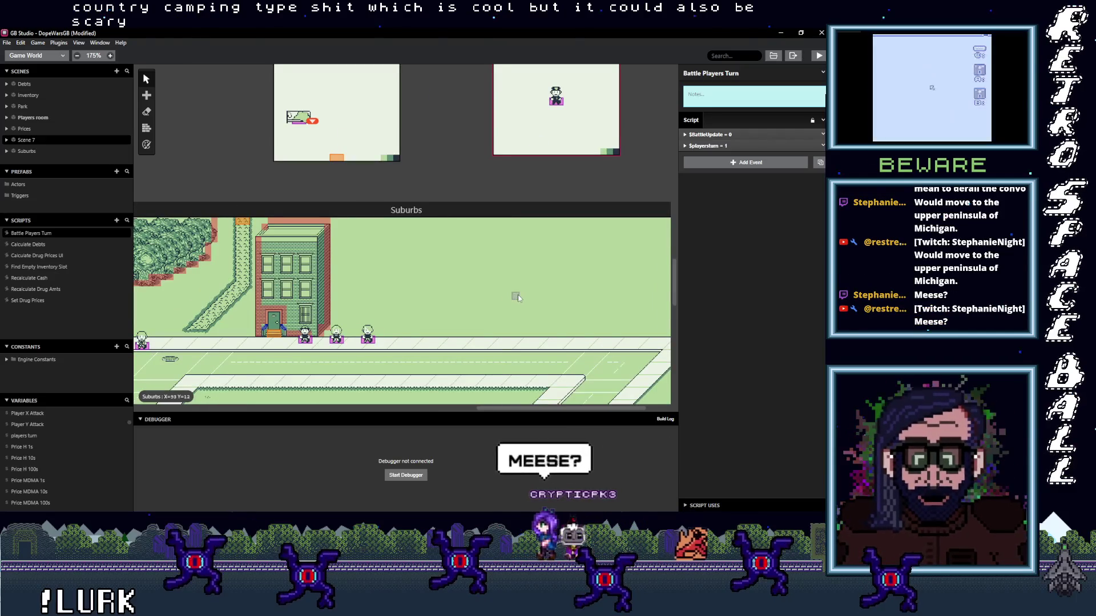
ctrl+scroll(519, 294, up, 2)
scroll(520, 324, right, 2)
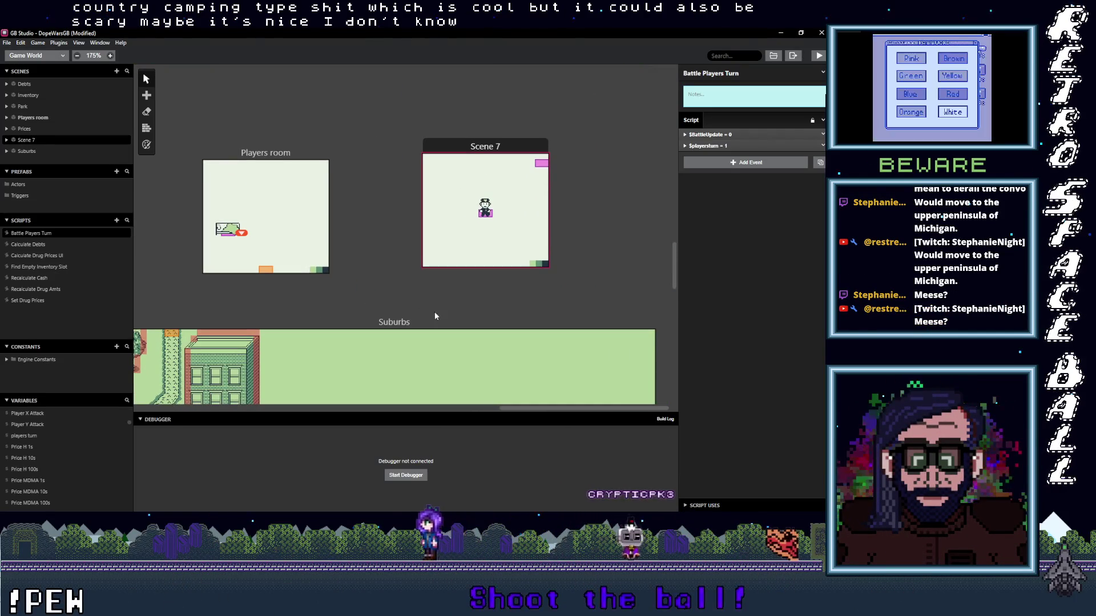
scroll(433, 312, down, 2)
scroll(408, 317, up, 3)
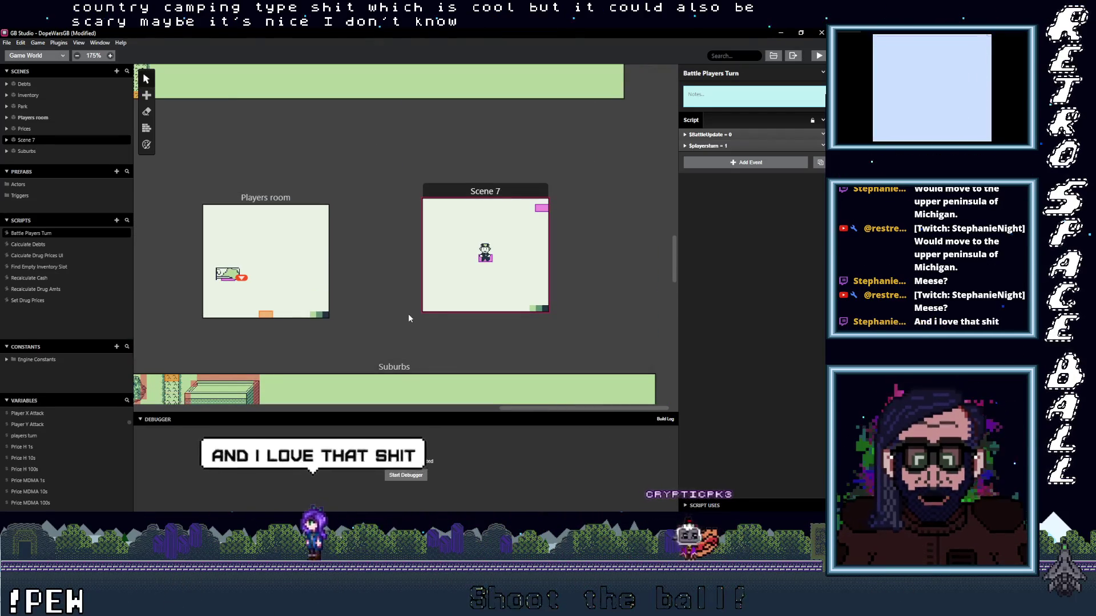
scroll(409, 317, down, 1)
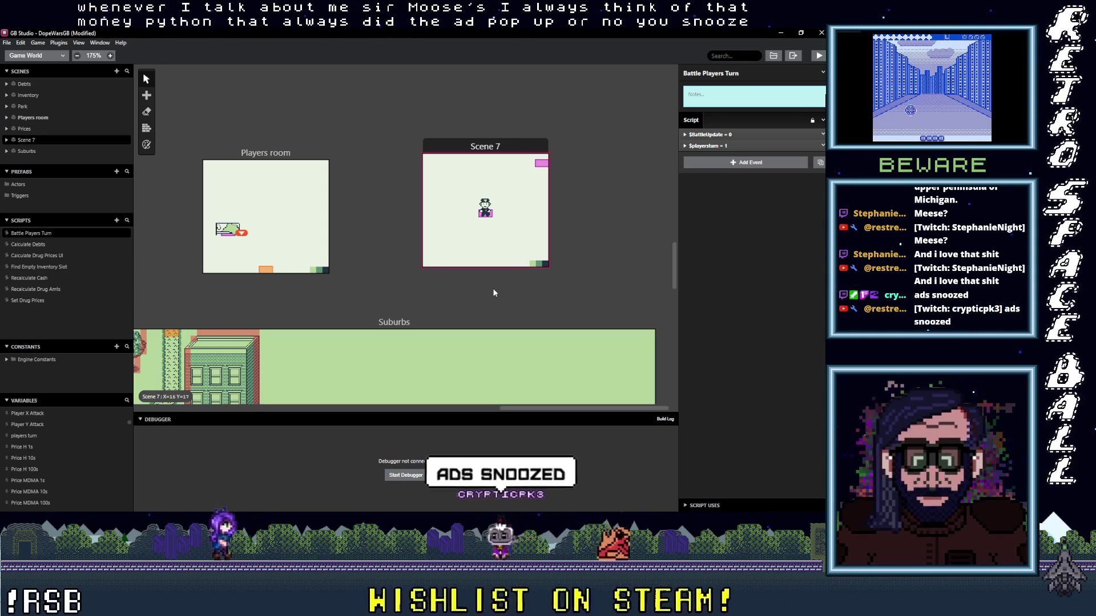
scroll(434, 303, down, 3)
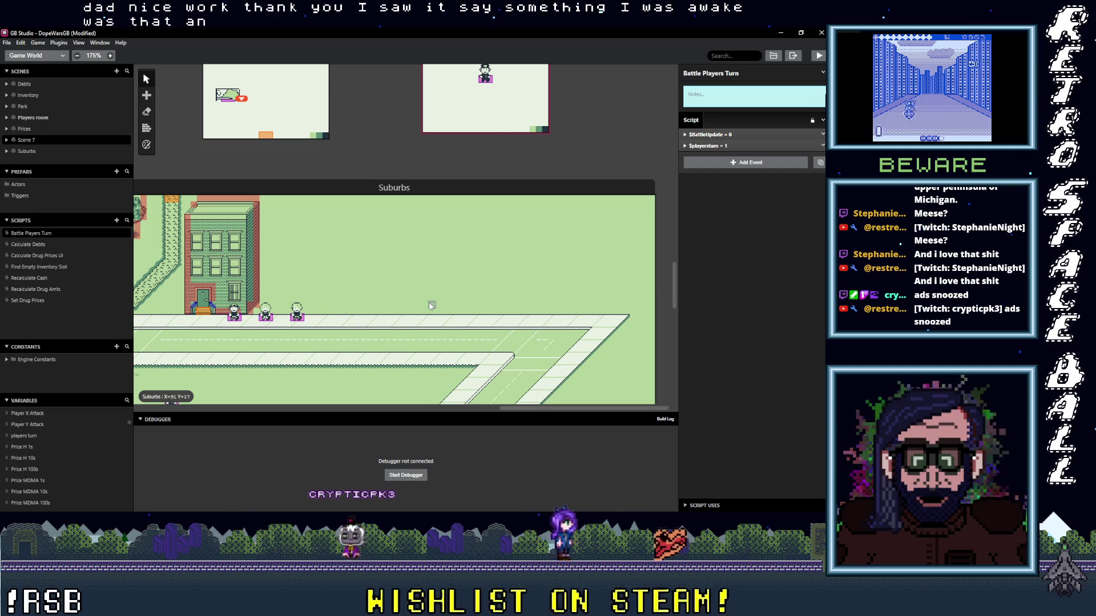
scroll(439, 302, up, 4)
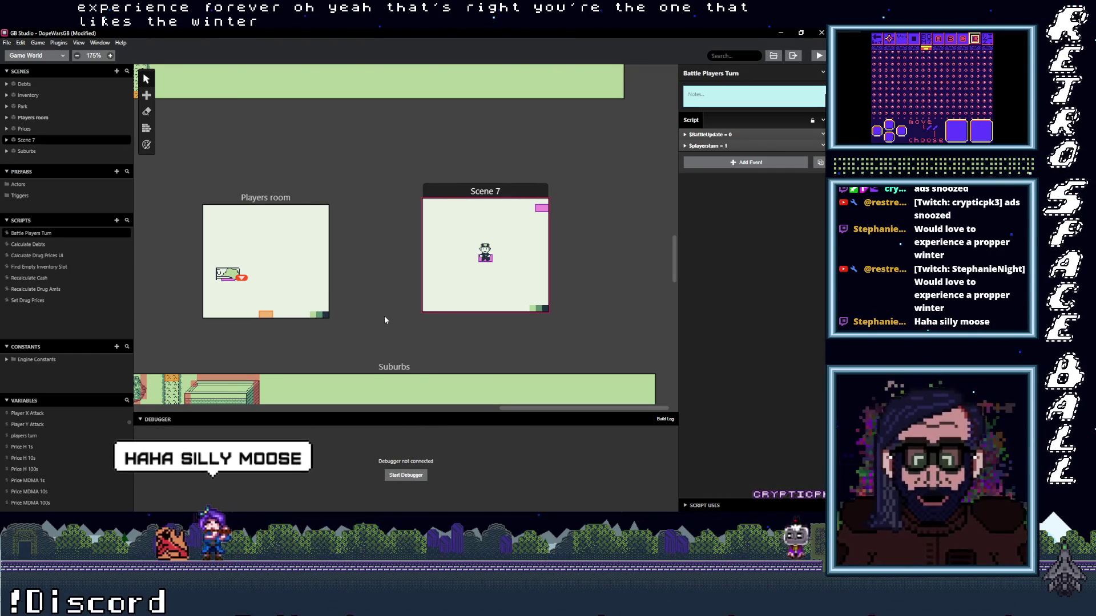
- Select Scene 7 in the world view, then reopen the Battle Players Turn script
scroll(381, 320, up, 5)
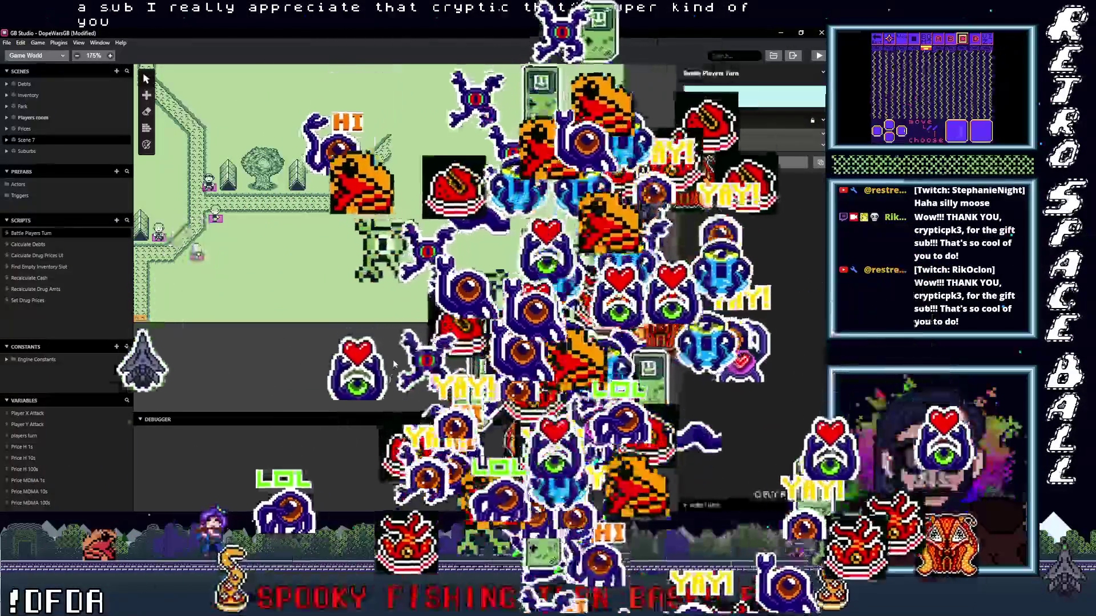
scroll(367, 302, down, 10)
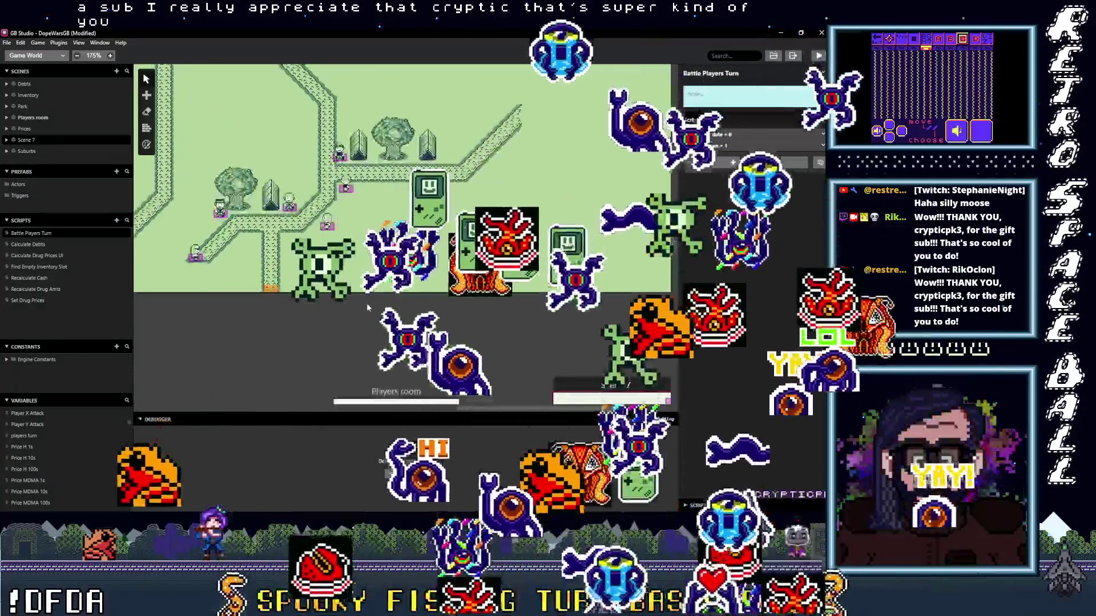
scroll(362, 333, down, 15)
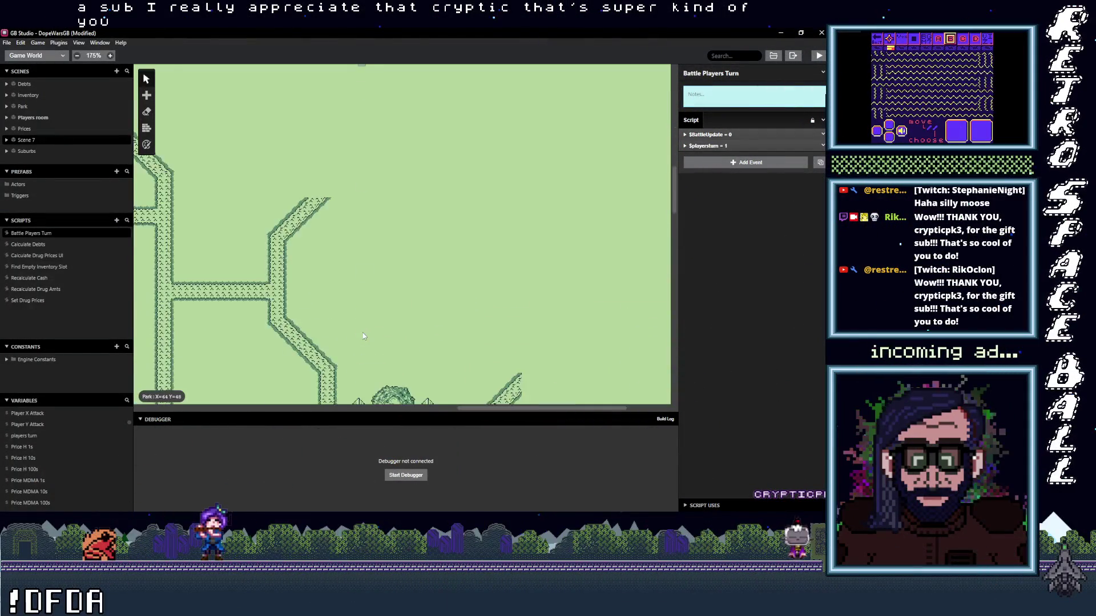
scroll(480, 318, right, 5)
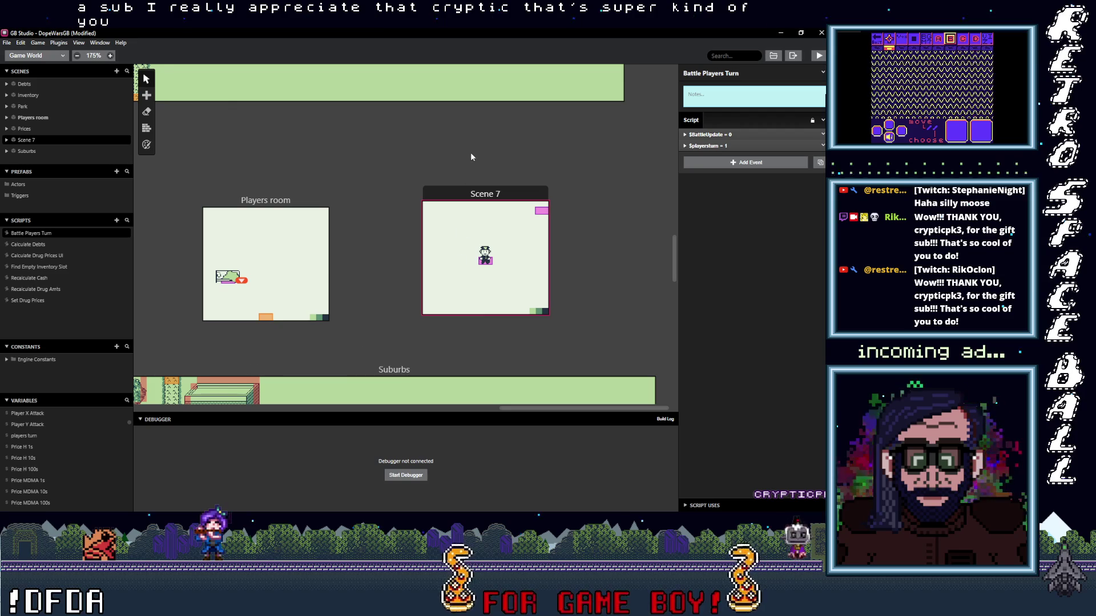
click(489, 193)
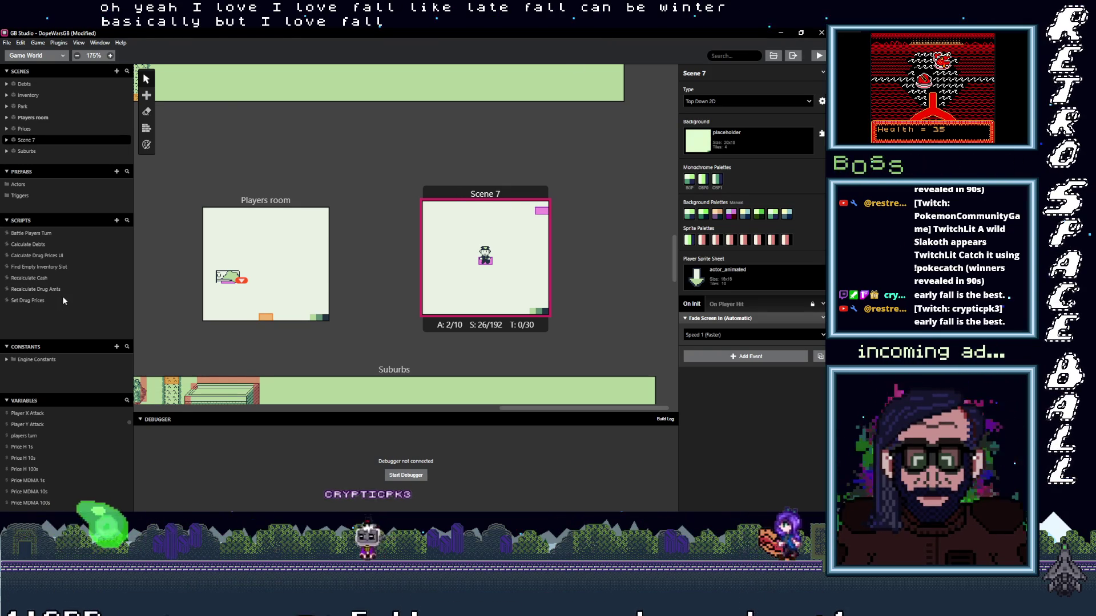
click(35, 234)
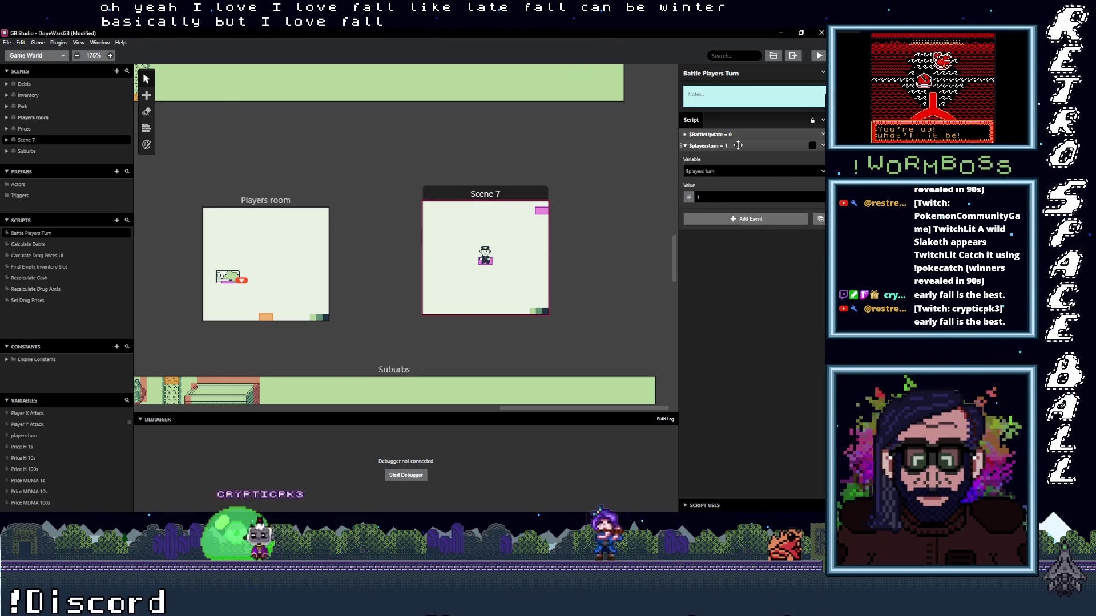
click(741, 164)
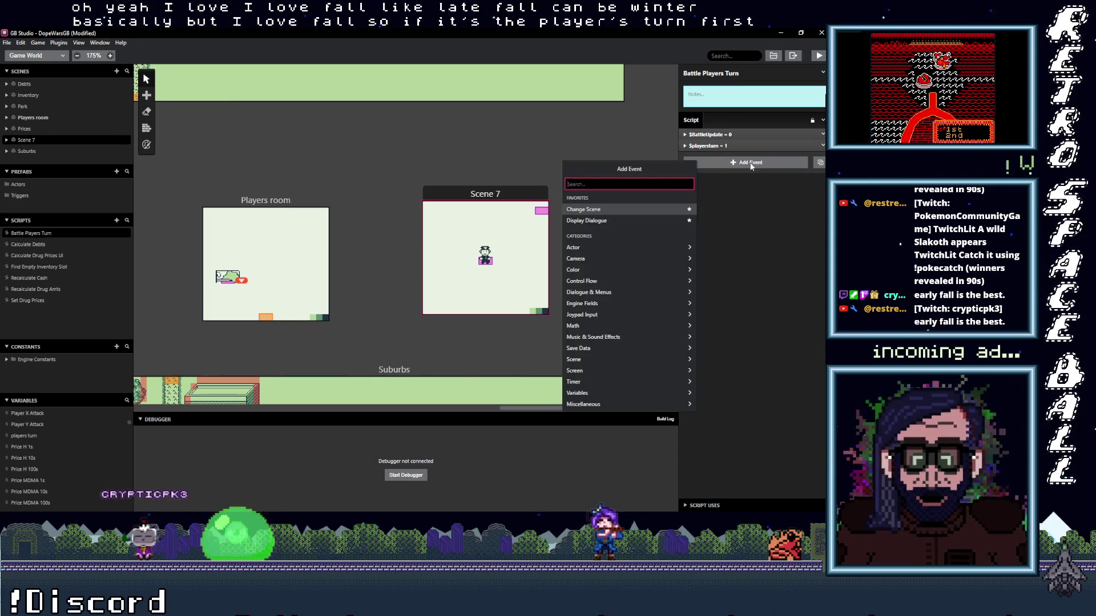
- Add a Display Dialogue event at the end of the Battle Players Turn script
text(dlg)
key(BackSpace)
key(BackSpace)
text(ia)
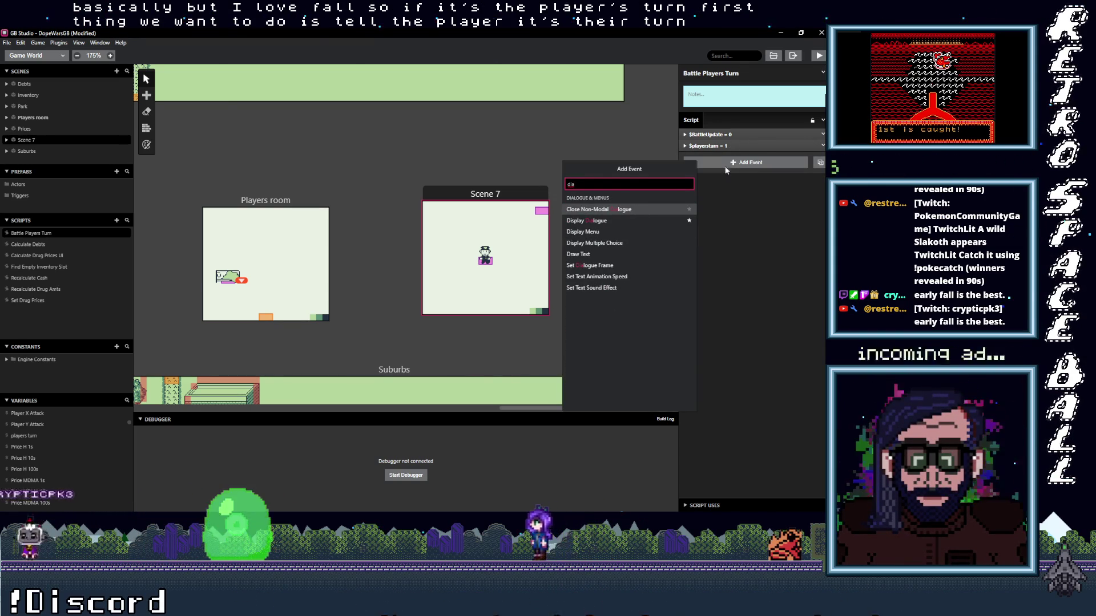
click(609, 221)
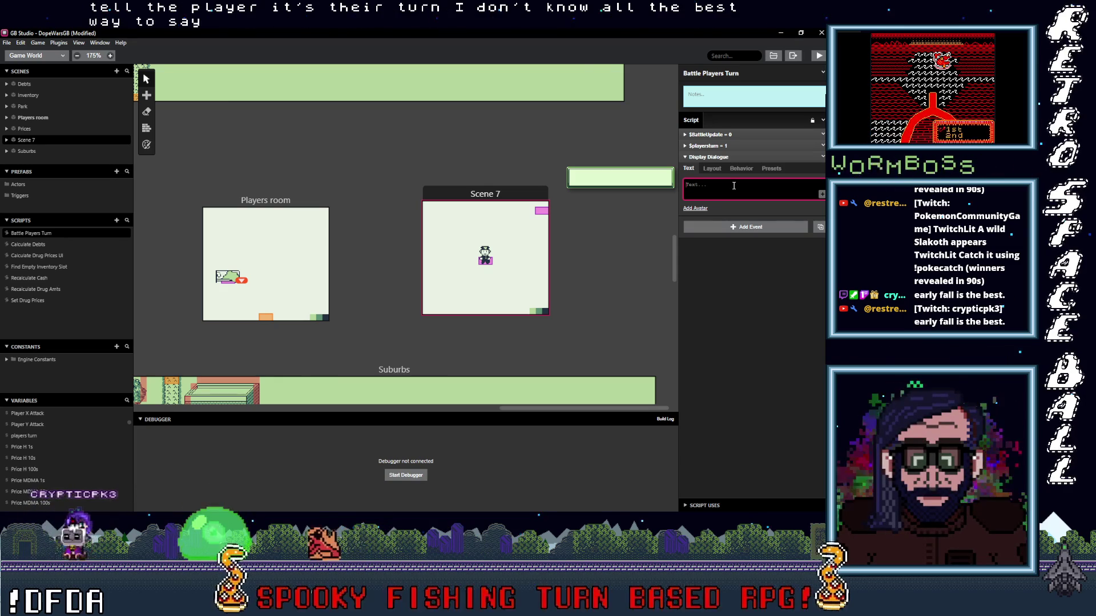
- Write the dialogue text 'You take the initiative!' and collapse the event
text(You Get Firs)
key(BackSpace)
key(BackSpace)
key(BackSpace)
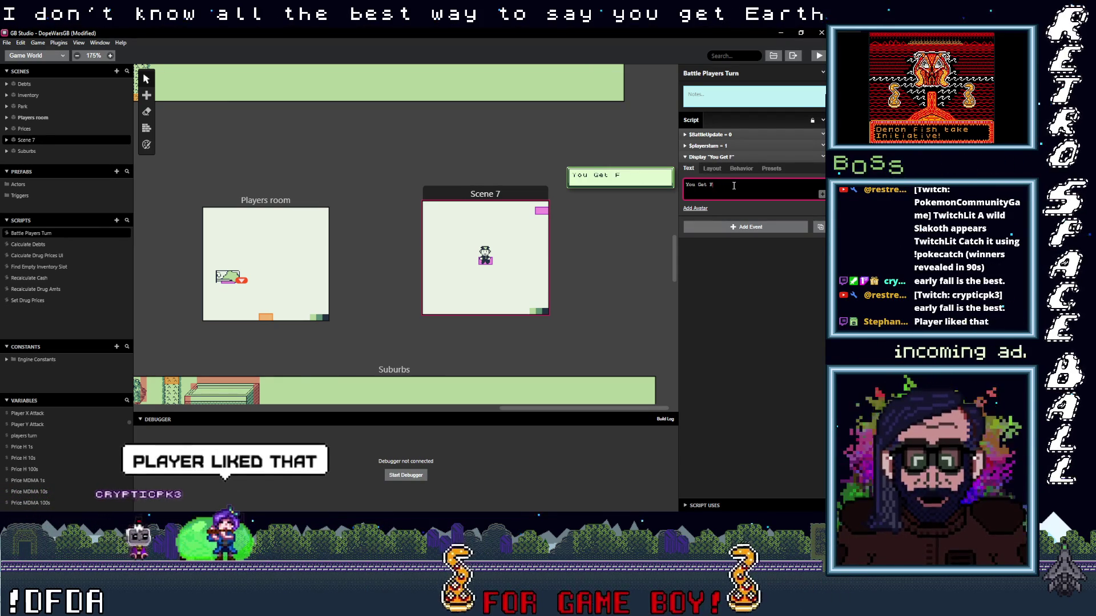
key(BackSpace)
key(BackSpace)
text(get )
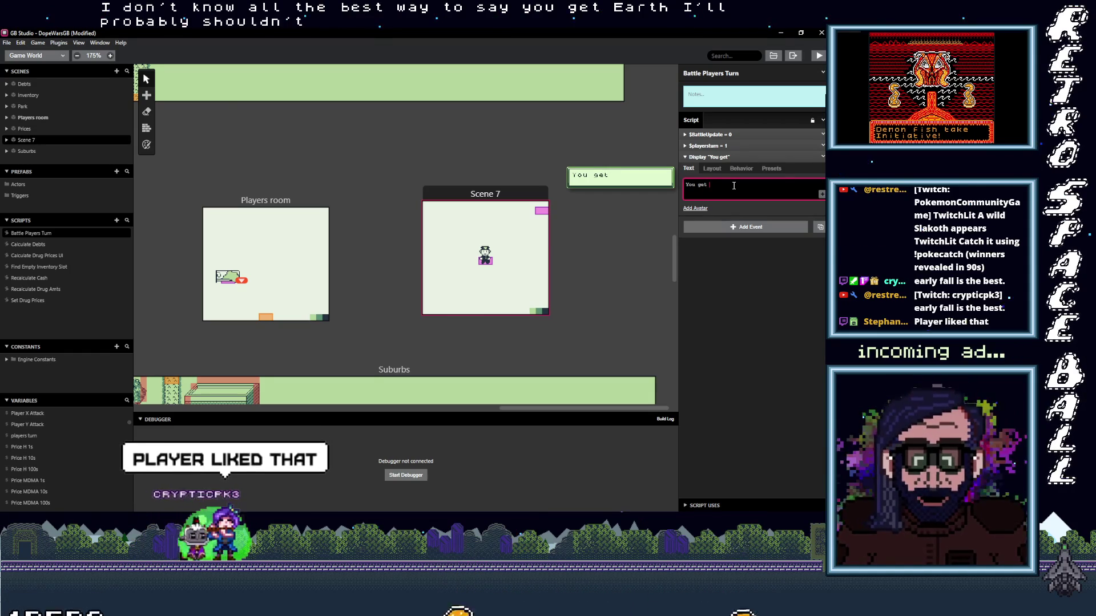
text(first )
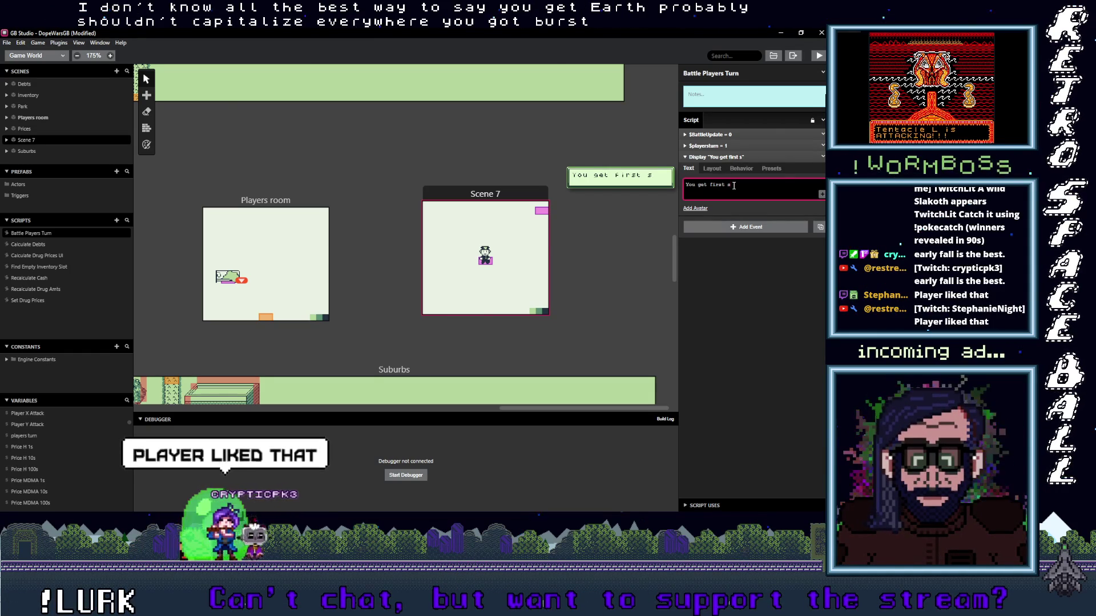
text(s)
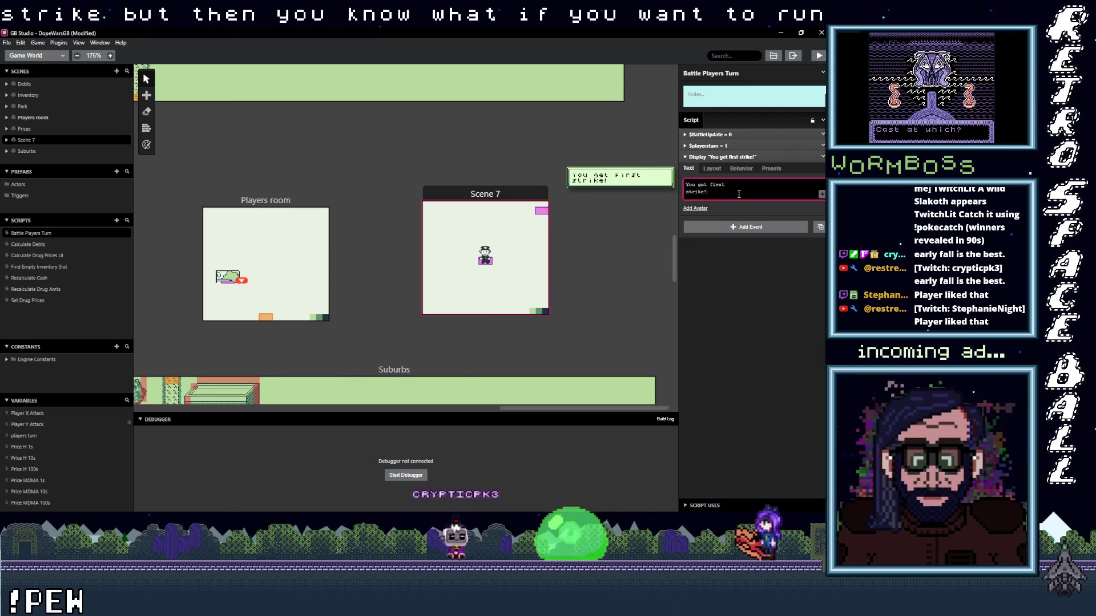
drag(736, 194, 693, 192)
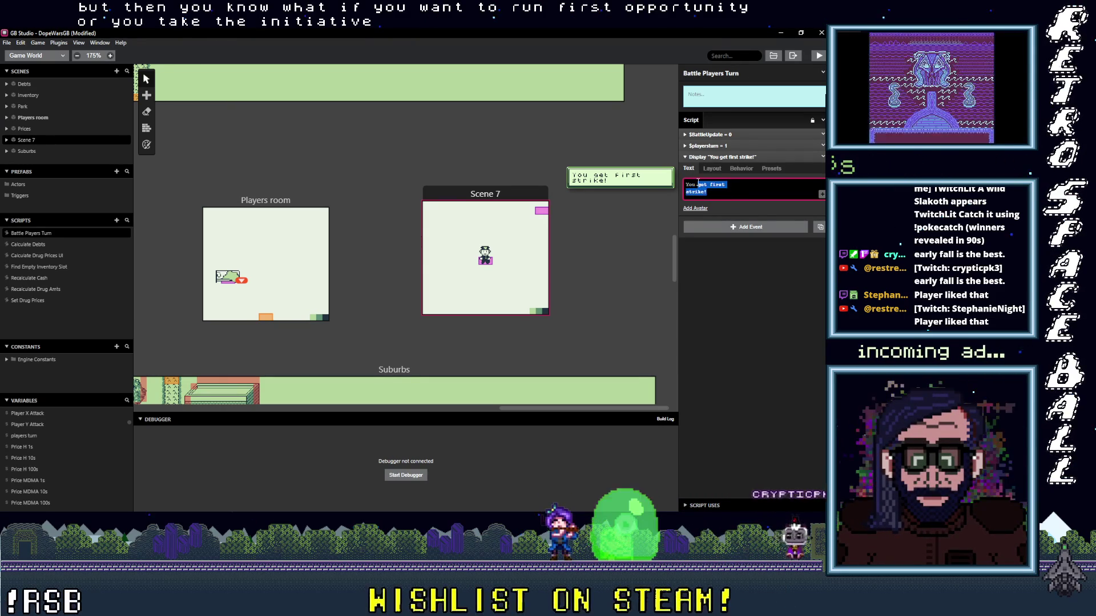
text(take)
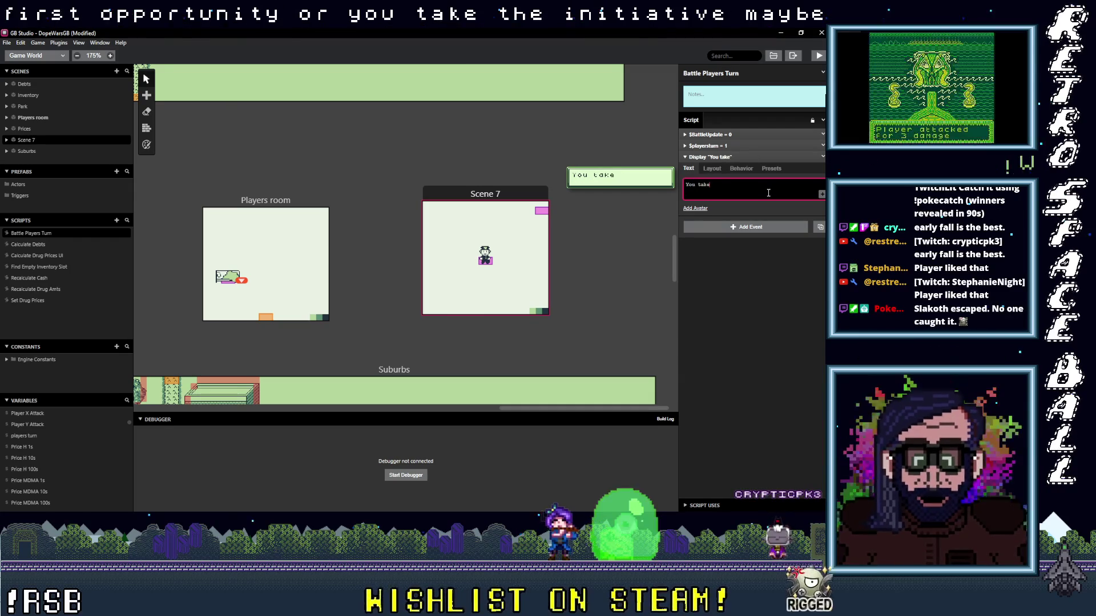
text( I)
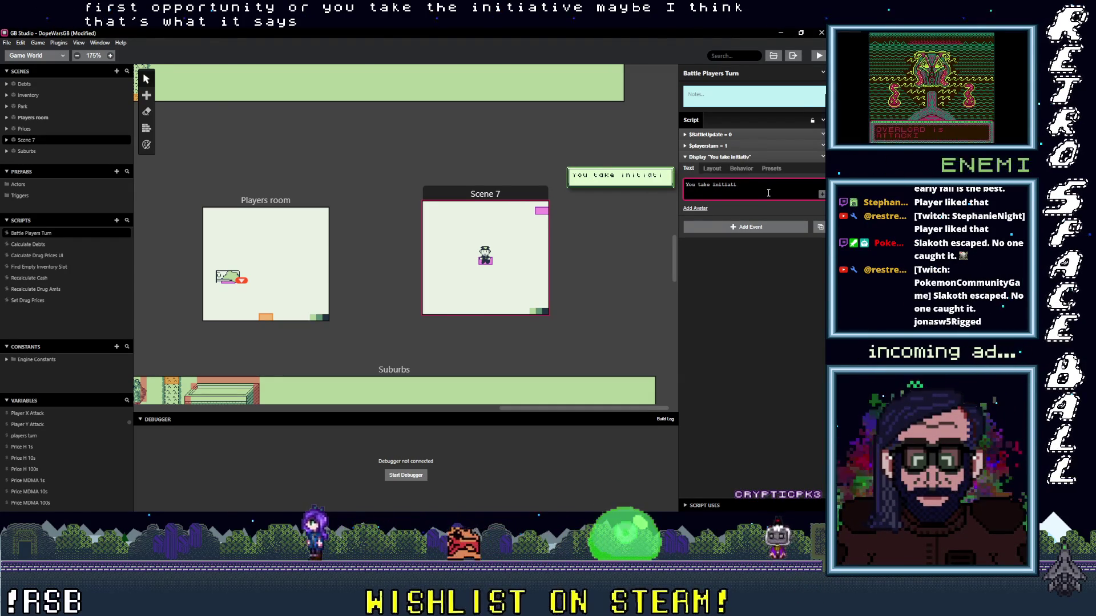
key(BackSpace)
key(BackSpace)
key(BackSpace)
text(the)
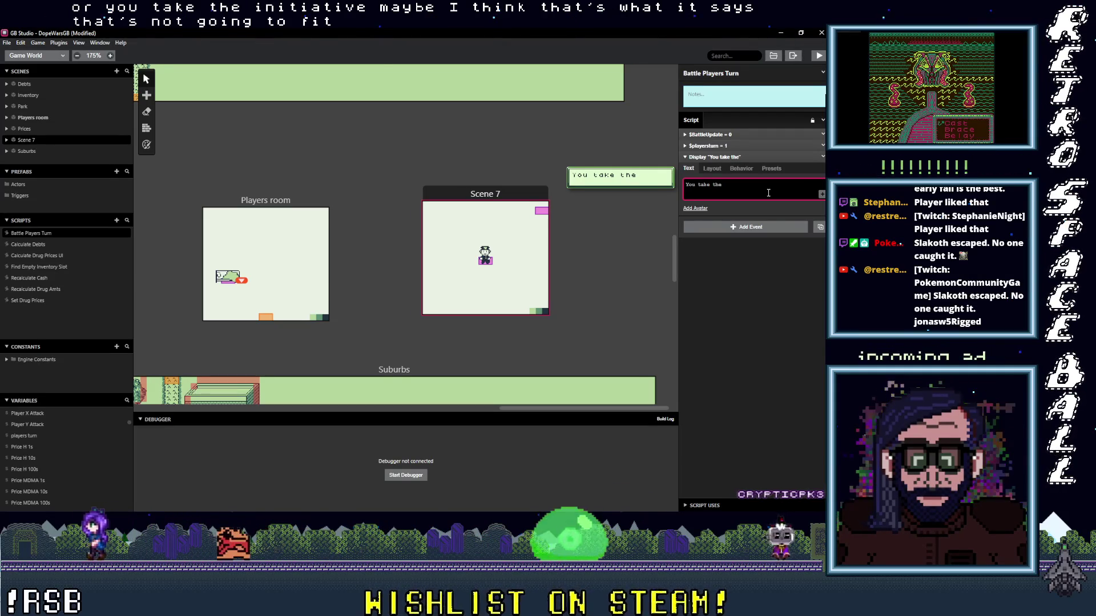
text(itiative@!)
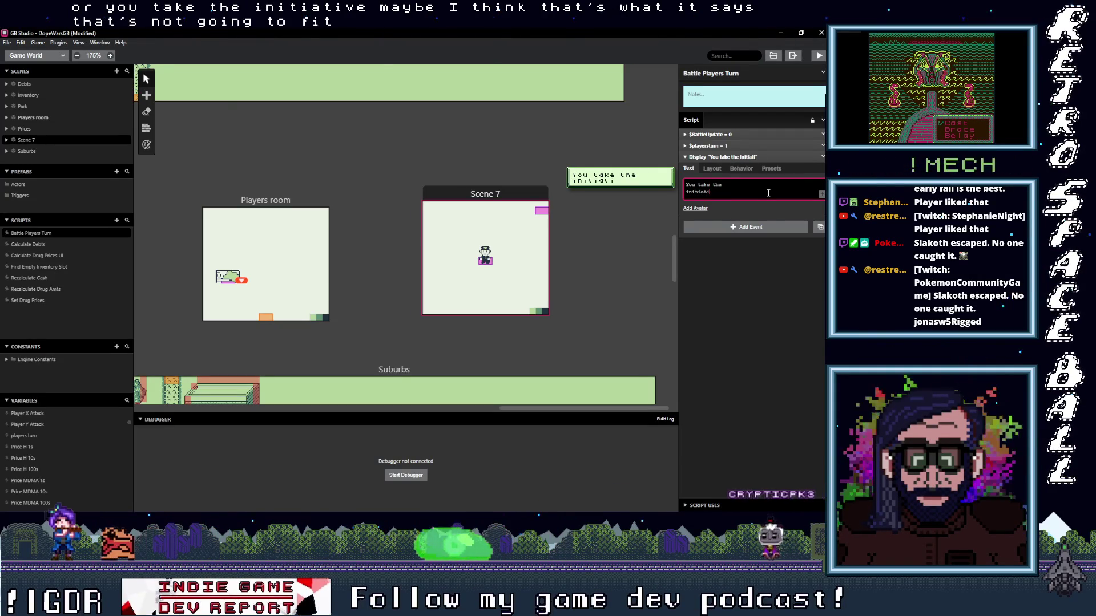
key(BackSpace)
text(!)
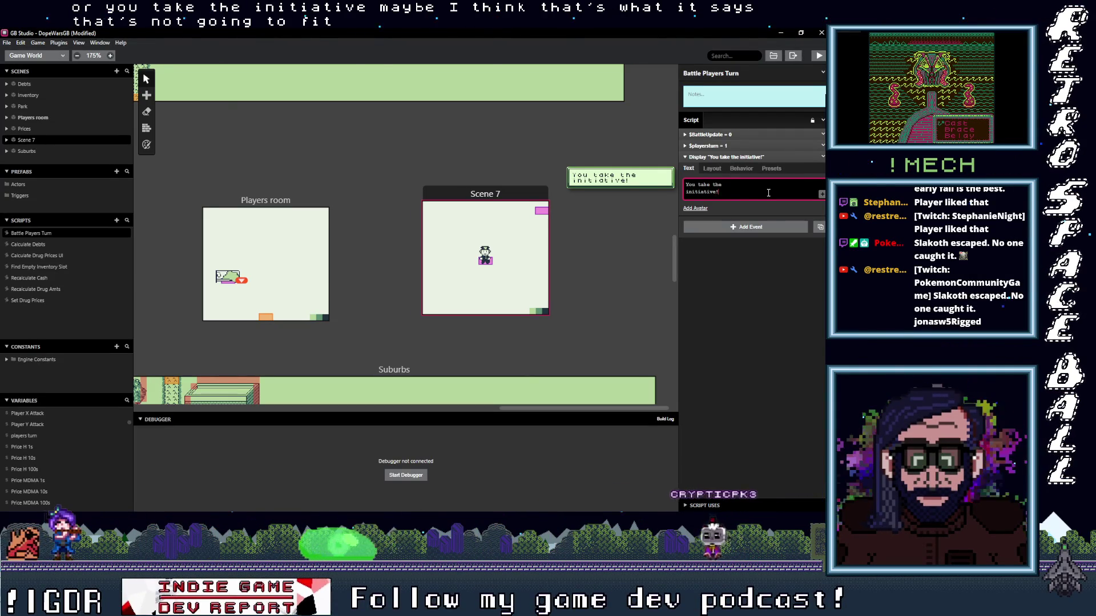
click(762, 155)
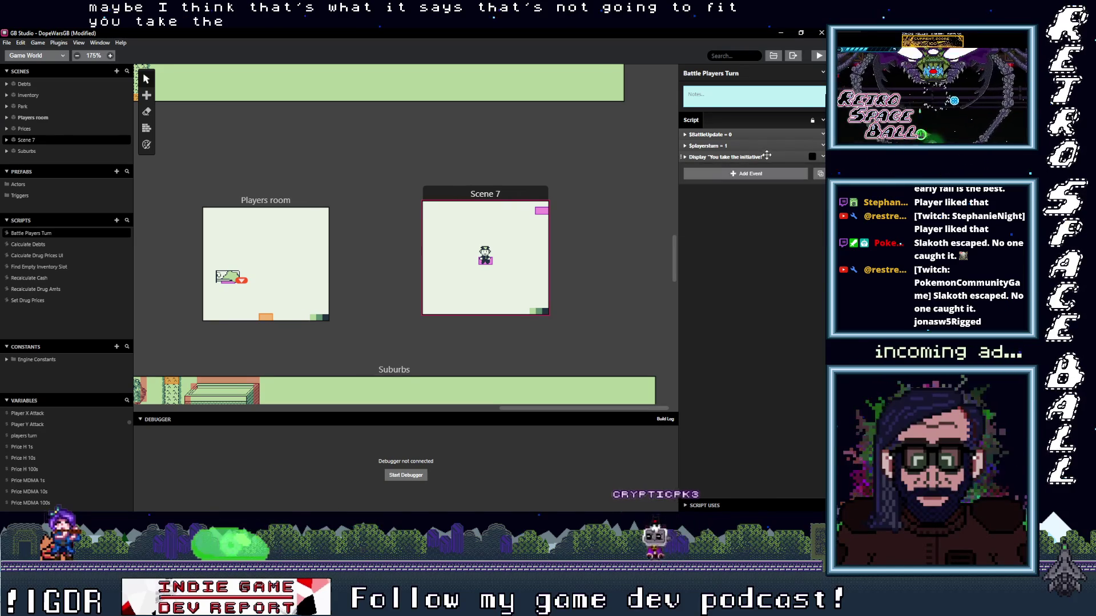
- Copy the dialogue event and show Actor 2's On Update script
click(822, 157)
click(768, 228)
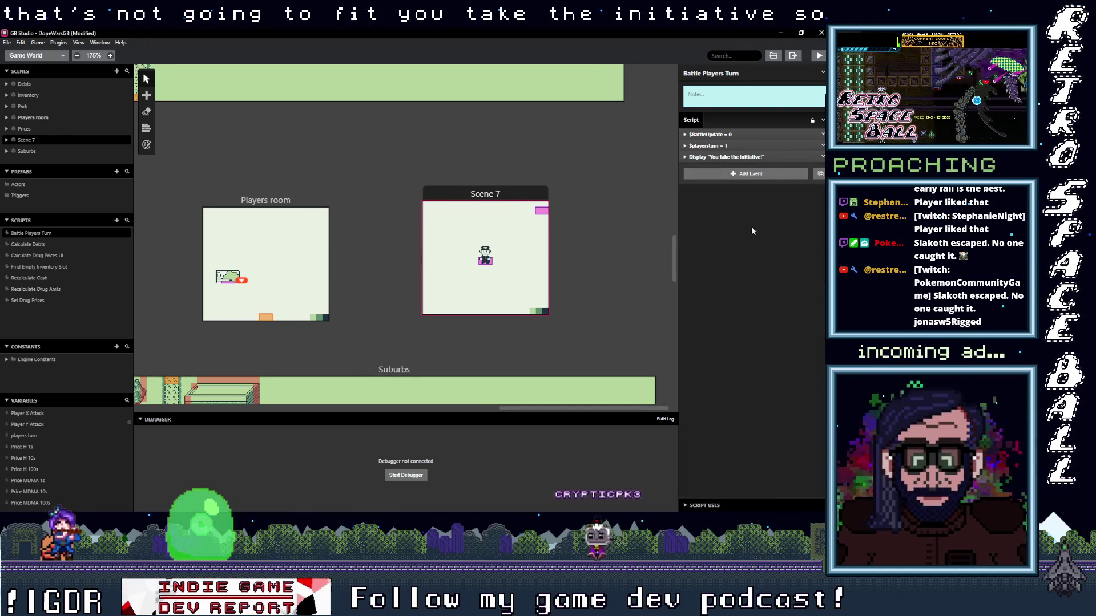
click(485, 256)
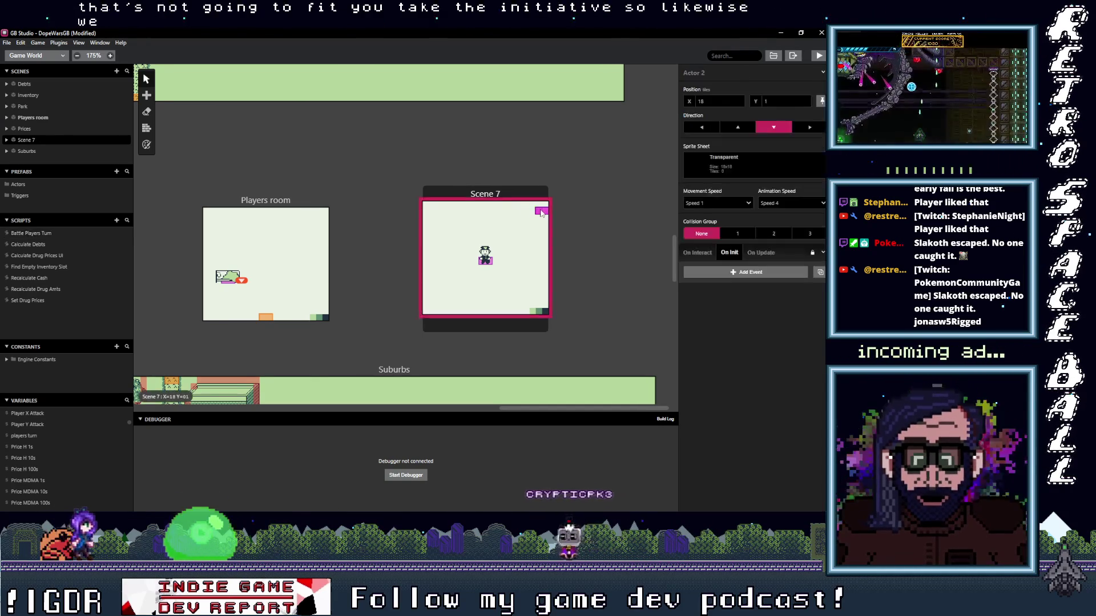
click(761, 256)
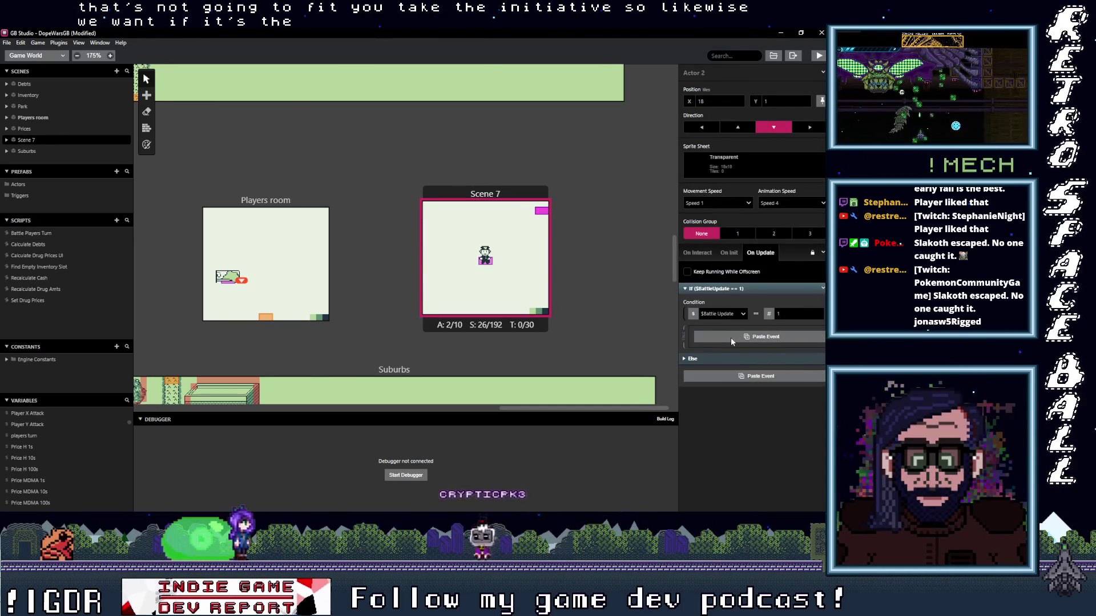
- Add an If Variable Compare With Value condition on players turn inside the Battle Update branch
click(733, 338)
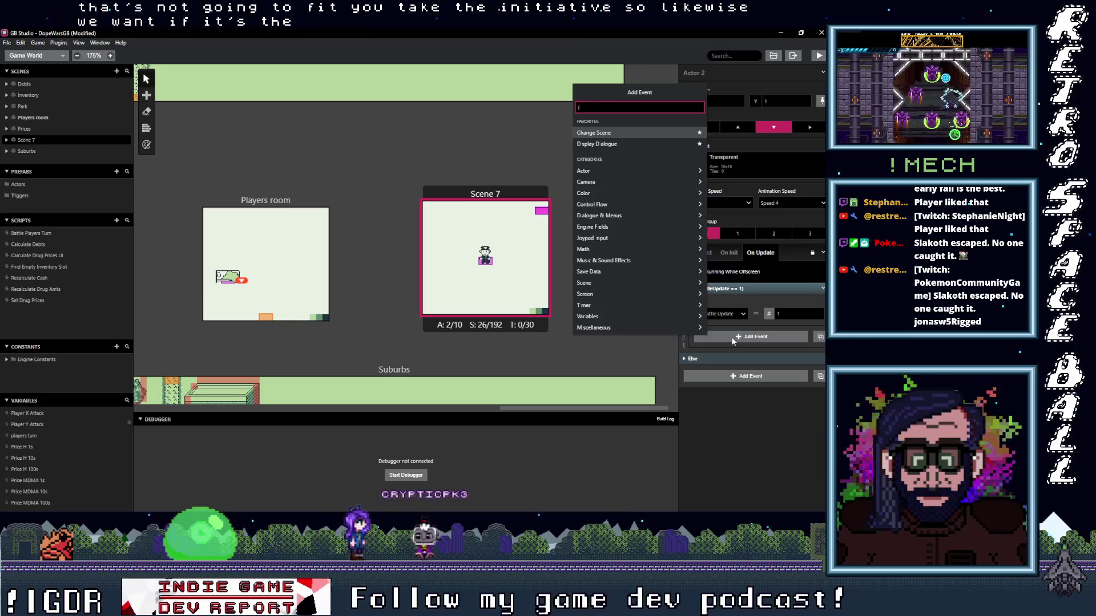
text(If var)
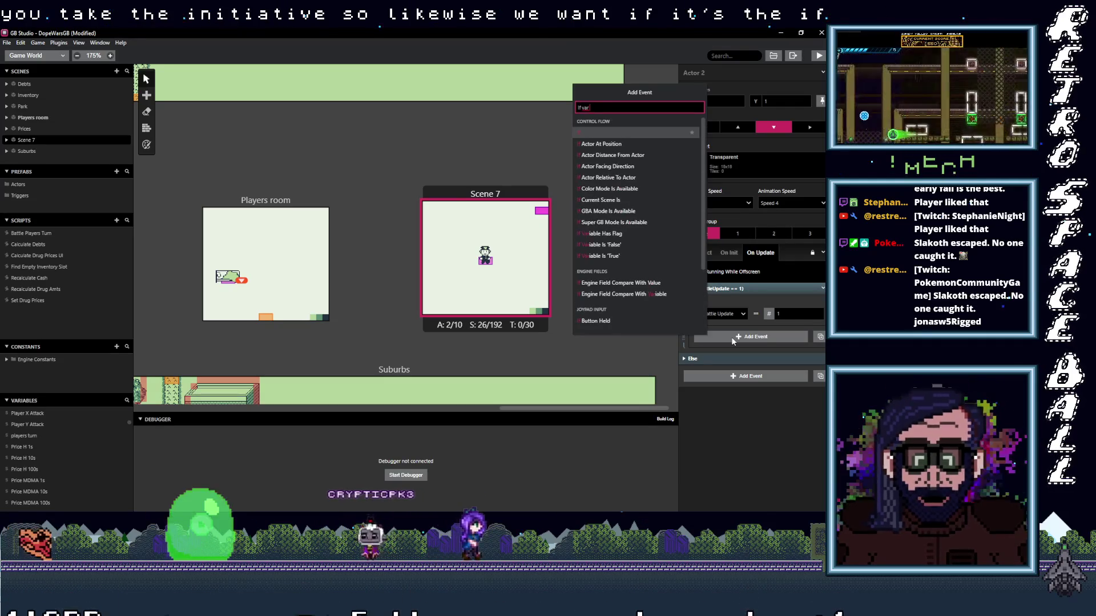
text( val)
key(Return)
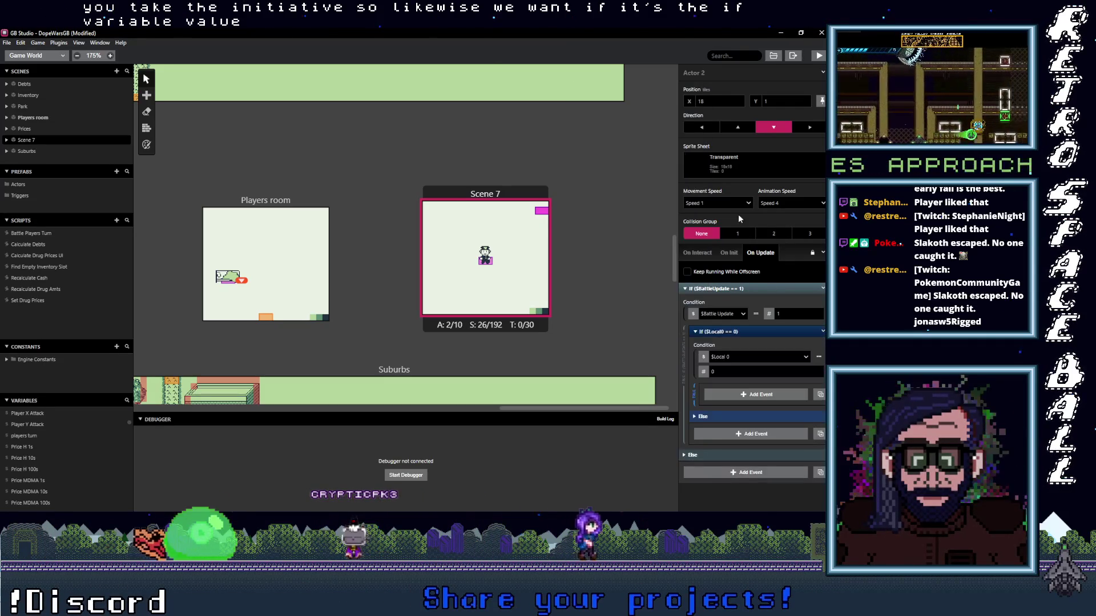
click(747, 356)
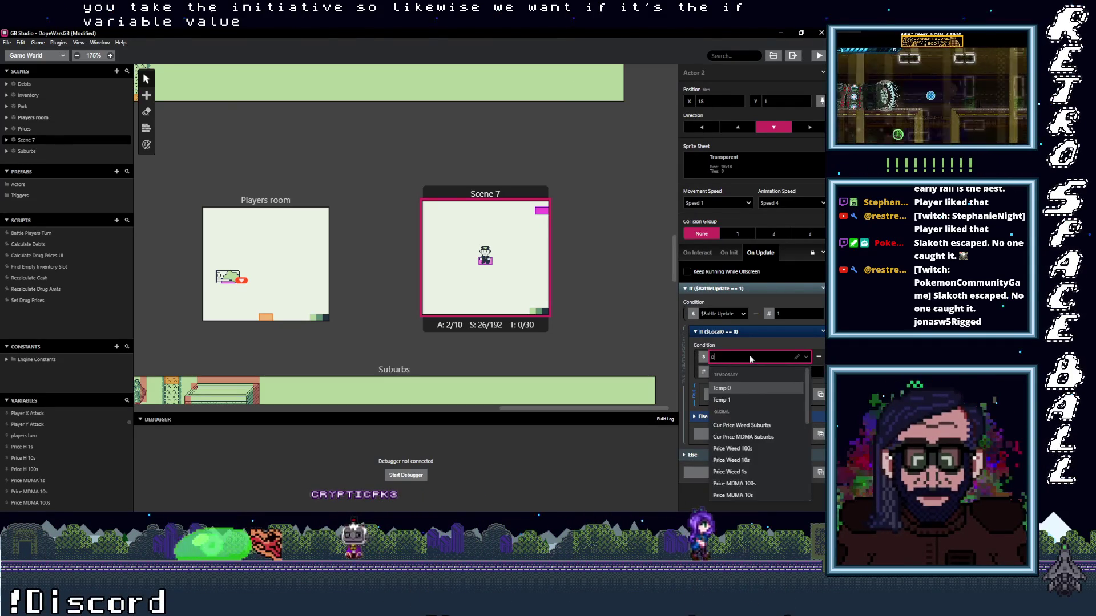
text(pla)
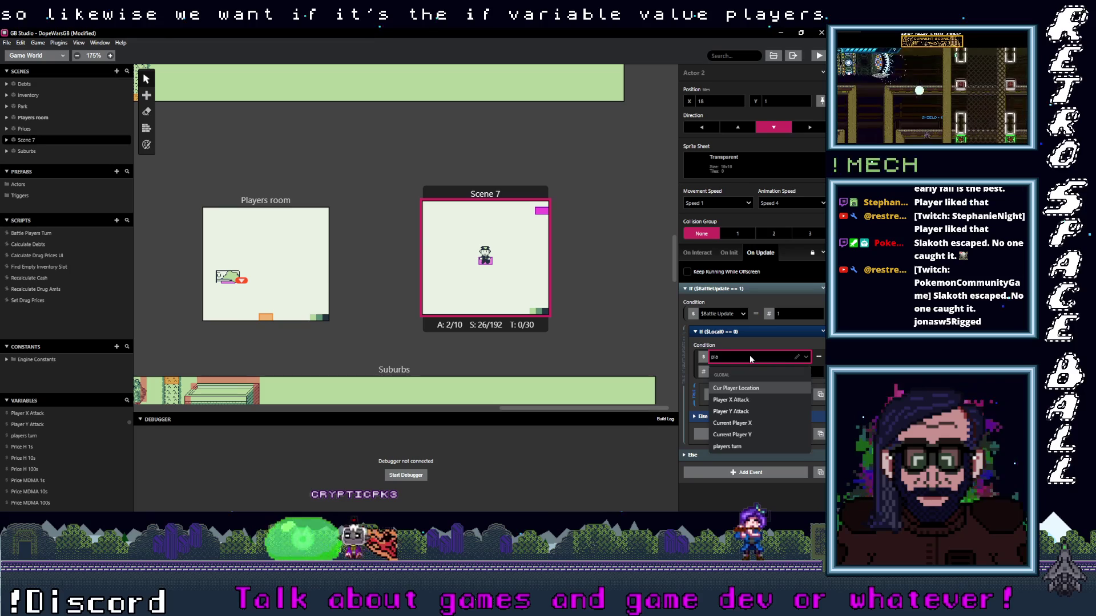
text(yers)
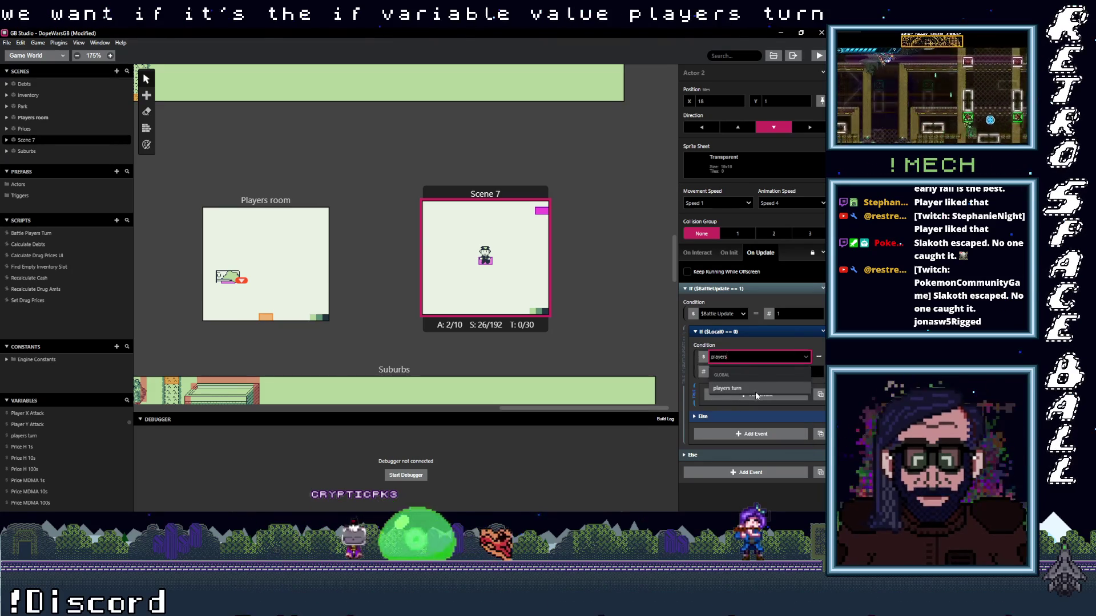
click(754, 387)
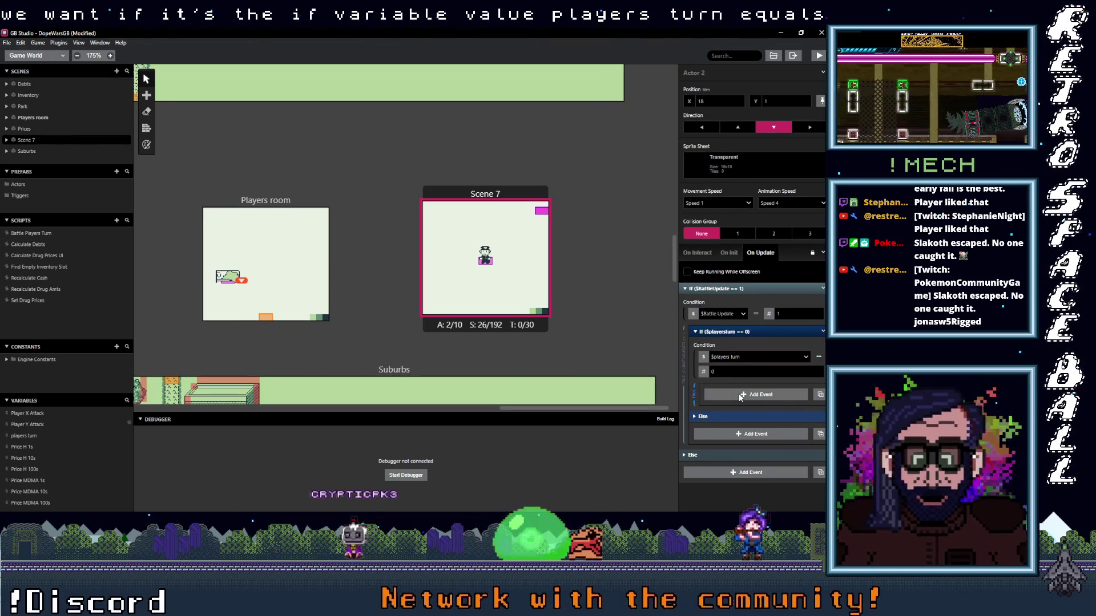
- Paste the dialogue into the branch, reword it to 'Cop takes the initiative!', then select the Cop actor
alt+click(740, 398)
click(725, 442)
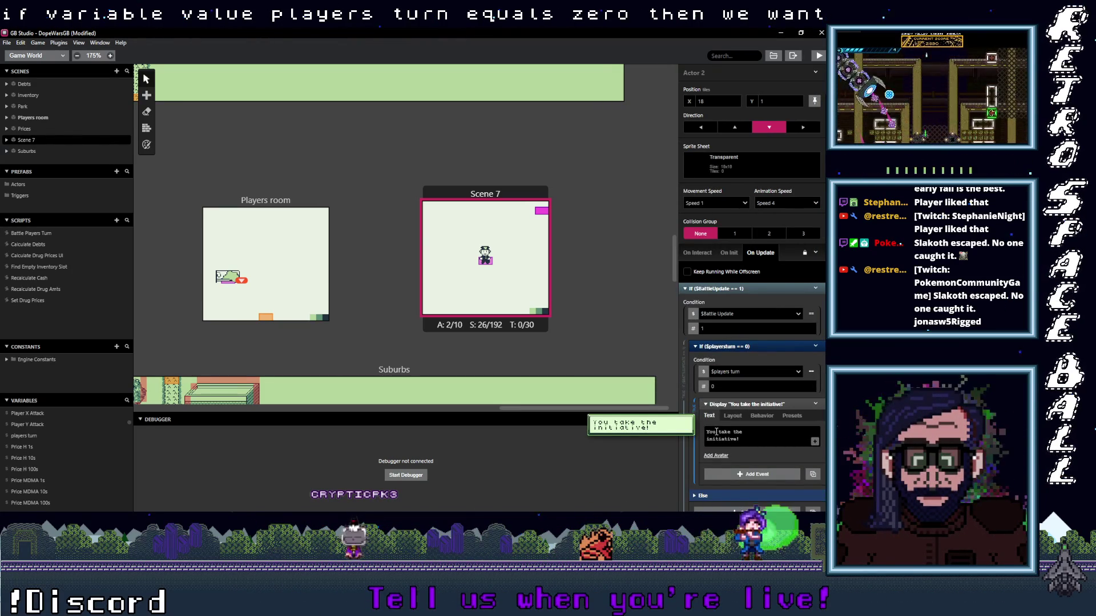
text(Cop)
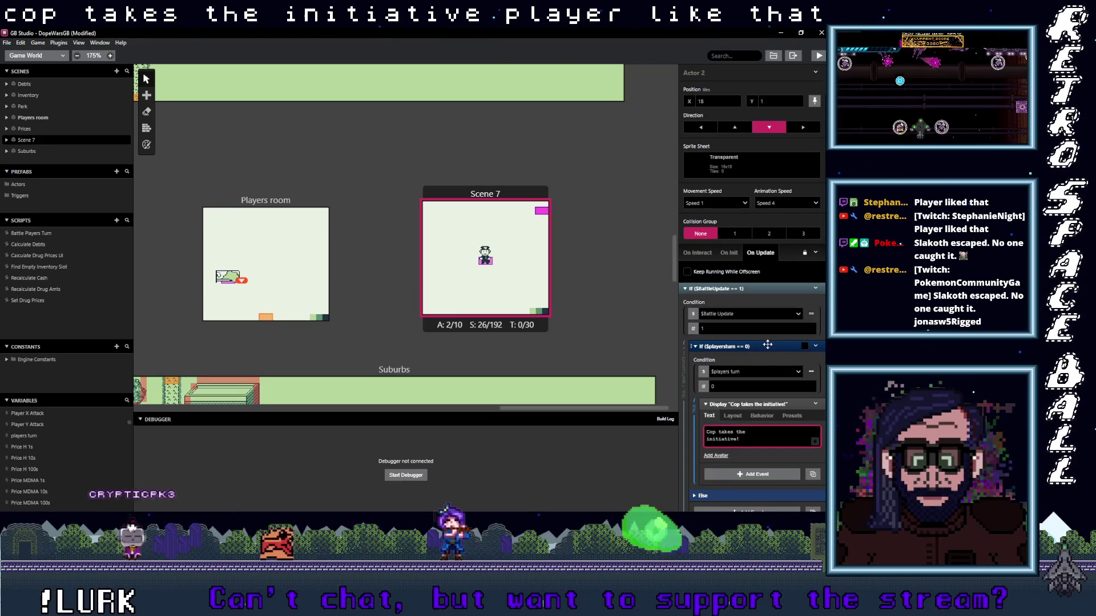
click(497, 201)
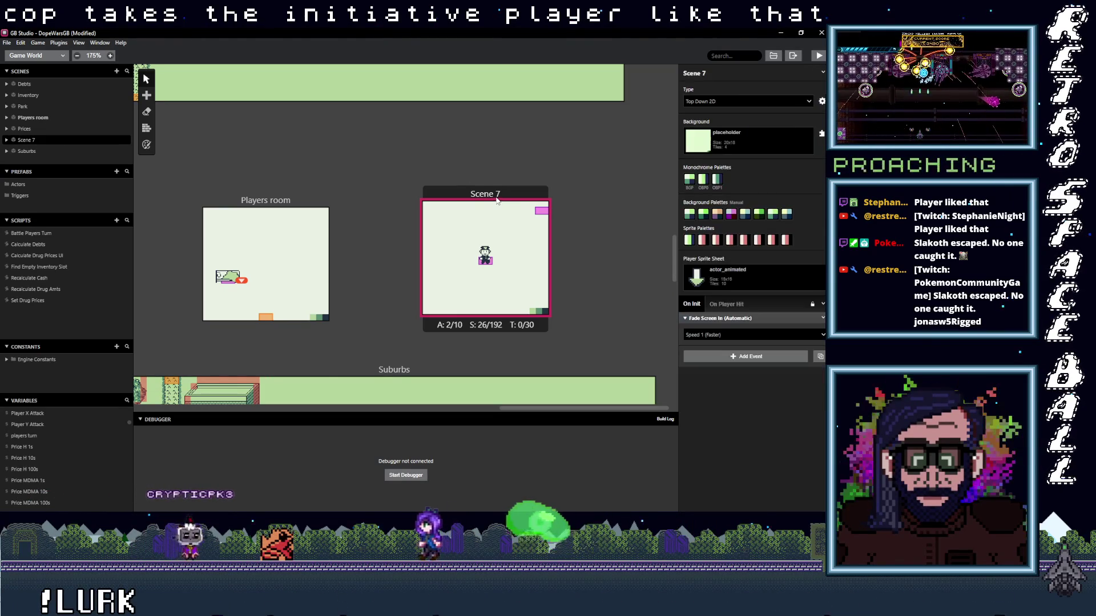
click(489, 263)
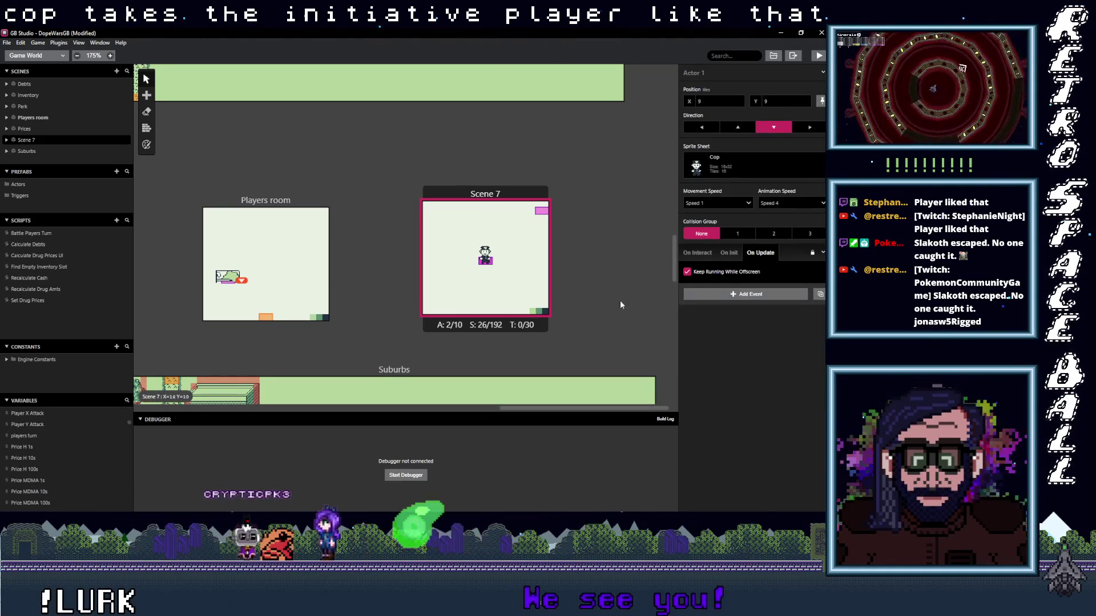
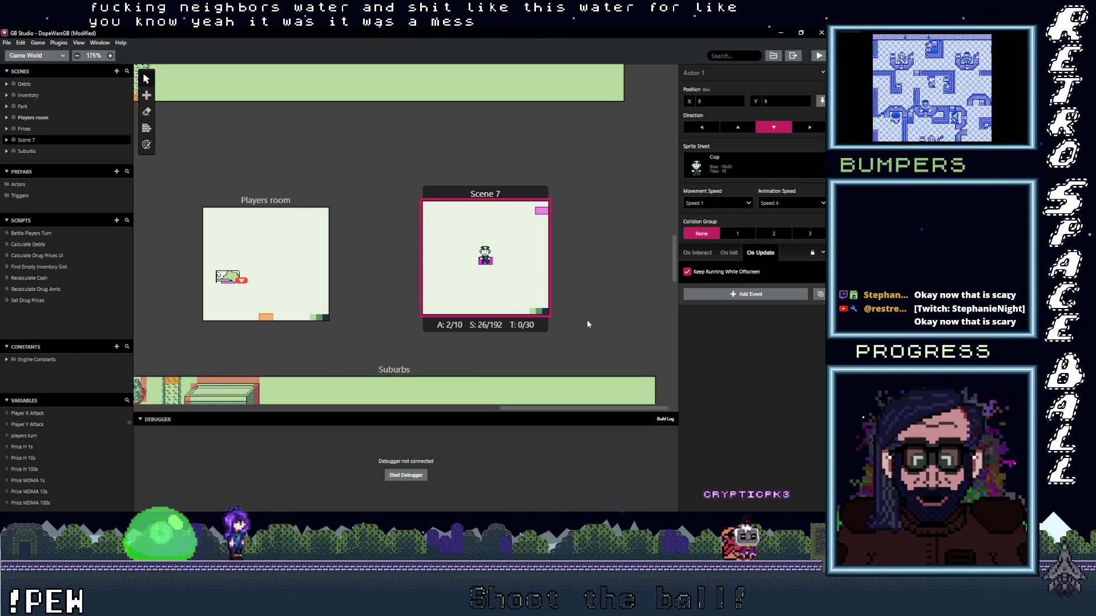
- Finish typing the cop's comment so it reads 'Attempt arrest'
click(370, 386)
text(Attempt a)
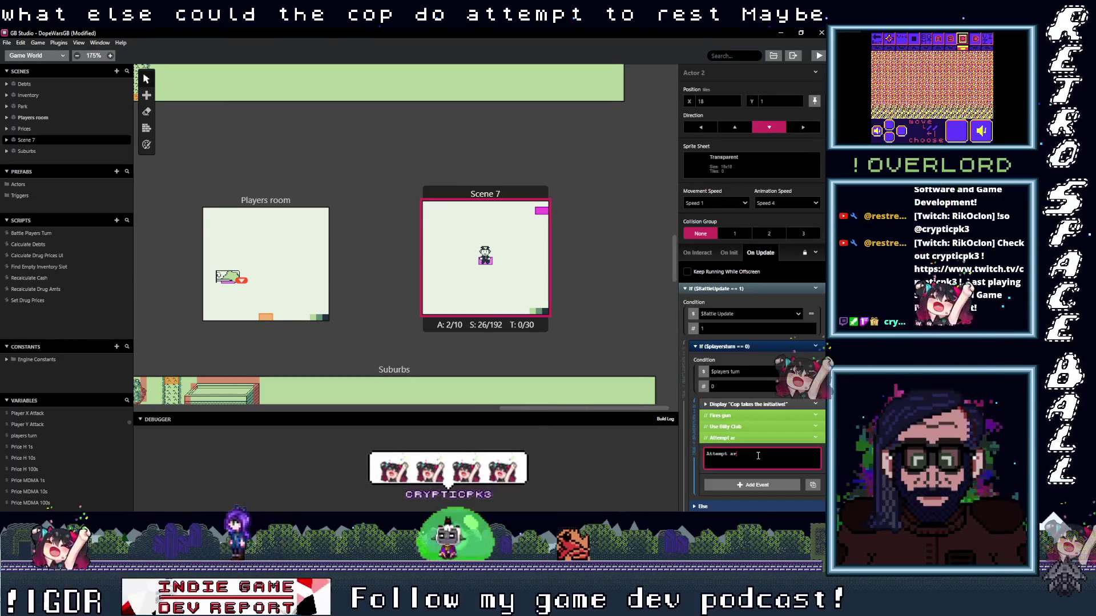
text(rest)
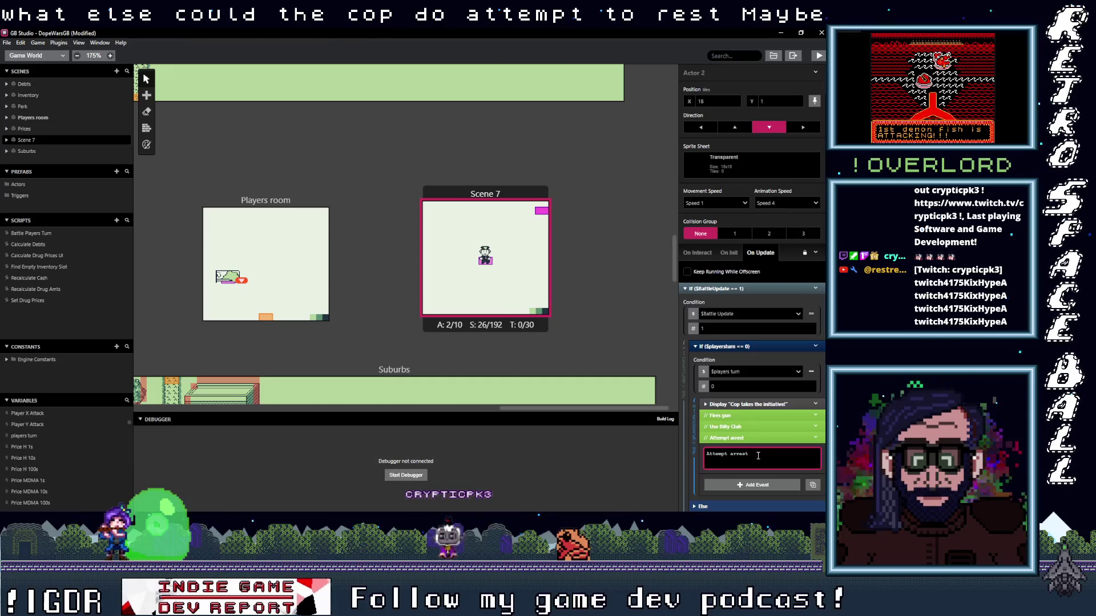
click(762, 439)
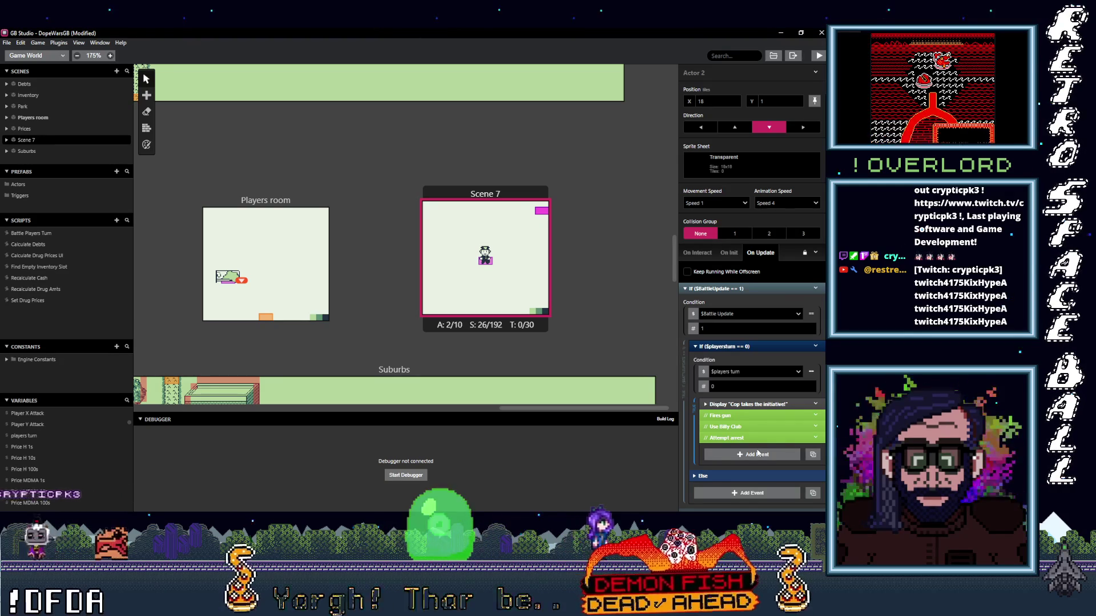
- Duplicate the Attempt arrest comment and change the copy's text to 'Take Cover'
click(815, 437)
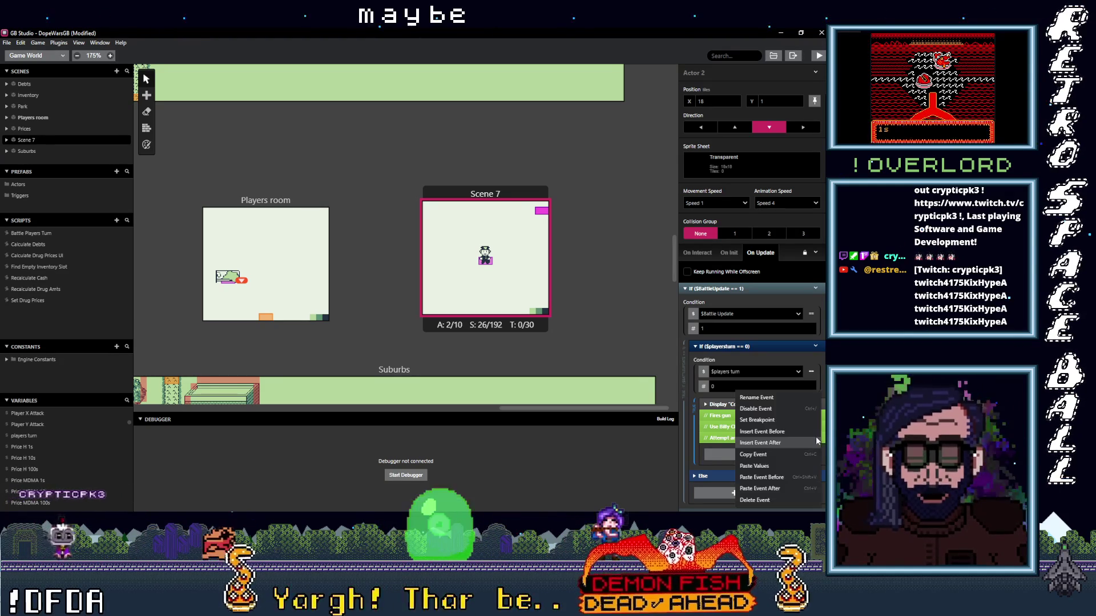
click(759, 488)
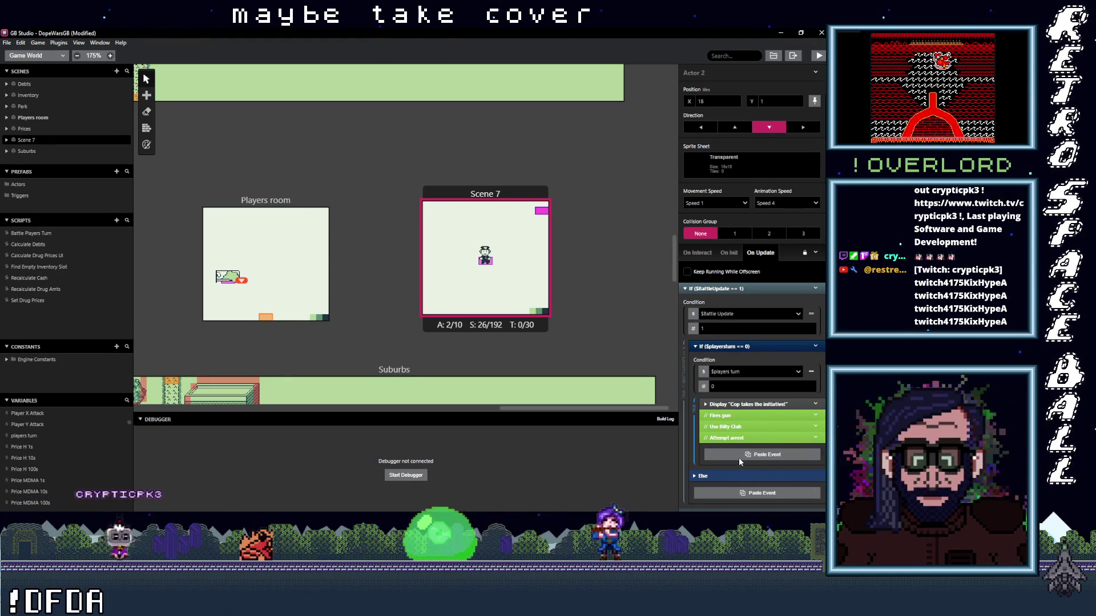
click(736, 449)
key(ctrl+a)
text(C)
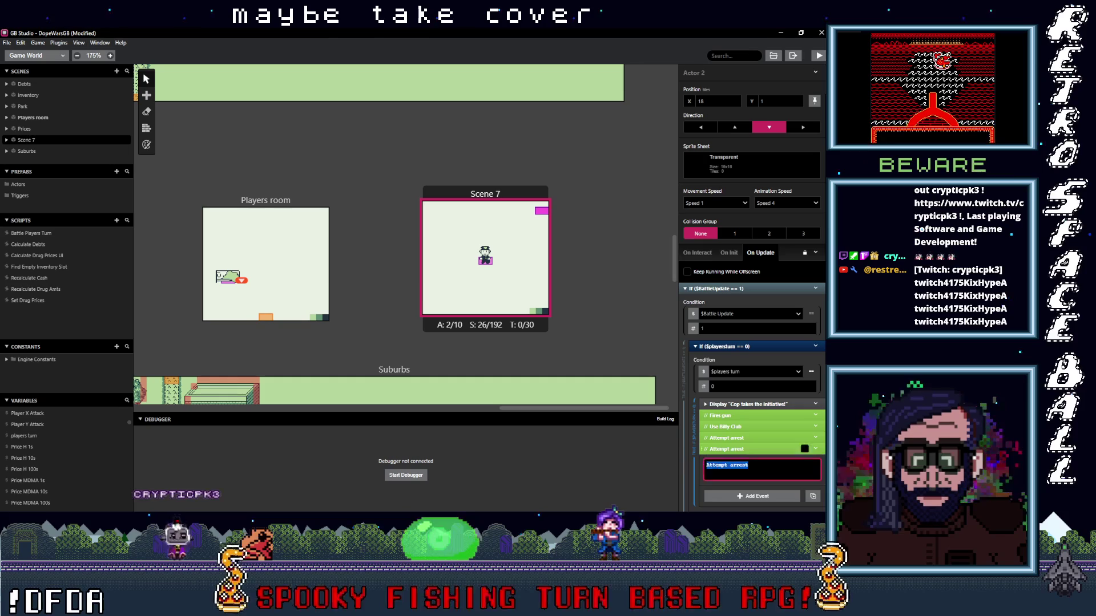
text(Take)
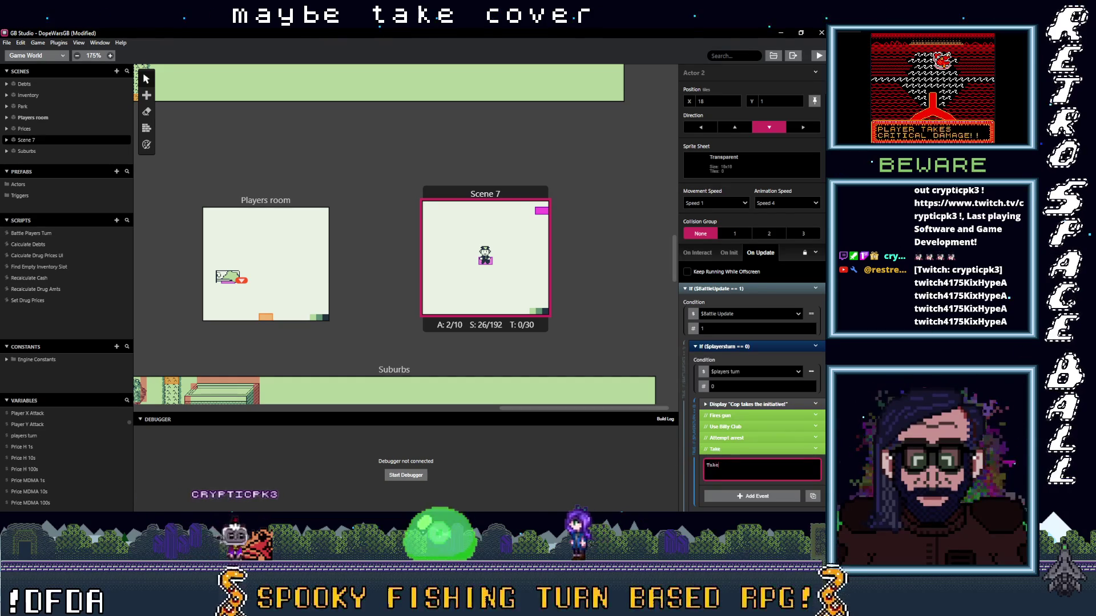
text( Cover)
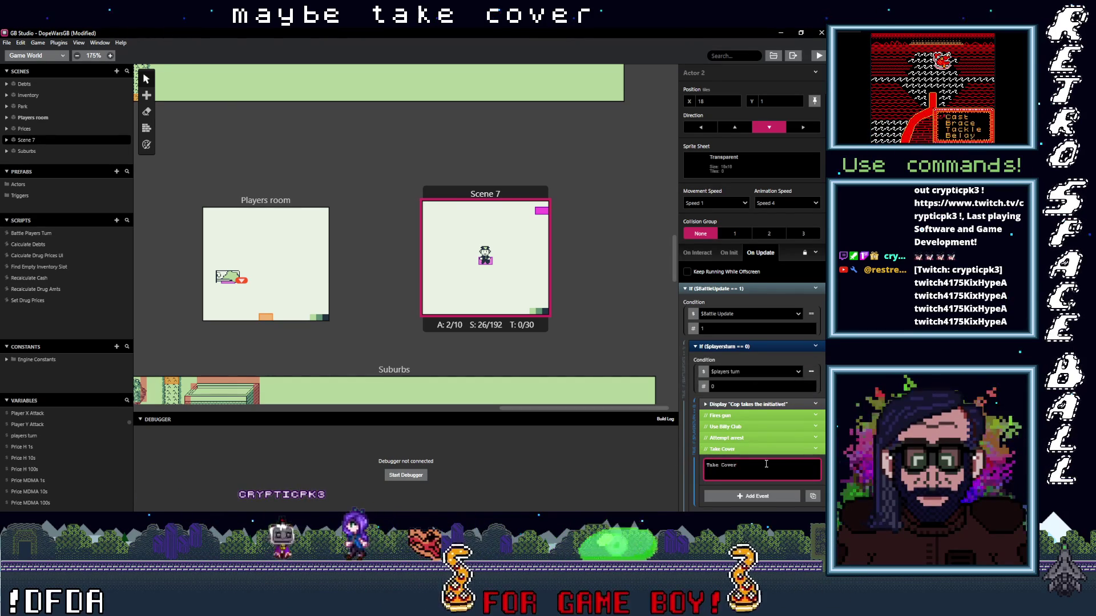
click(746, 446)
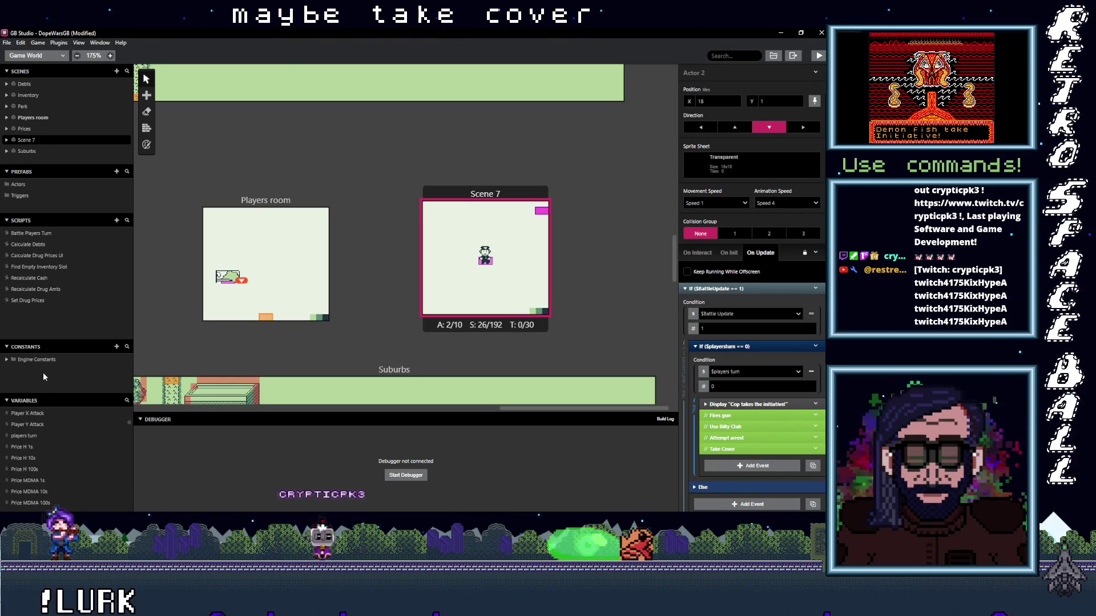
click(43, 233)
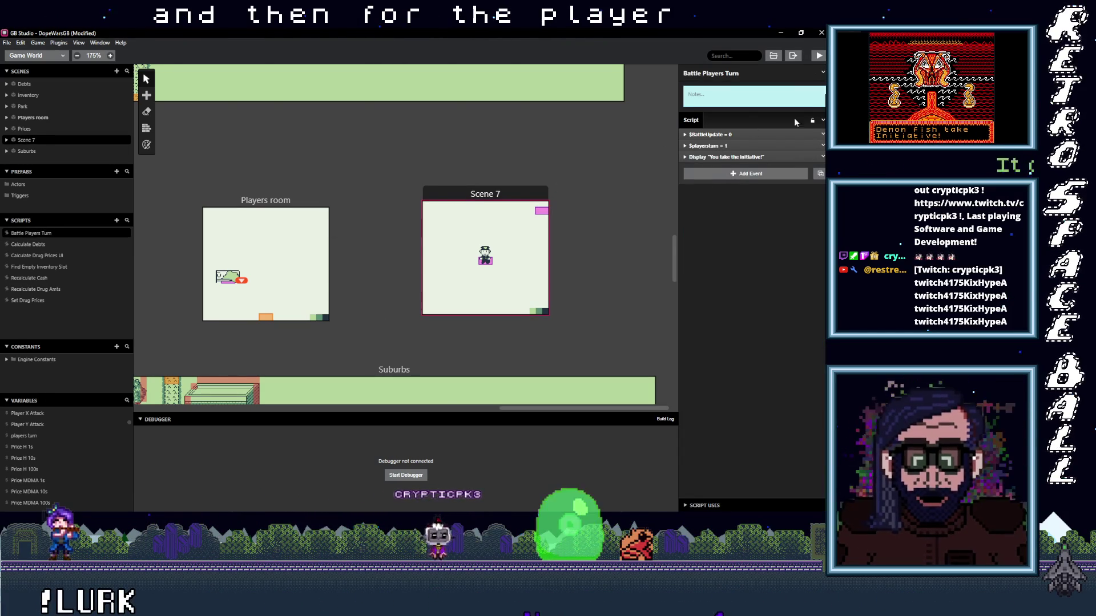
- Add a Display Menu event to Battle Players Turn and switch its layout from Dialogue to Menu
click(742, 175)
text(menu)
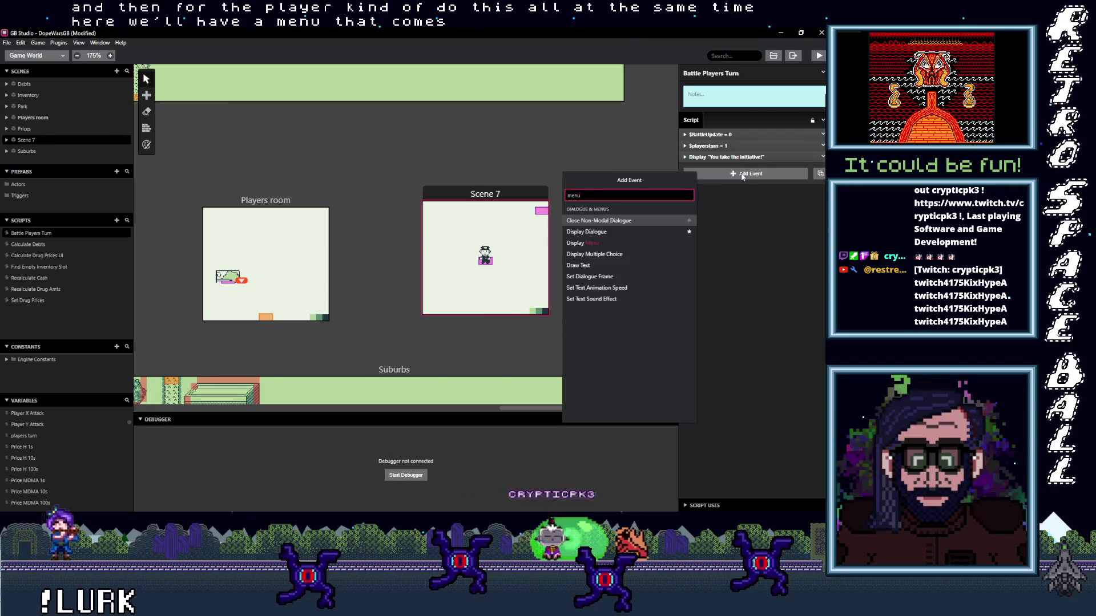
click(602, 242)
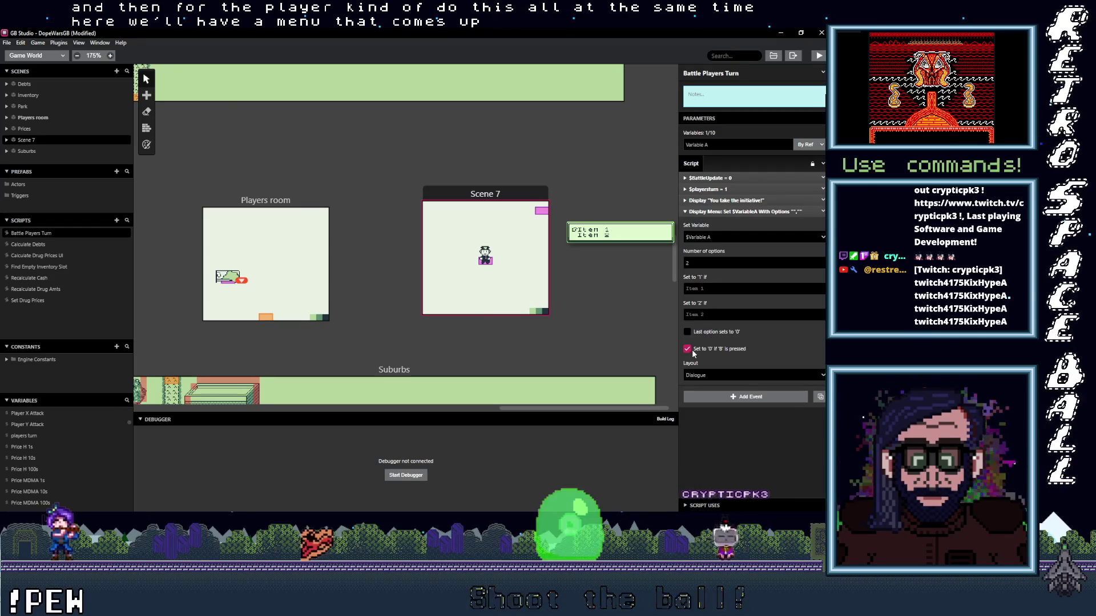
click(702, 376)
click(703, 400)
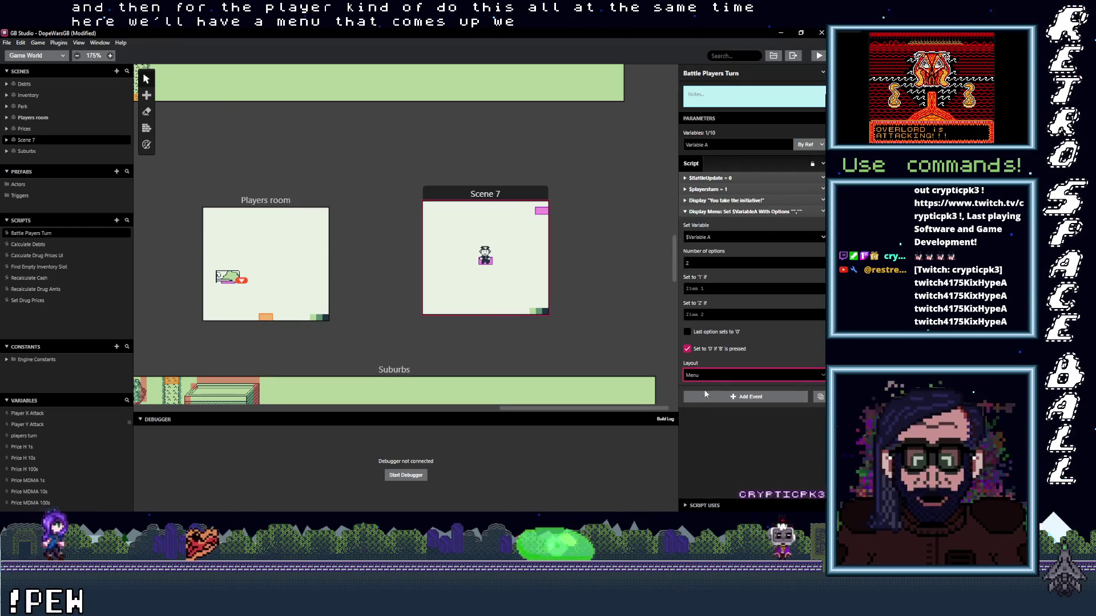
click(688, 263)
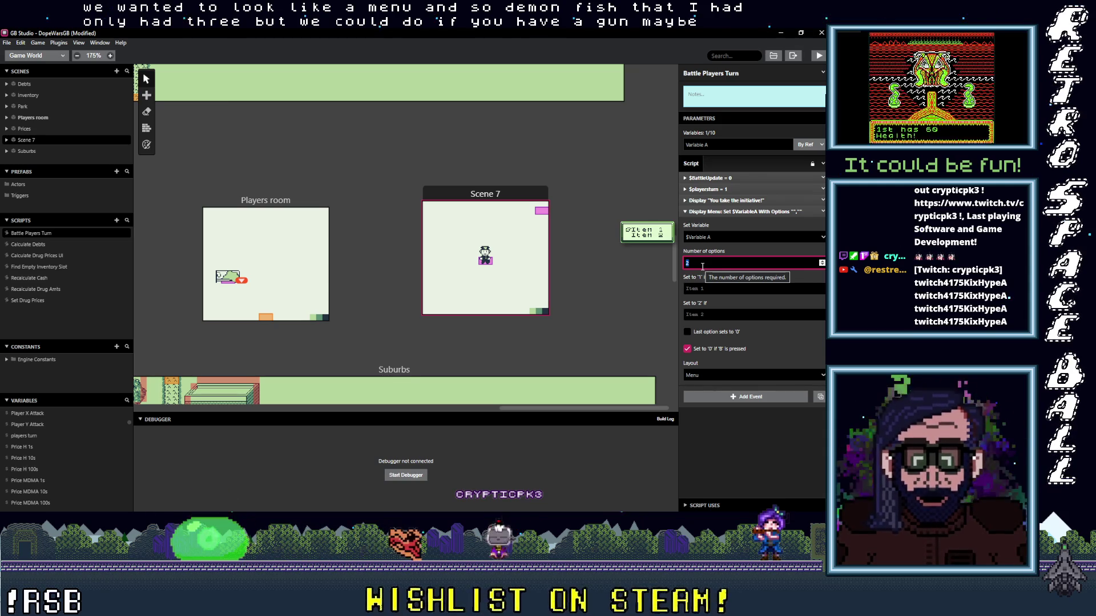
click(738, 212)
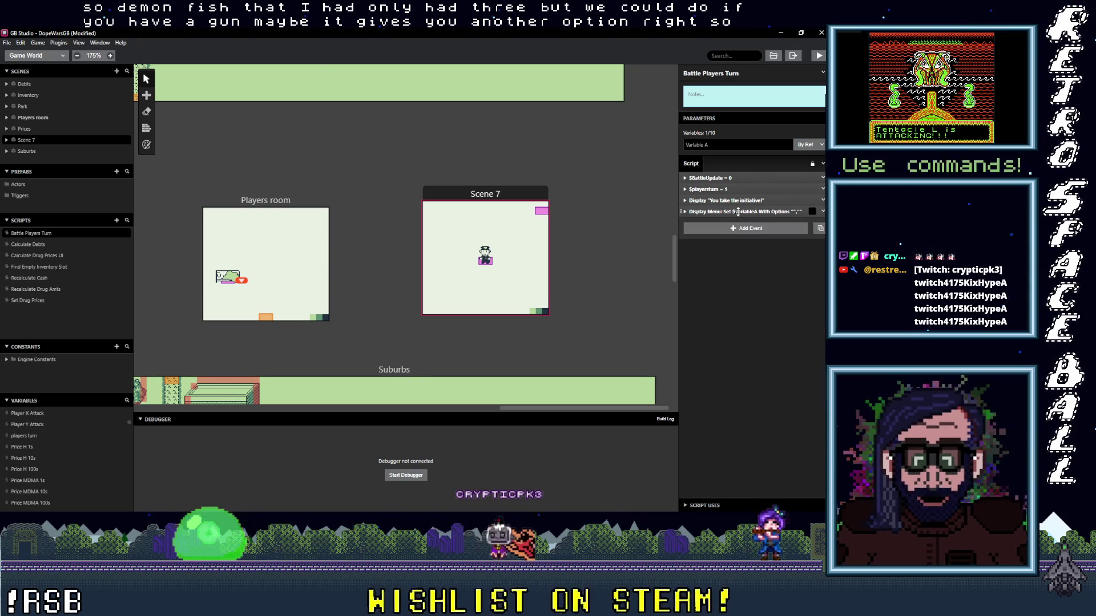
click(738, 212)
click(737, 212)
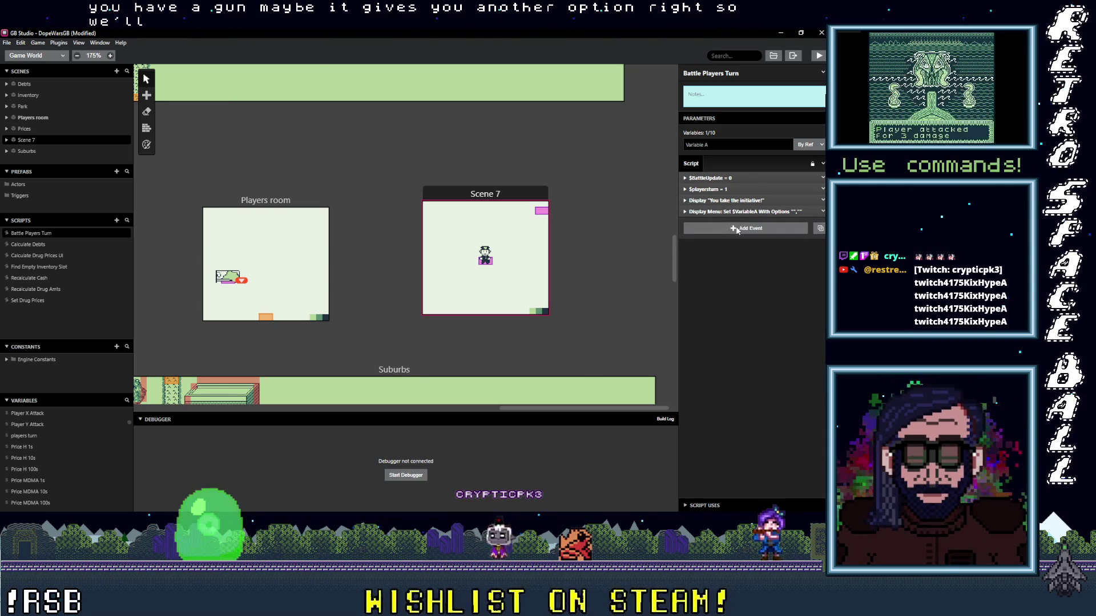
scroll(53, 435, down, 10)
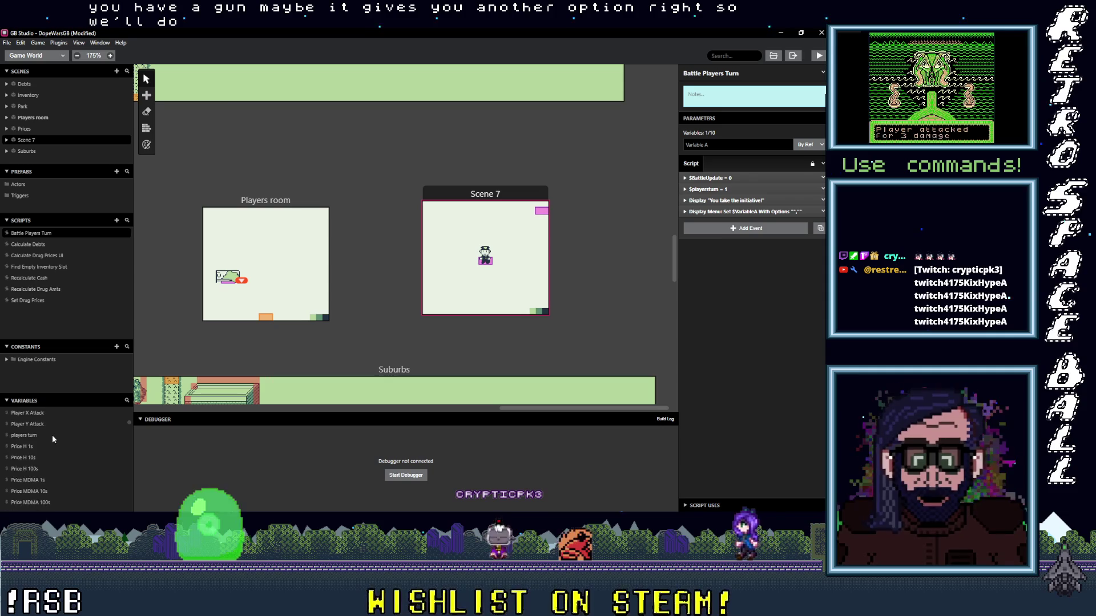
- Give Variable 79 the name 'Player Has Gun'
scroll(44, 460, up, 2)
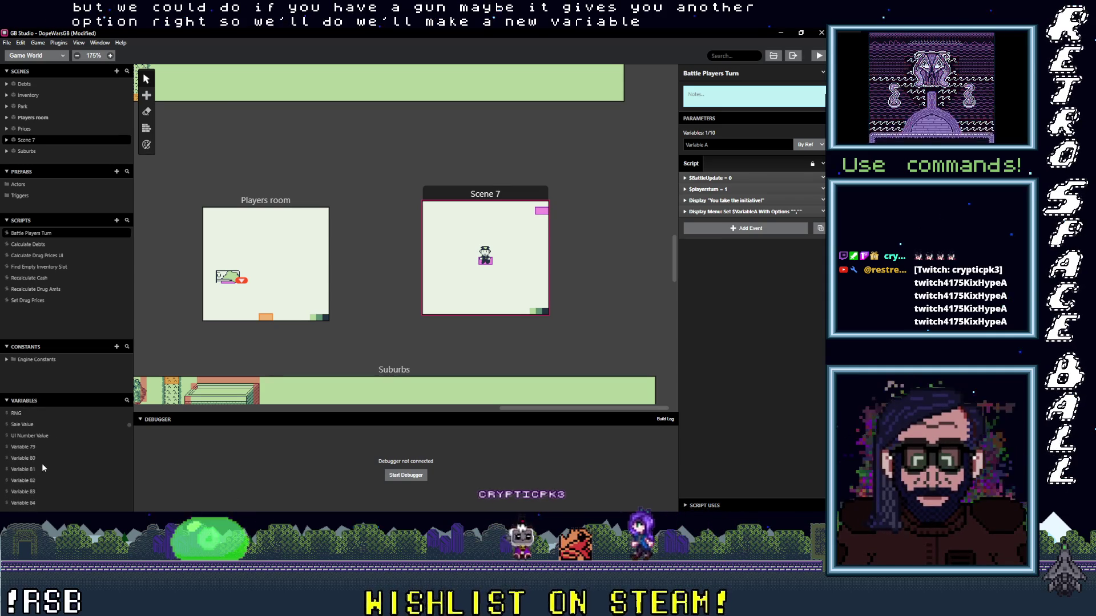
click(29, 446)
click(729, 74)
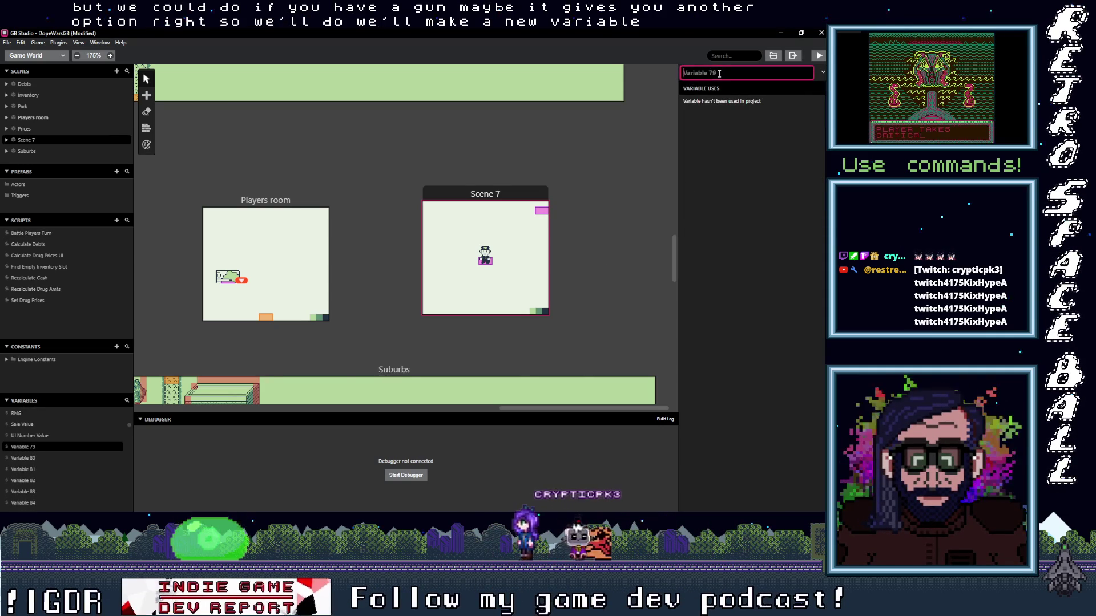
text(Player has)
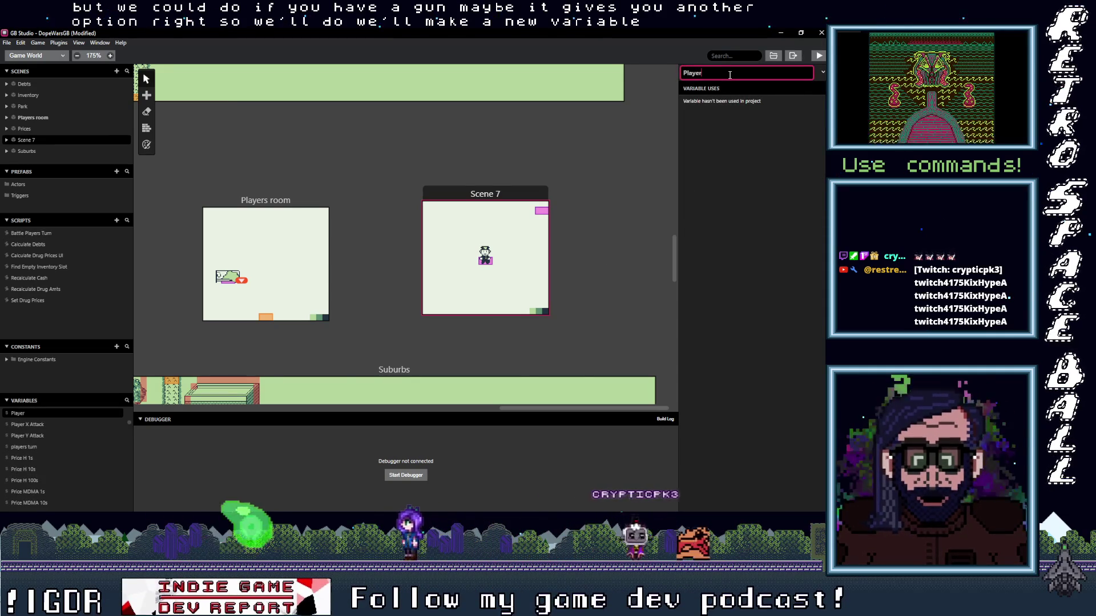
key(BackSpace)
key(BackSpace)
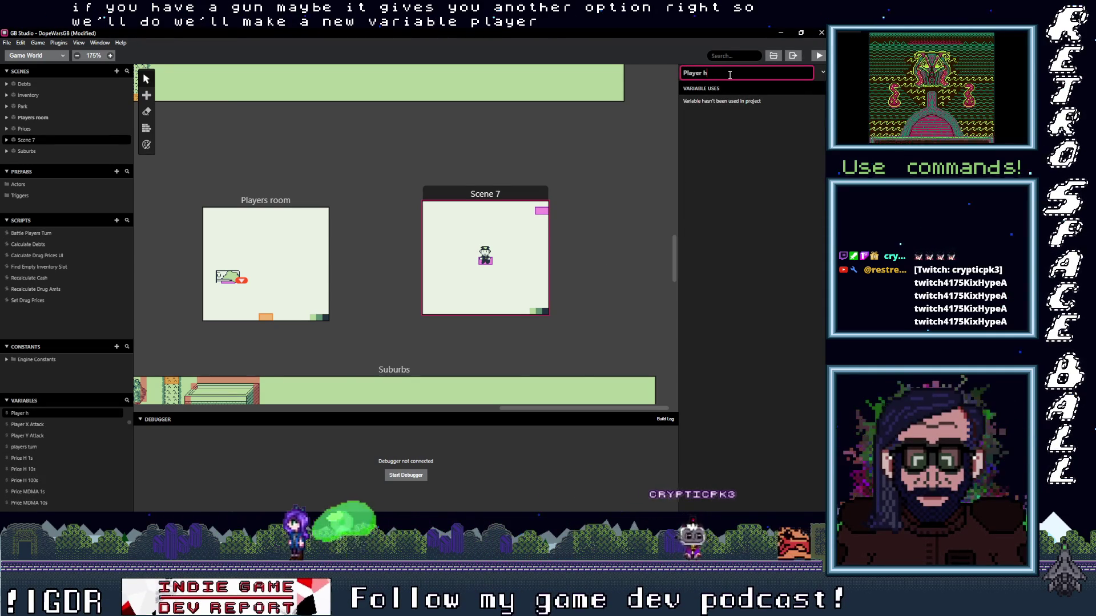
text(as Gun)
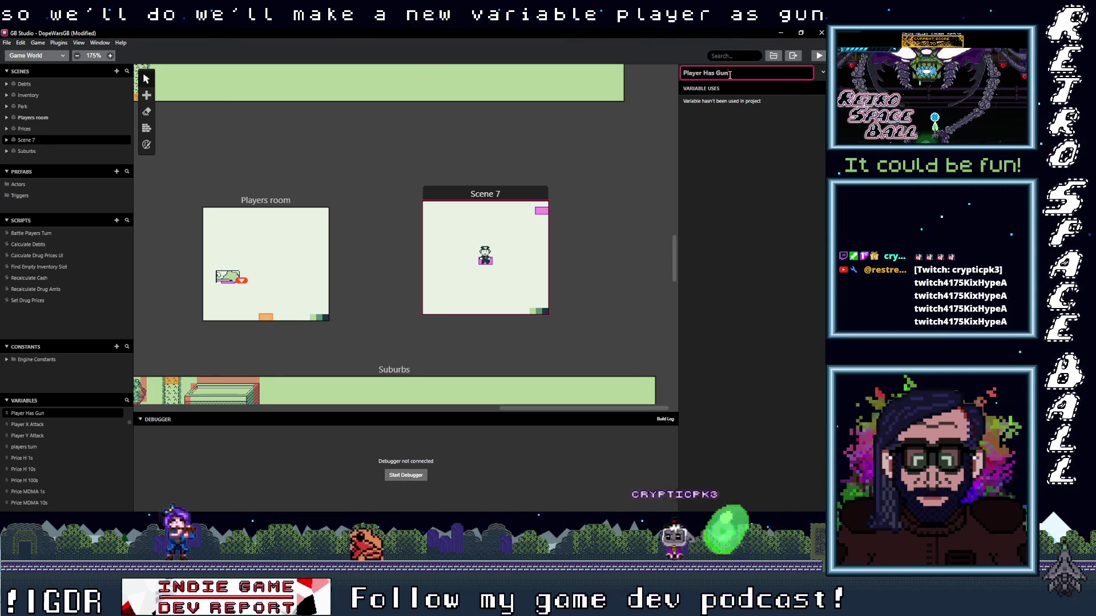
key(Return)
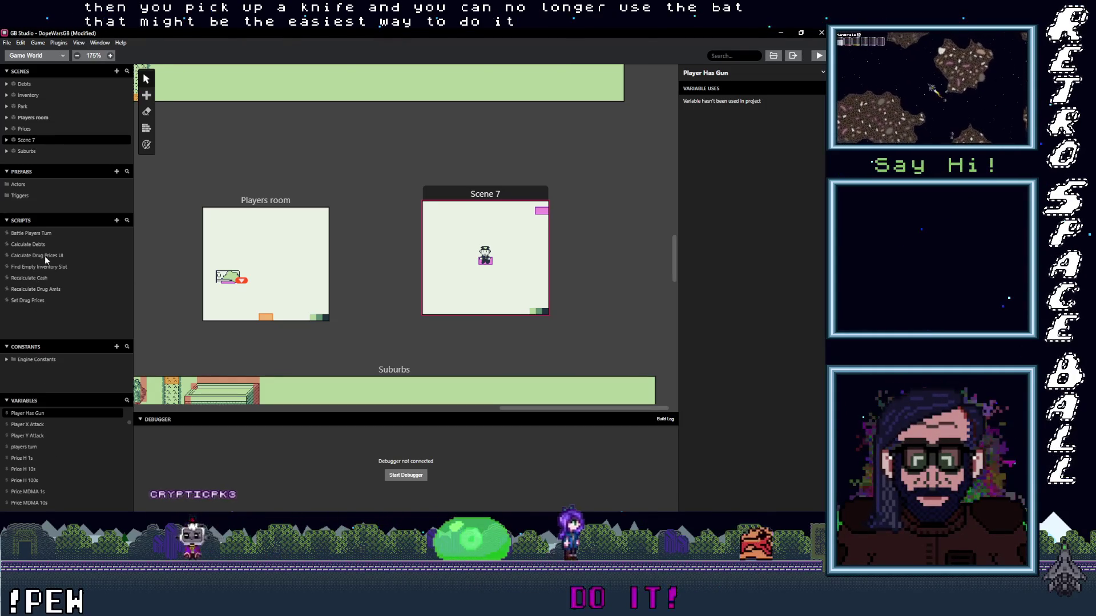
click(44, 232)
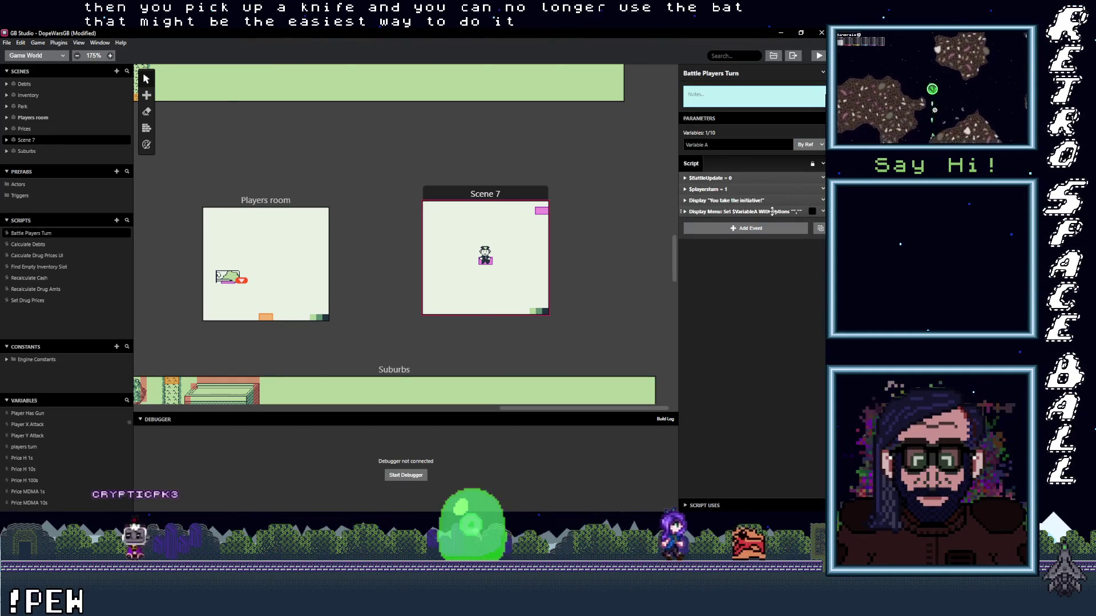
- Add an If Variable Compare With Value event to Battle Players Turn, then delete it again
click(752, 230)
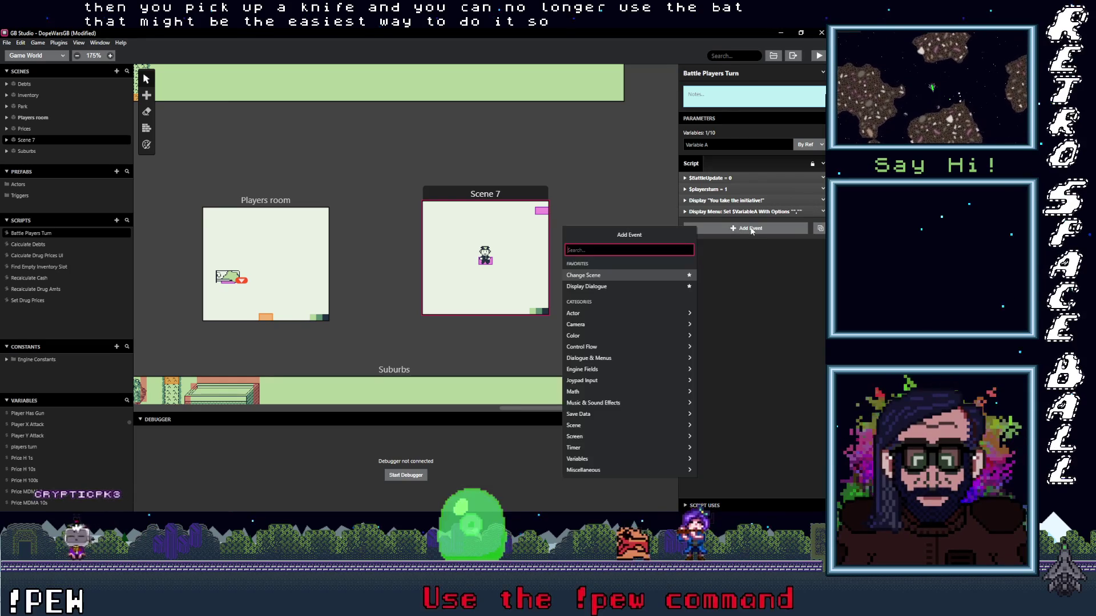
text(if var val)
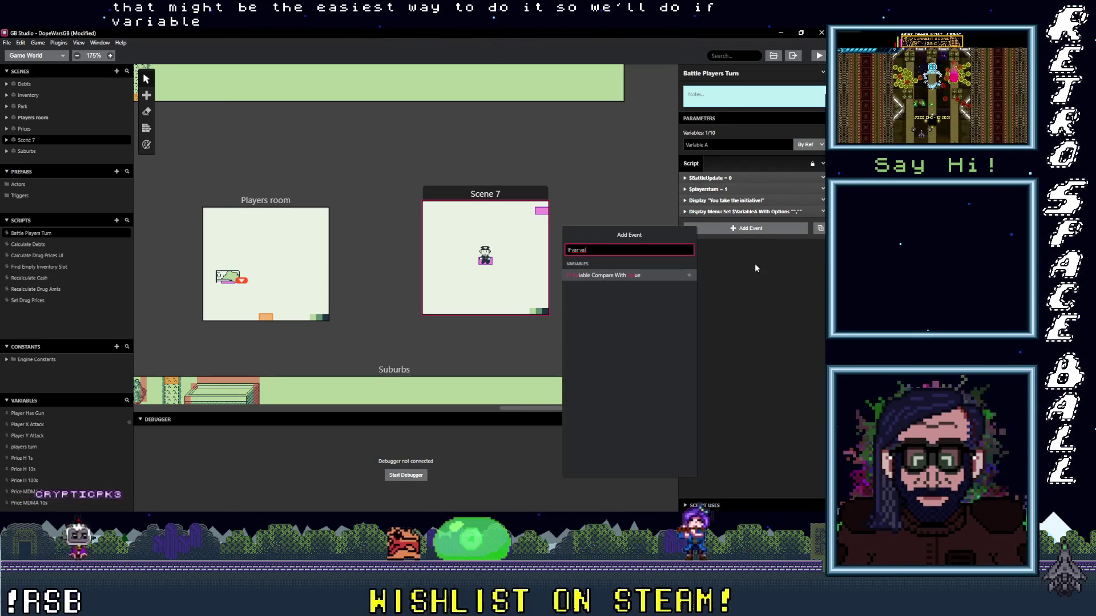
click(606, 275)
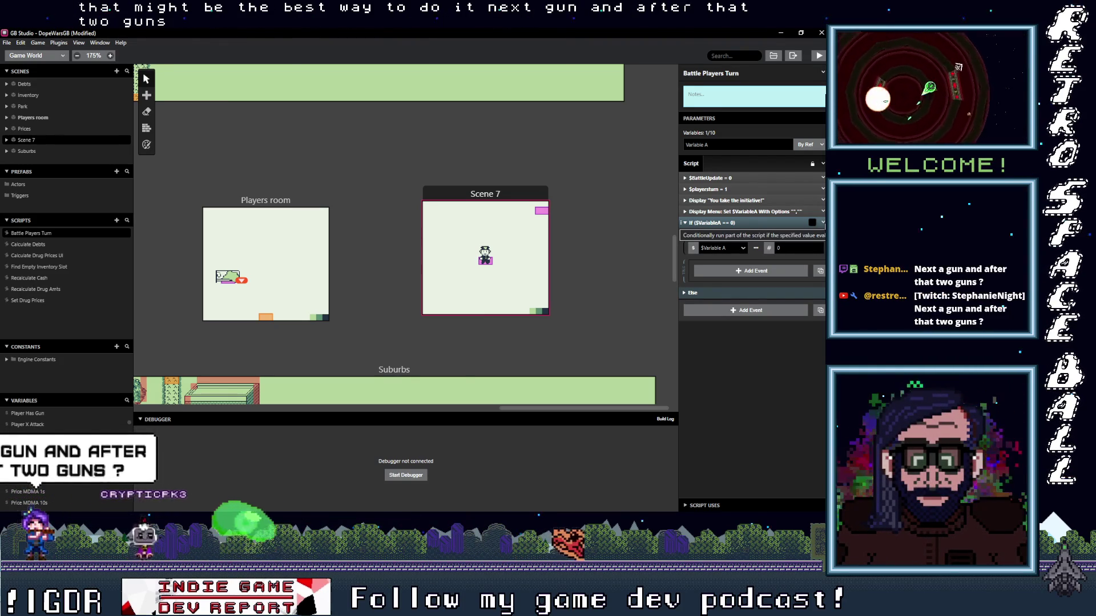
click(822, 222)
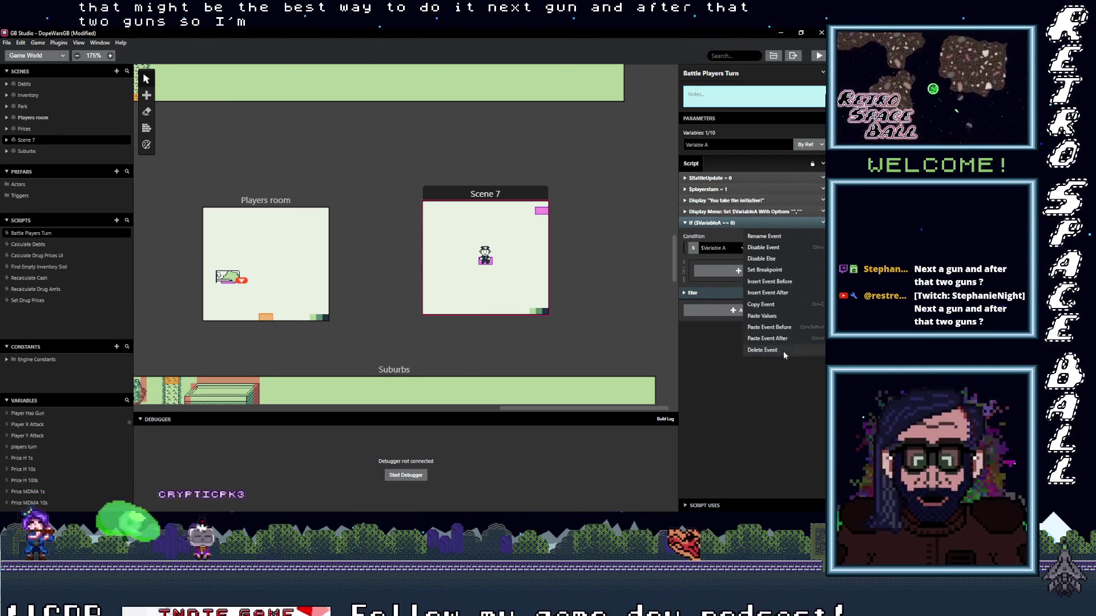
click(783, 351)
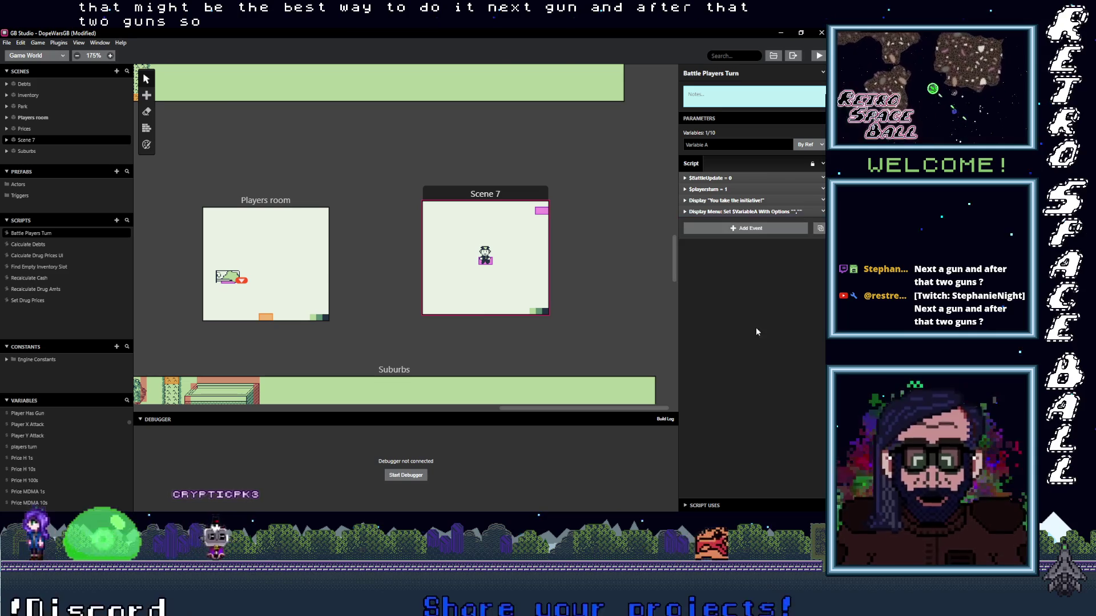
scroll(42, 454, up, 2)
- Change the Player Has Gun variable's name to 'Weapon Int'
click(41, 459)
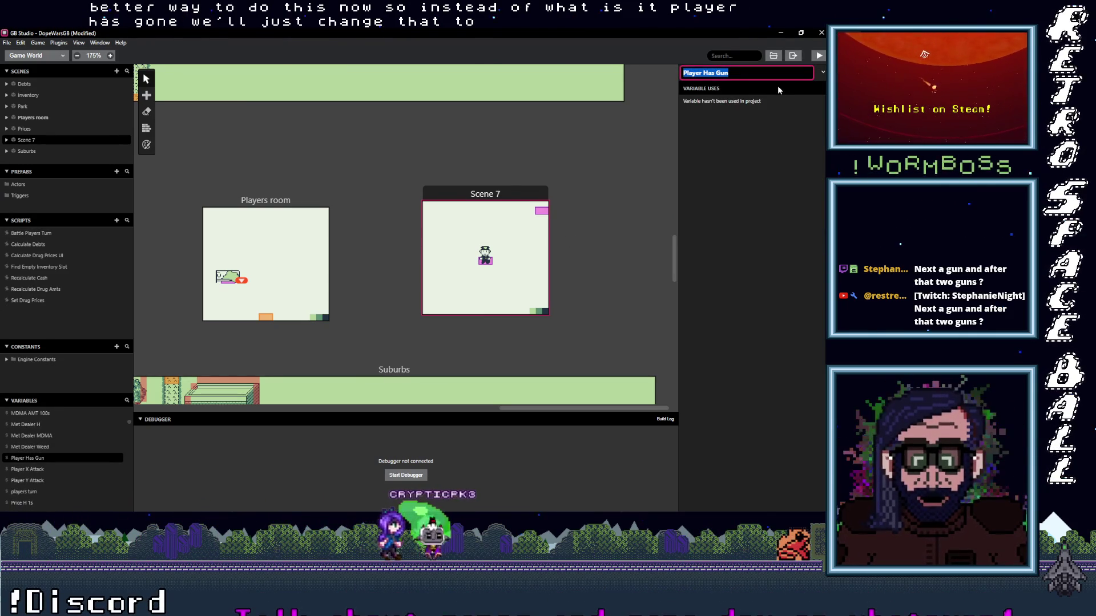
text(Weapon Int)
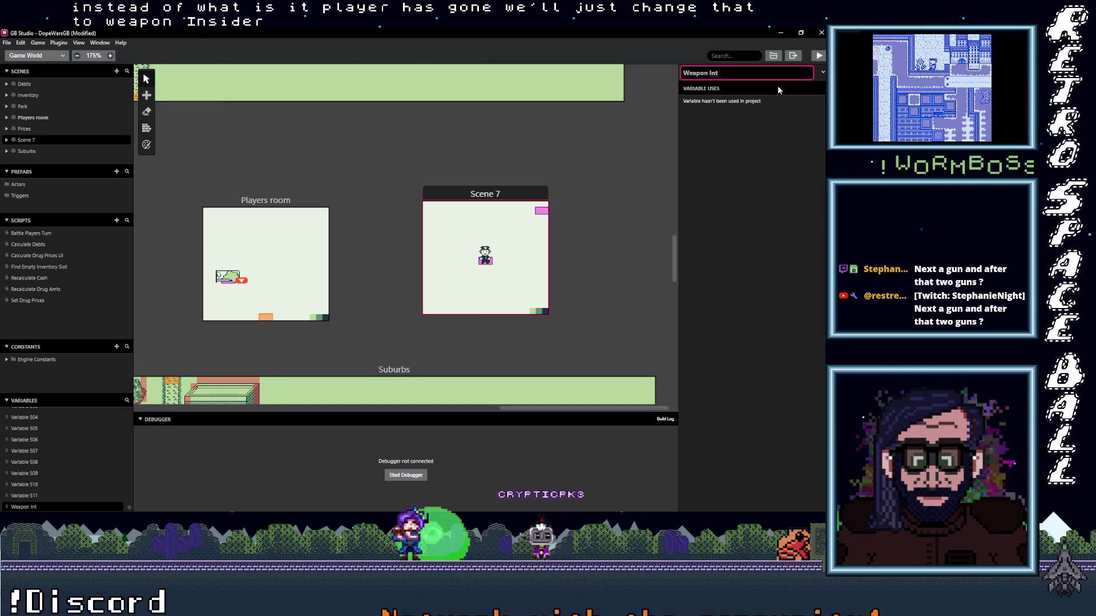
key(Return)
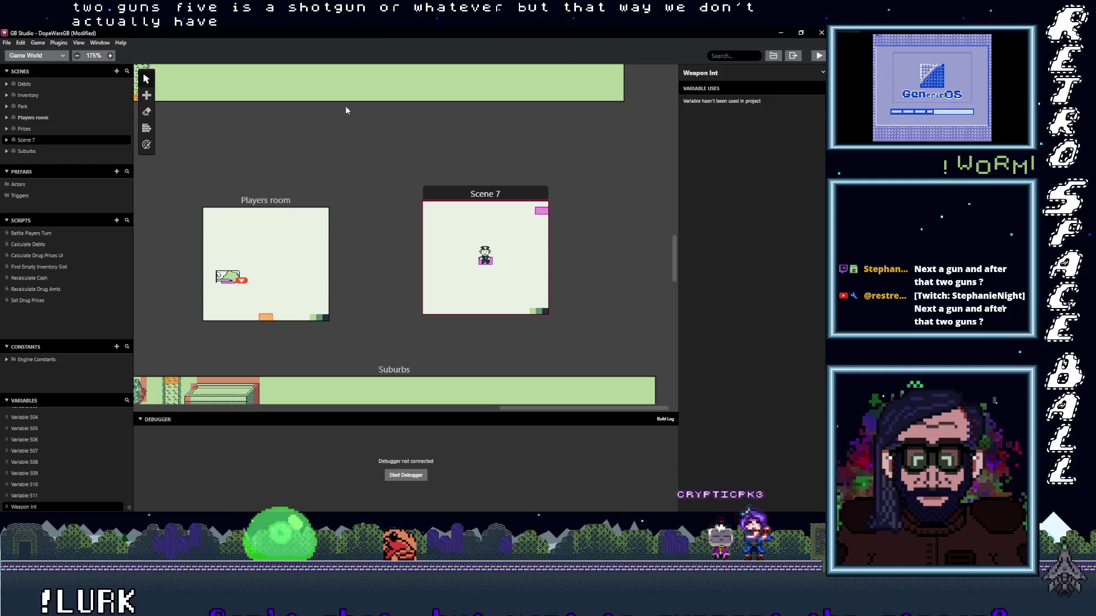
click(47, 235)
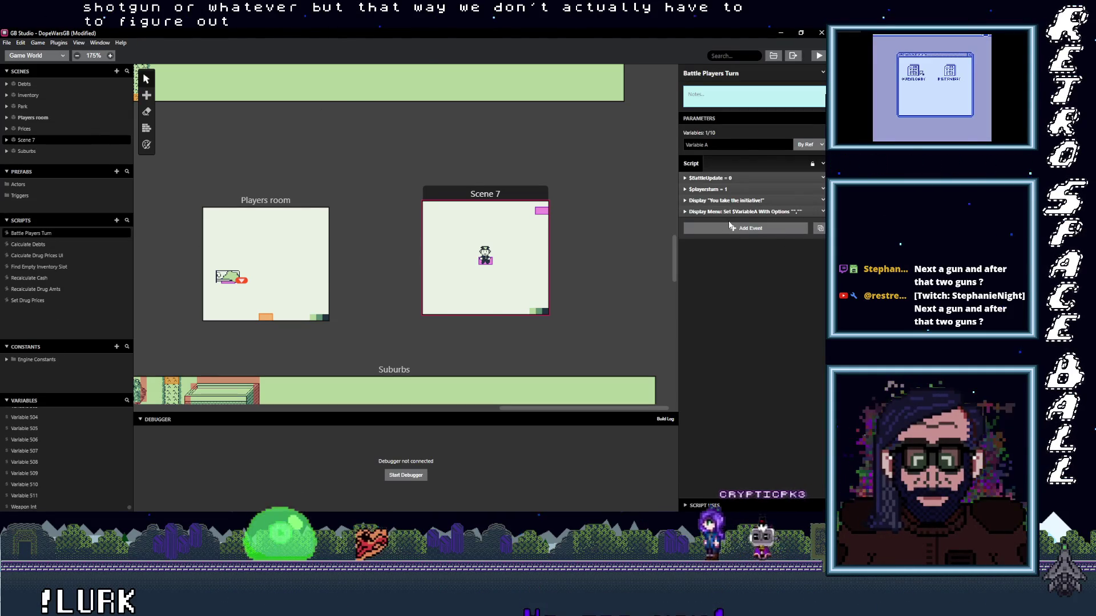
- Enter 'Attack' as the Display Menu's option 1 label and 'Cover' as option 2
mouse_move(739, 213)
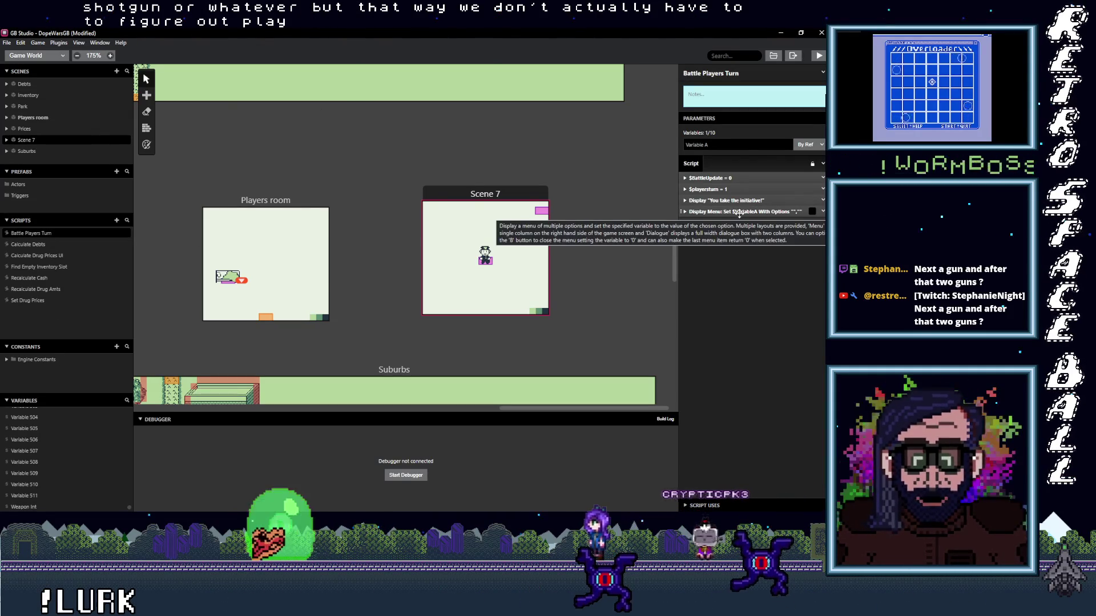
click(739, 213)
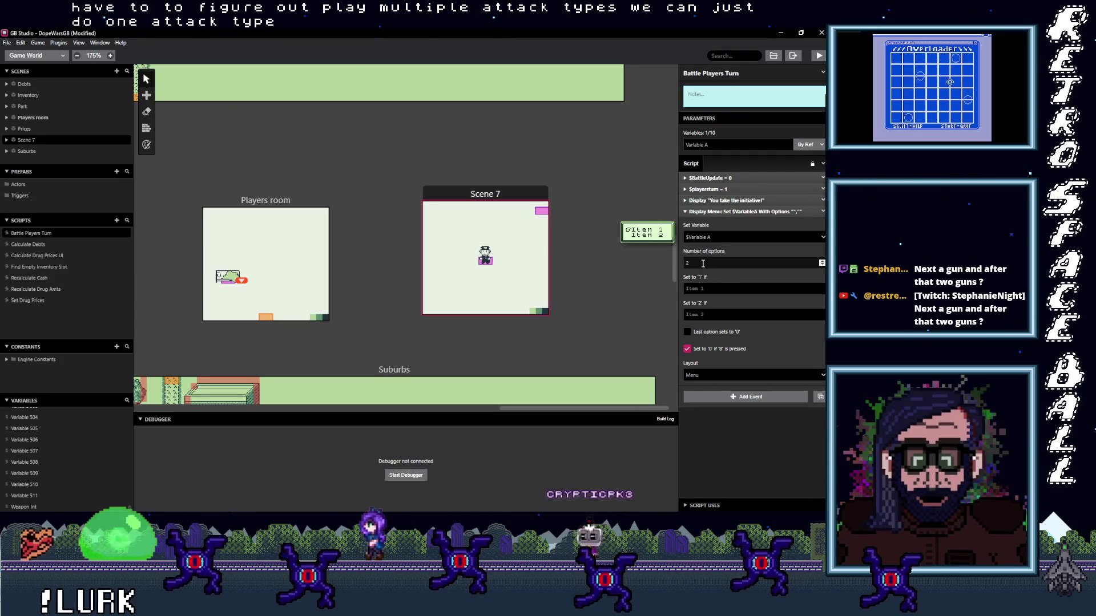
click(720, 288)
text(Attack)
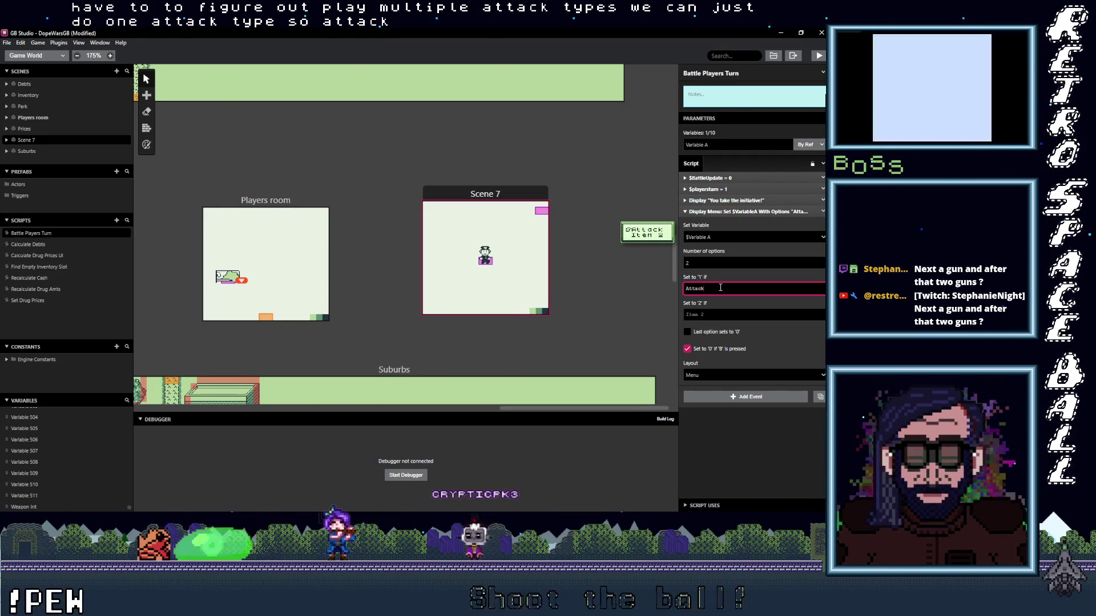
click(716, 313)
text(c)
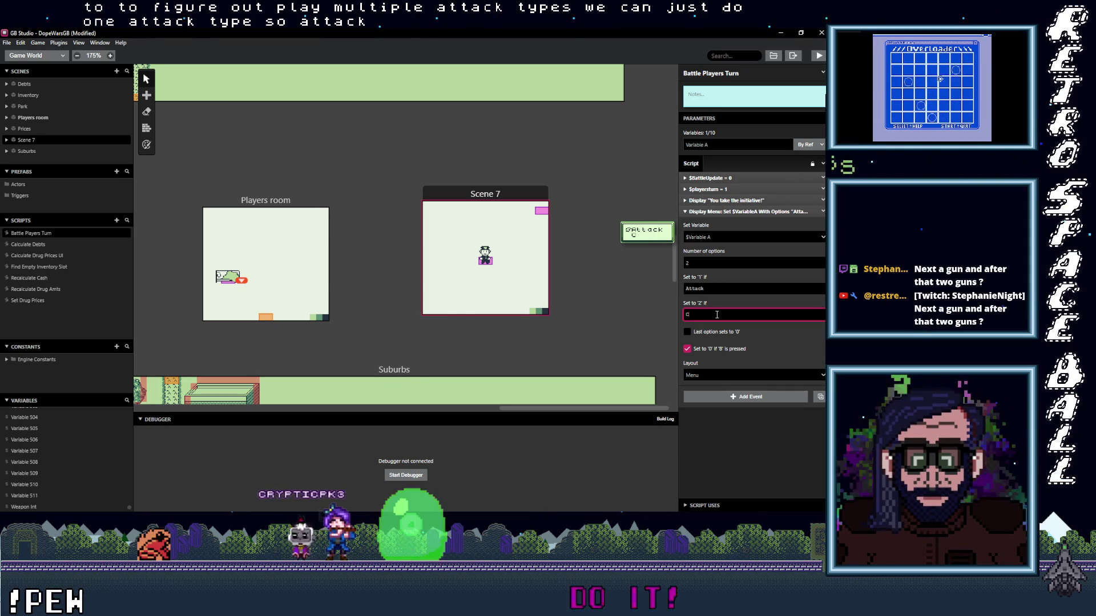
text(over)
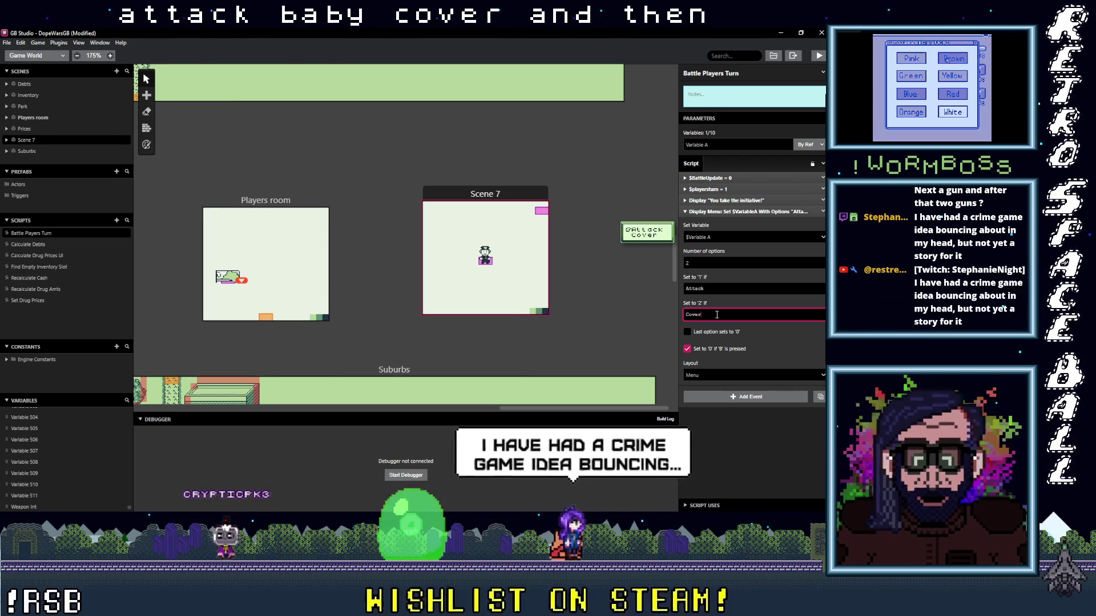
double_click(688, 262)
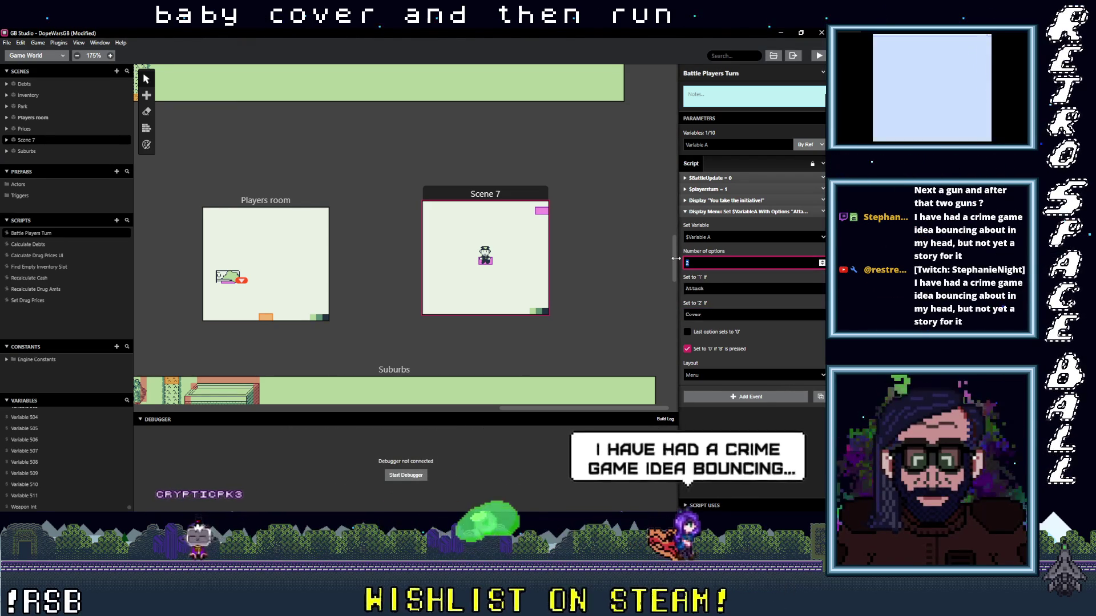
- Raise the menu's number of options to 3 and label the third 'Run'
text(3)
click(713, 341)
text(Run)
click(728, 440)
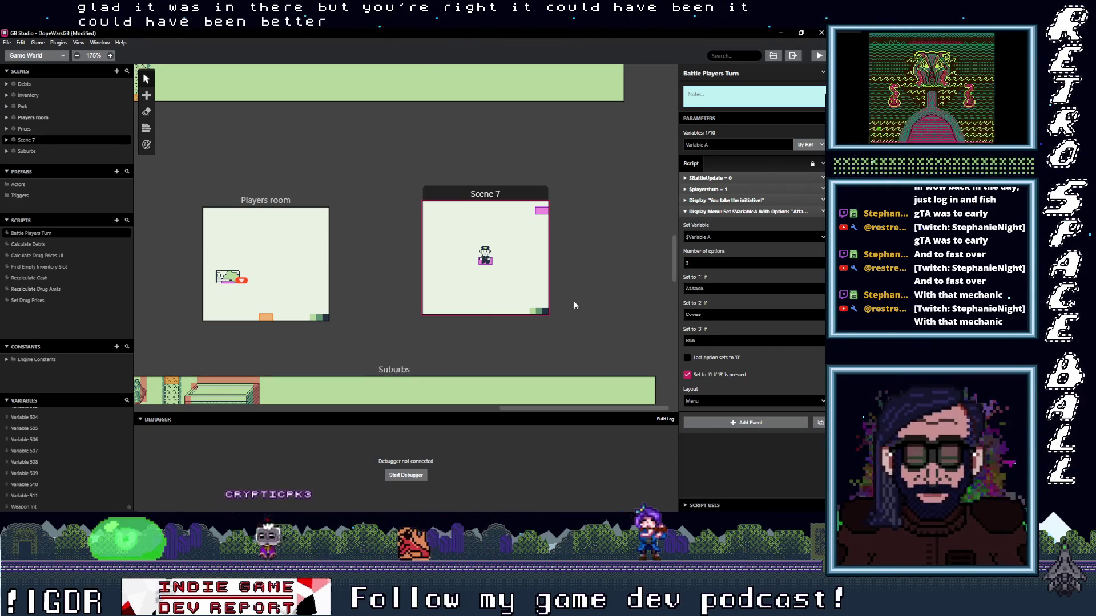
mouse_move(757, 222)
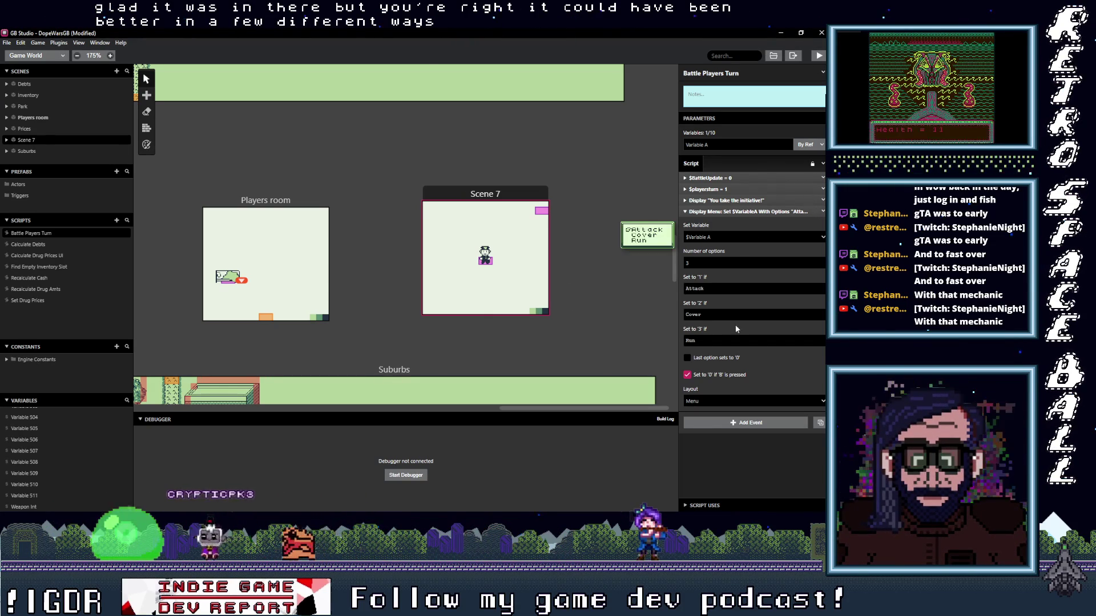
- Insert a Switch event after the Display Menu and confirm the menu stores into Variable A
click(751, 213)
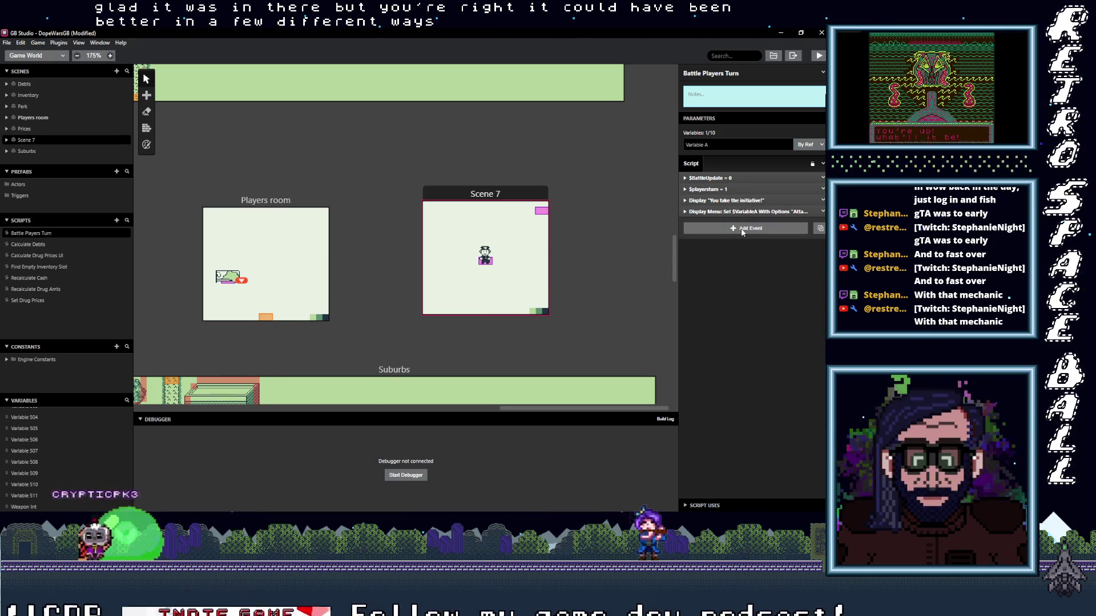
click(746, 230)
text(switch)
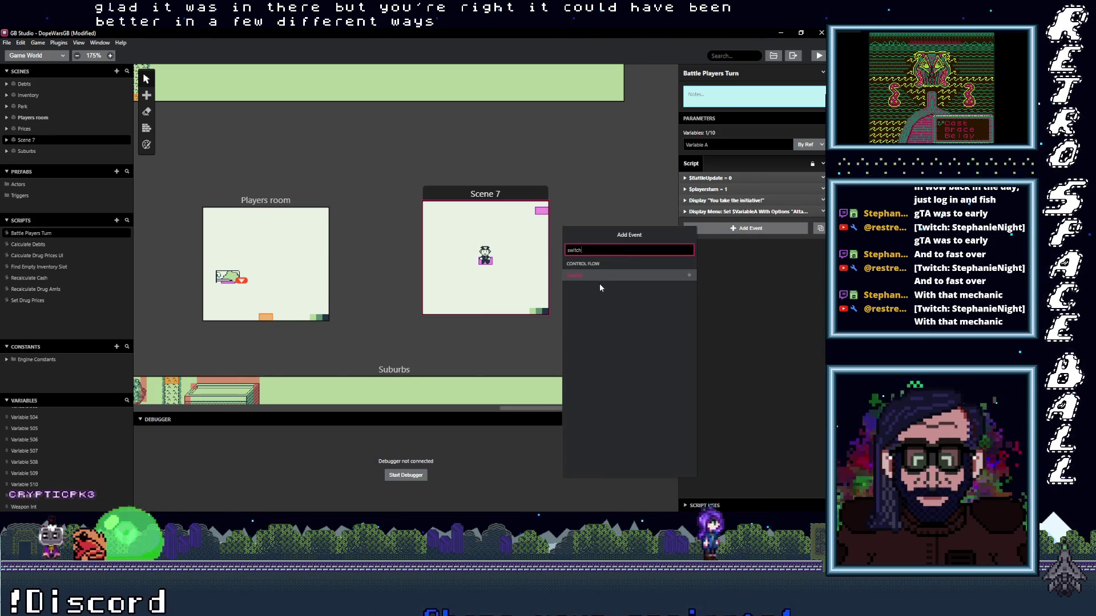
click(586, 275)
click(727, 212)
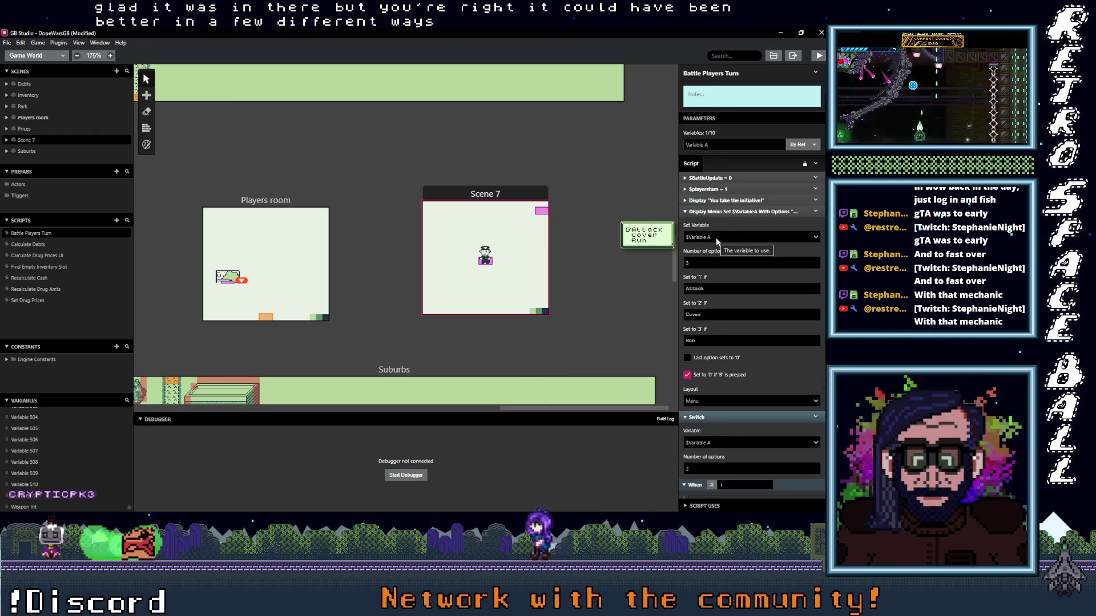
click(713, 238)
click(711, 239)
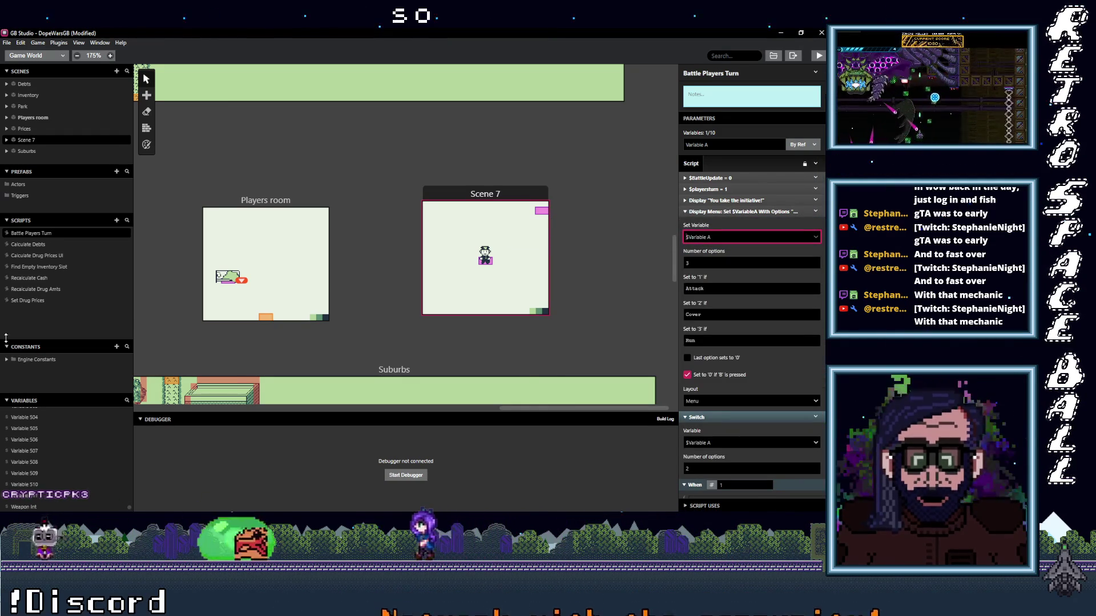
scroll(47, 427, up, 3)
scroll(53, 455, up, 6)
drag(129, 501, 122, 425)
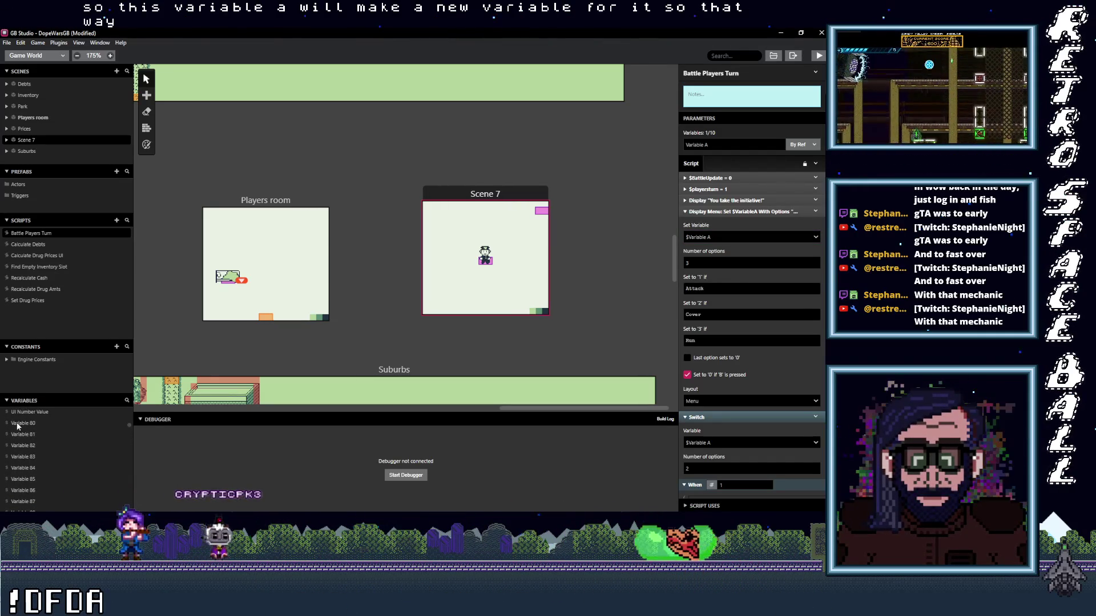
- Give Variable 80 the name 'Player Attack Choice'
click(20, 425)
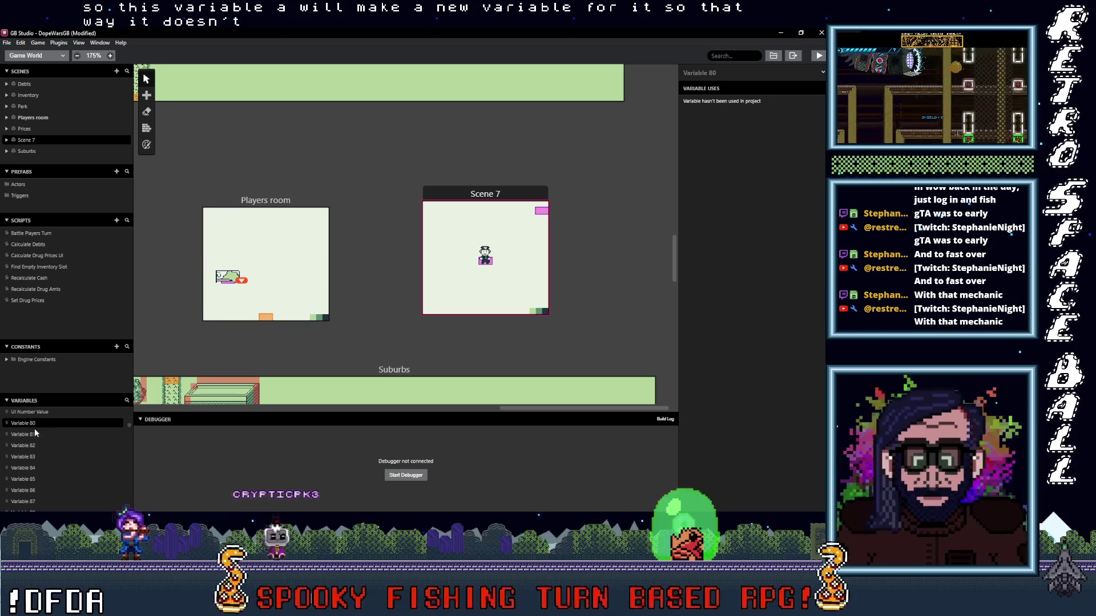
click(723, 75)
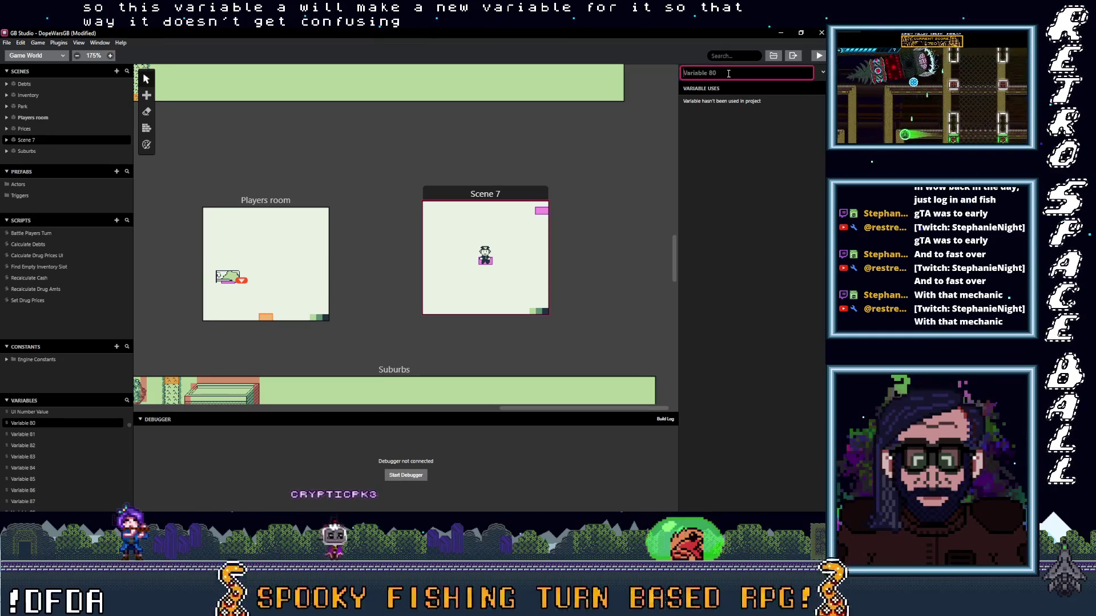
text(Pla)
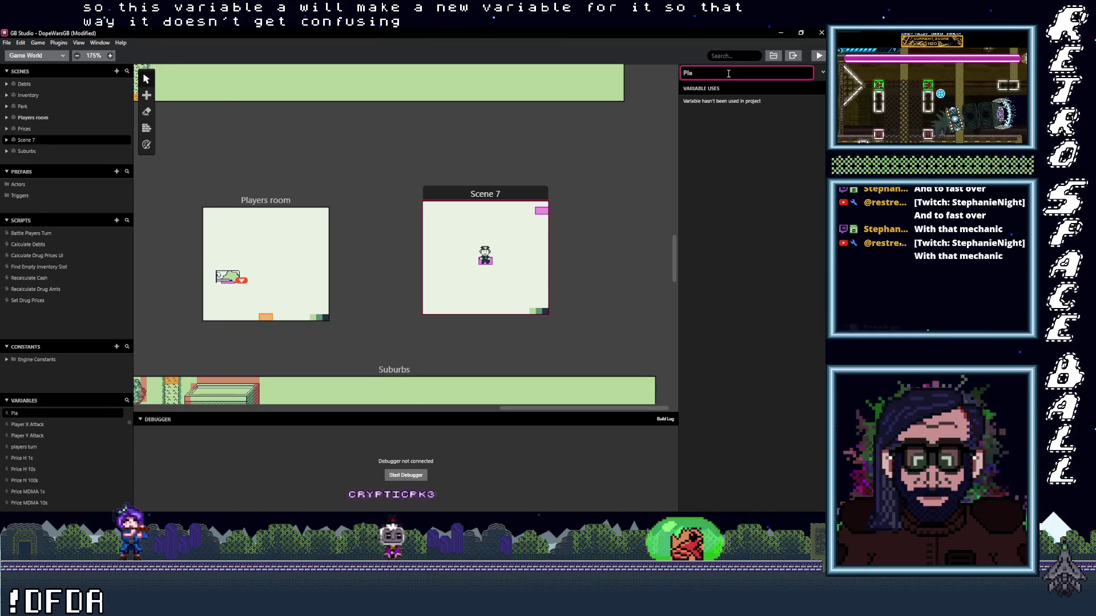
text(yer Attack Choice)
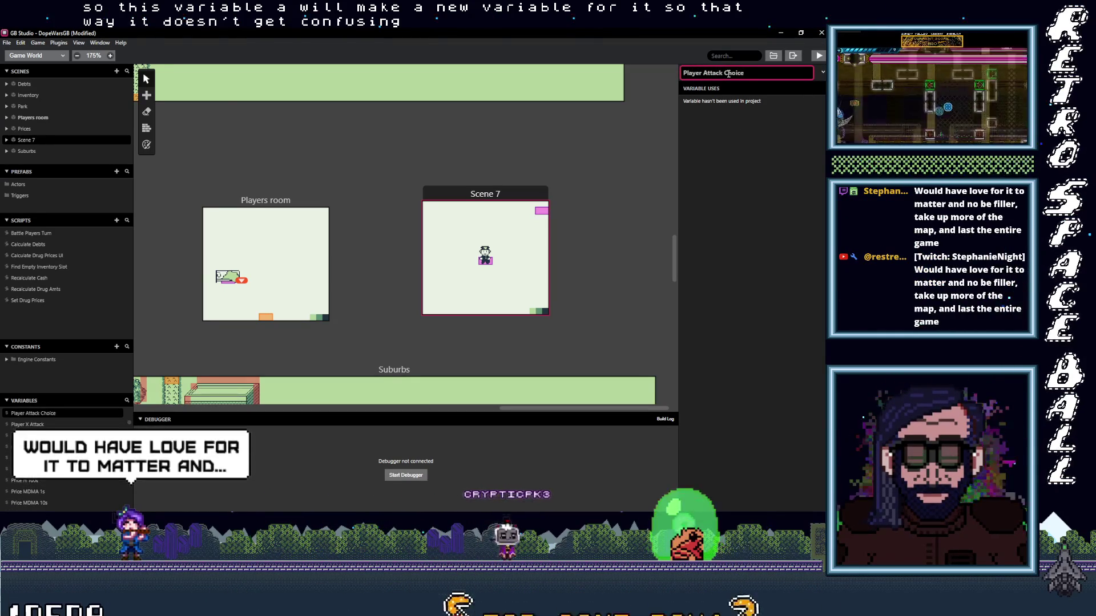
click(768, 143)
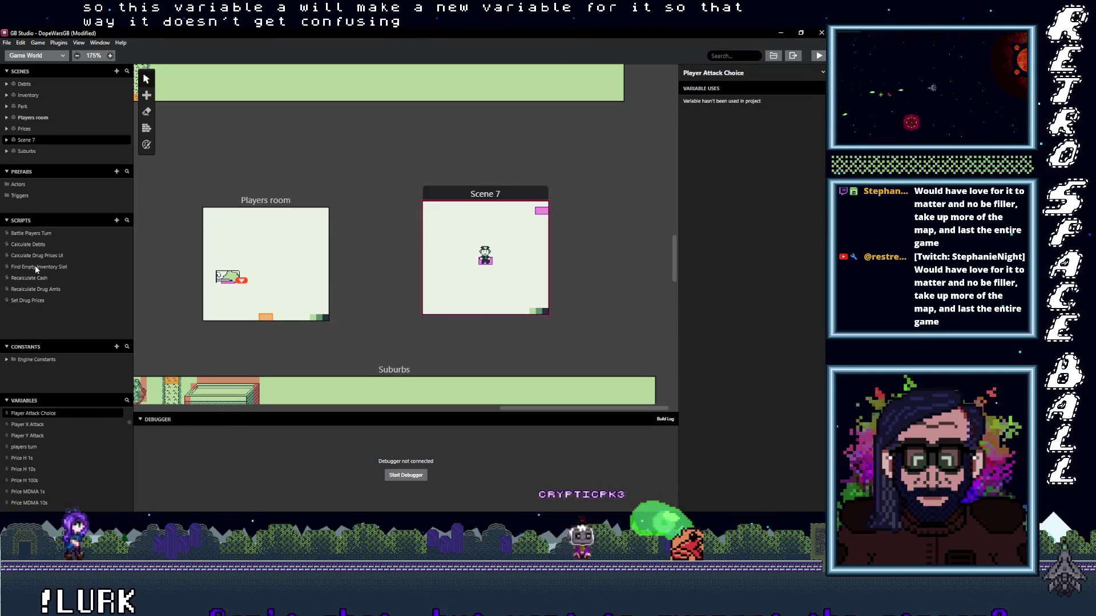
click(31, 234)
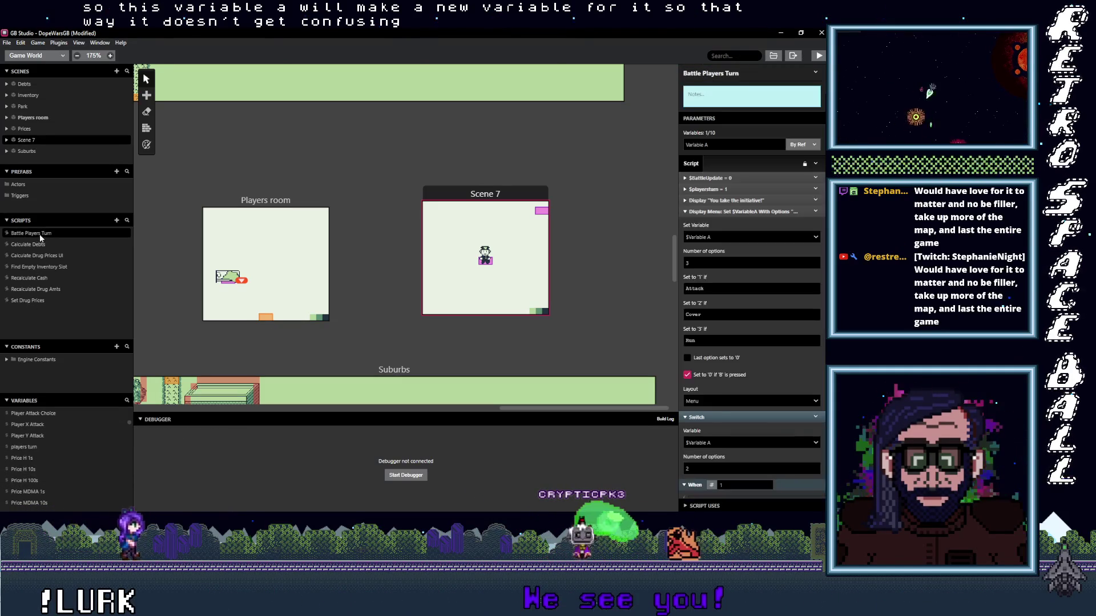
- Set the Display Menu's Set Variable to $Player Attack Choice
click(721, 237)
text(pla)
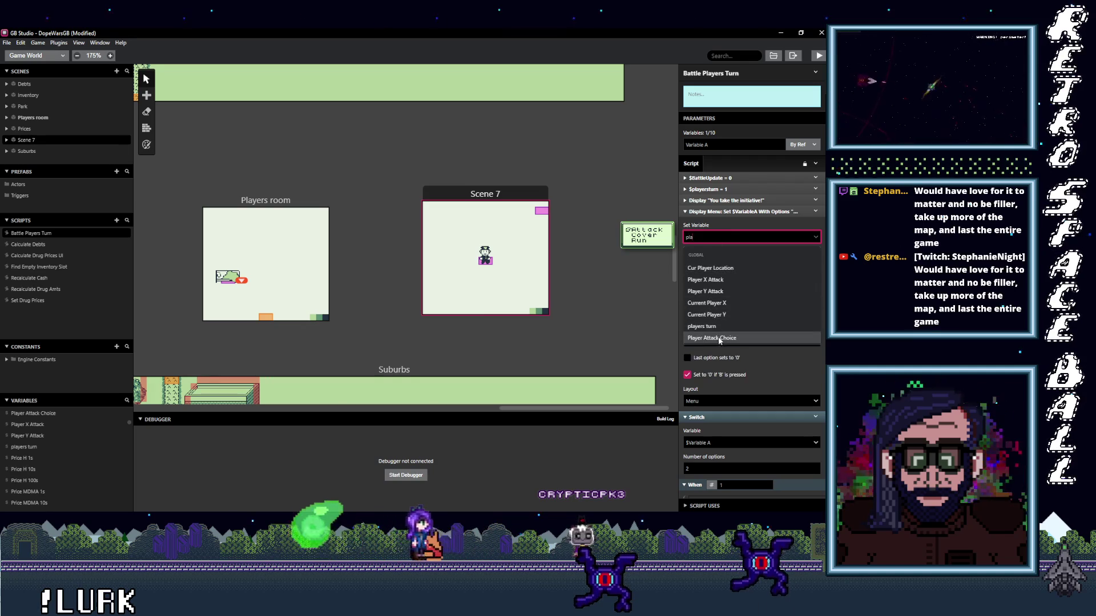
click(739, 338)
scroll(745, 312, down, 3)
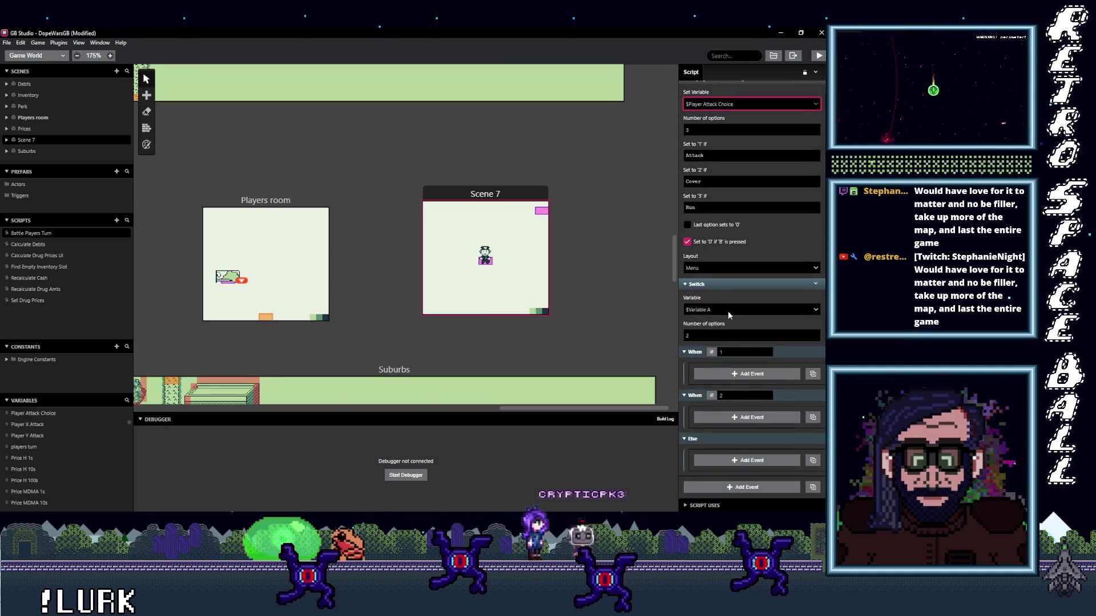
- Set the Switch event's variable to $Player Attack Choice
click(731, 310)
text(player)
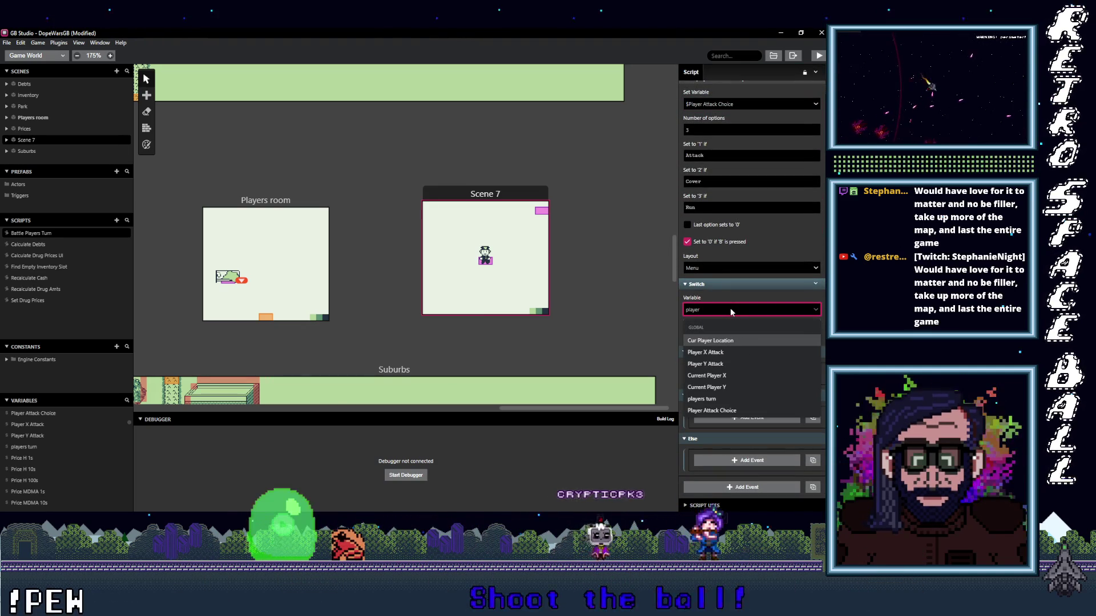
click(714, 410)
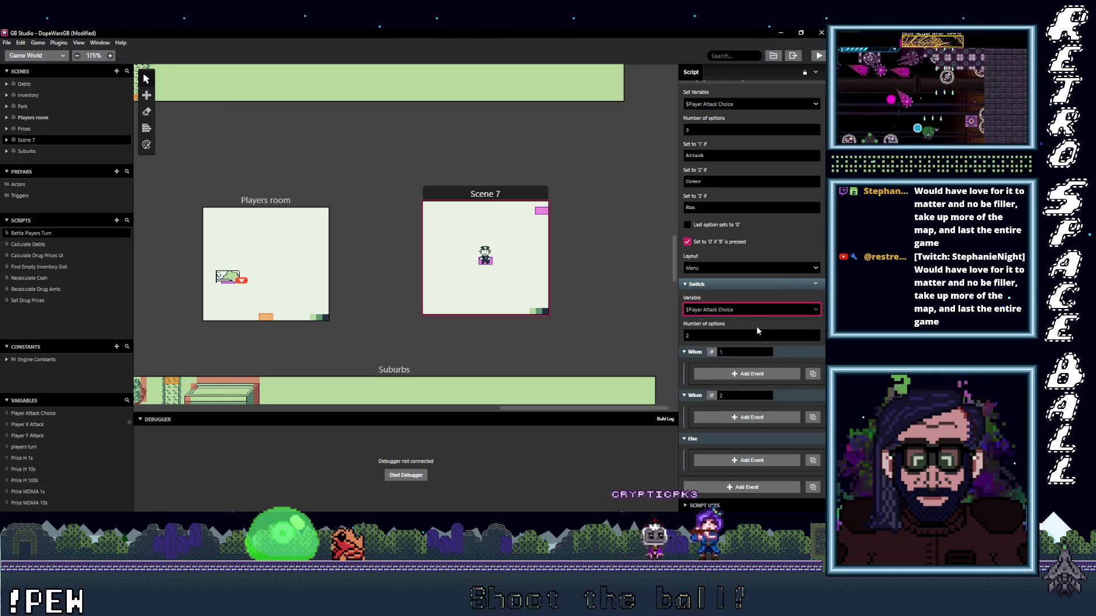
scroll(755, 327, up, 2)
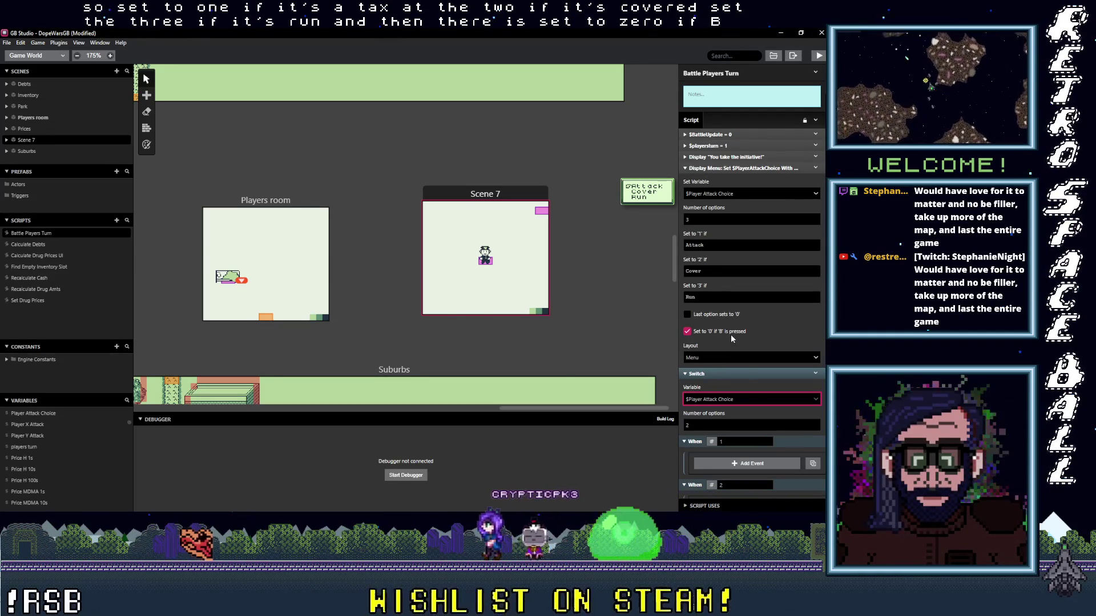
- Turn off the Display Menu option that lets B reset the Player Attack Choice to zero
scroll(730, 334, down, 3)
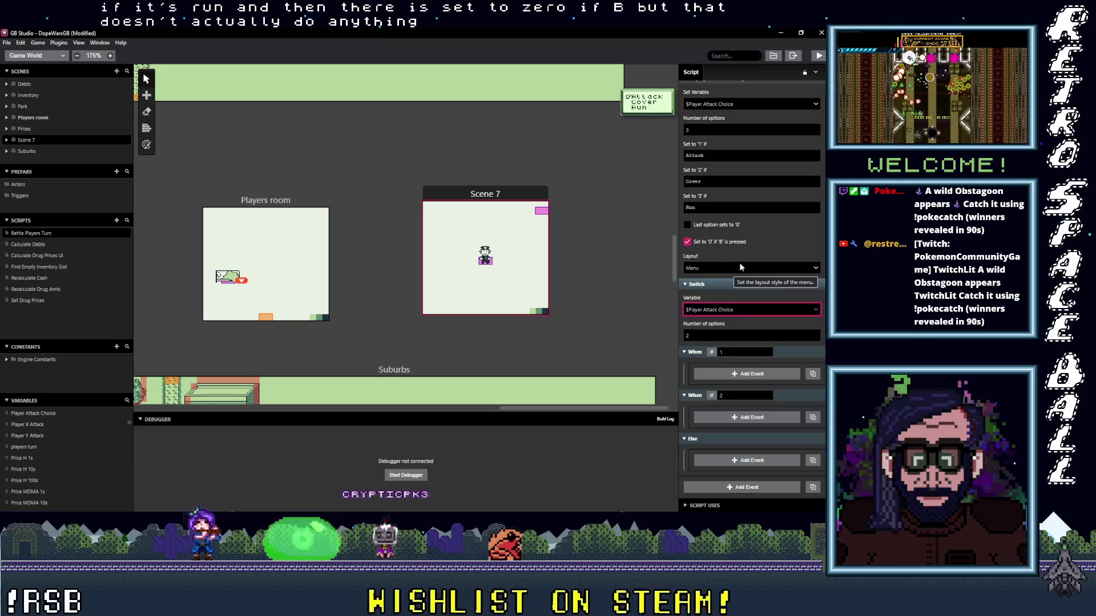
click(726, 242)
scroll(747, 257, up, 3)
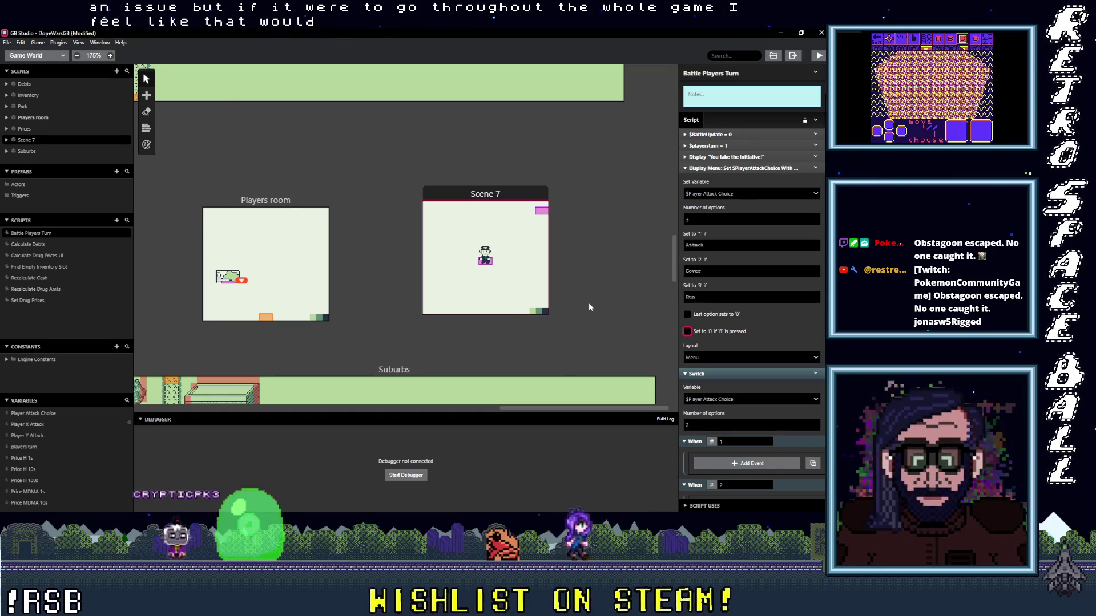
- Give the Switch 3 options and add a Display Dialogue event under When 1
scroll(748, 409, down, 3)
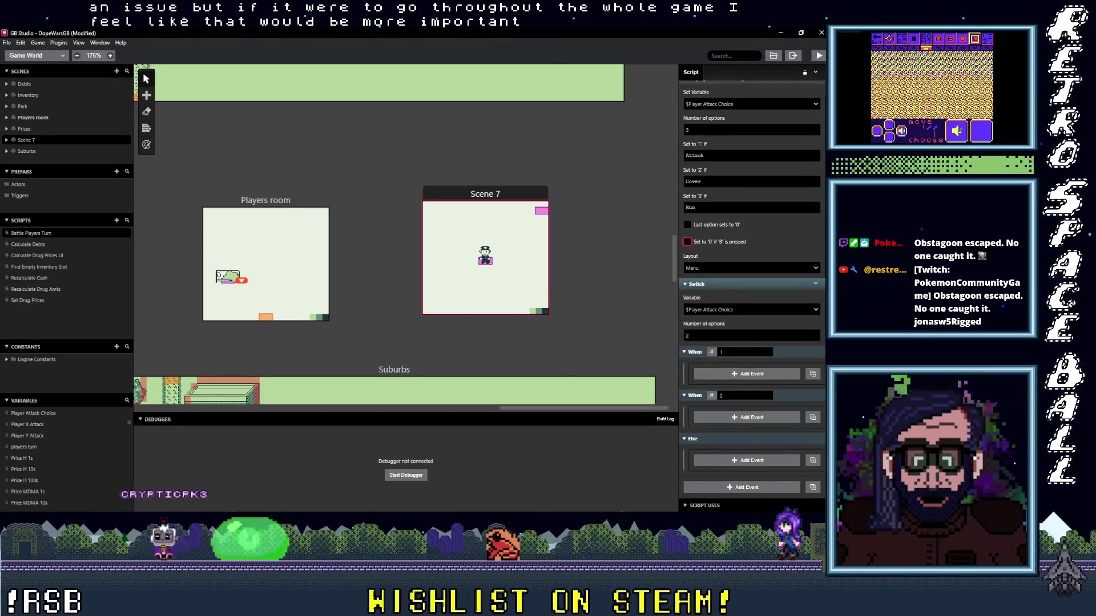
double_click(742, 336)
text(3)
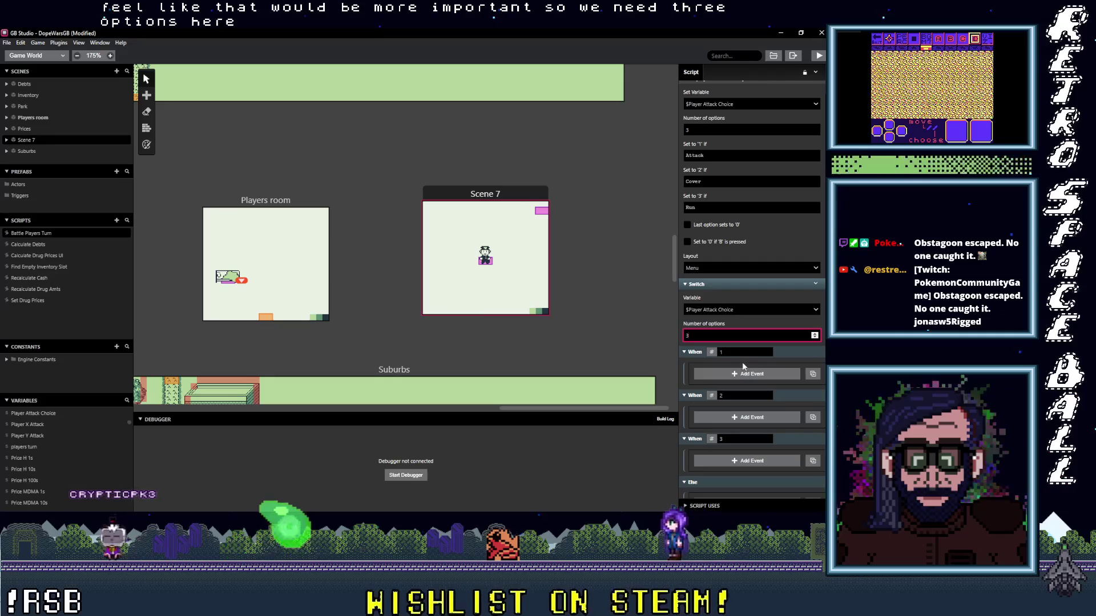
click(749, 374)
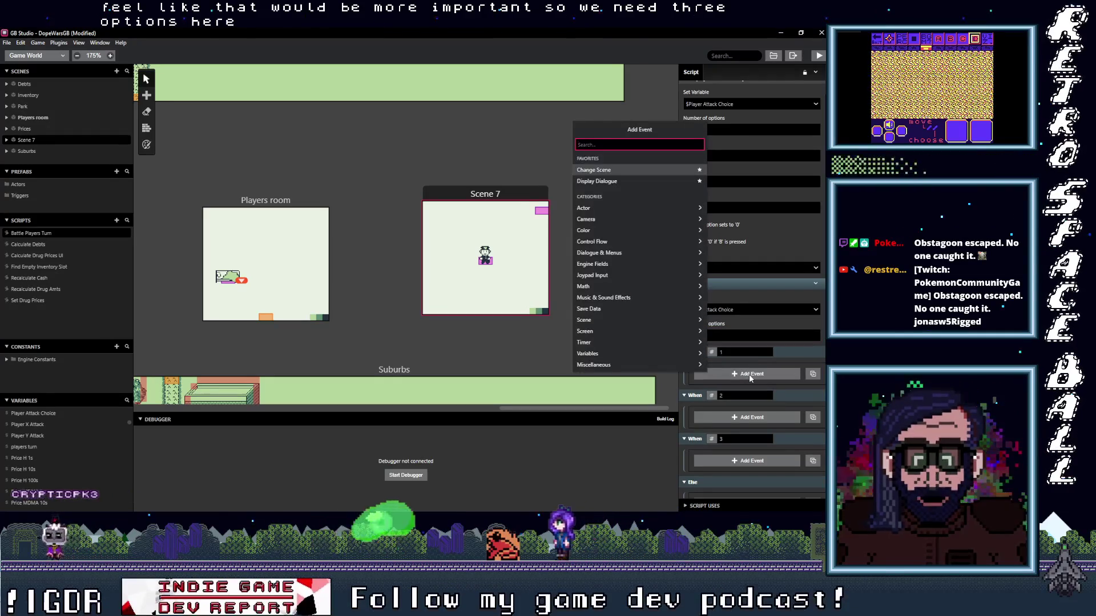
text(dial)
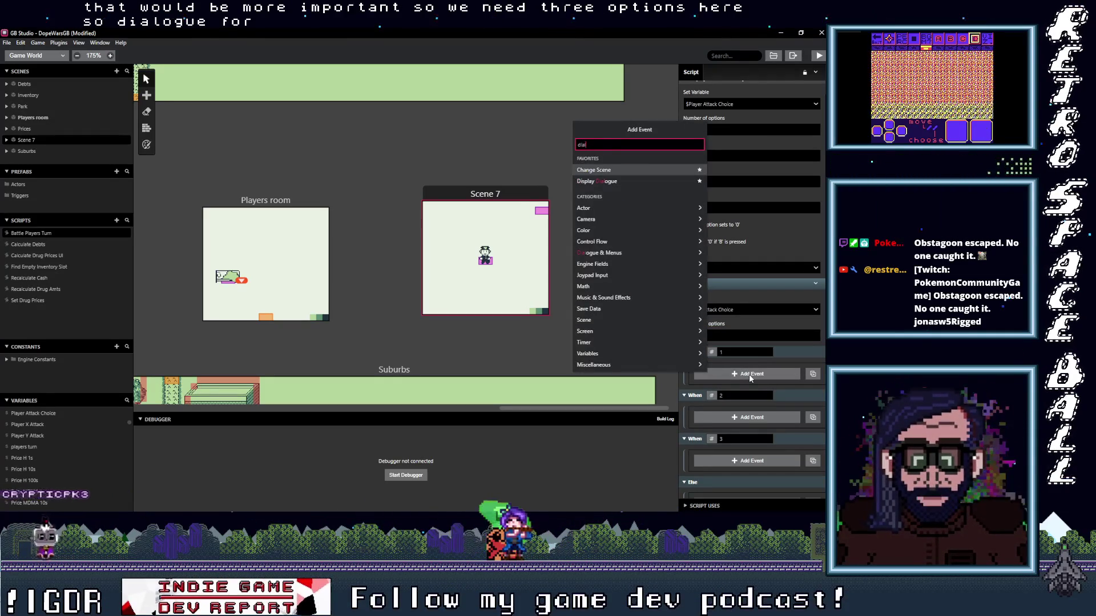
click(616, 181)
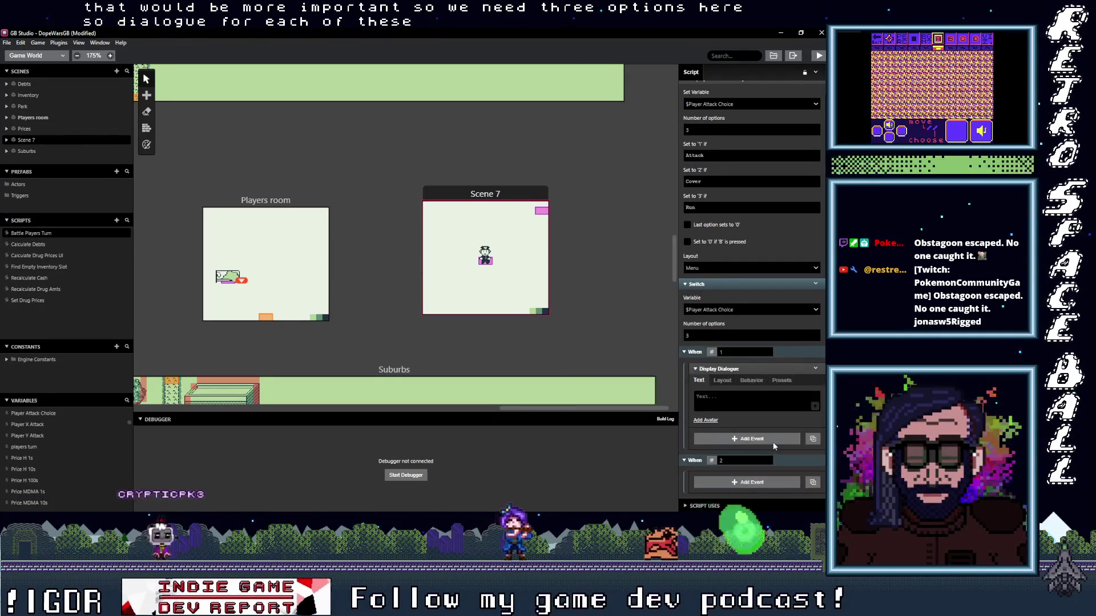
- Paste copies of the Display Dialogue event into the When 2 and When 3 branches
scroll(773, 441, down, 2)
key(alt)
click(746, 396)
scroll(753, 399, down, 2)
click(758, 416)
mouse_move(759, 416)
mouse_down()
mouse_move(739, 315)
mouse_move(731, 326)
mouse_move(743, 301)
mouse_up()
scroll(749, 403, up, 2)
click(744, 301)
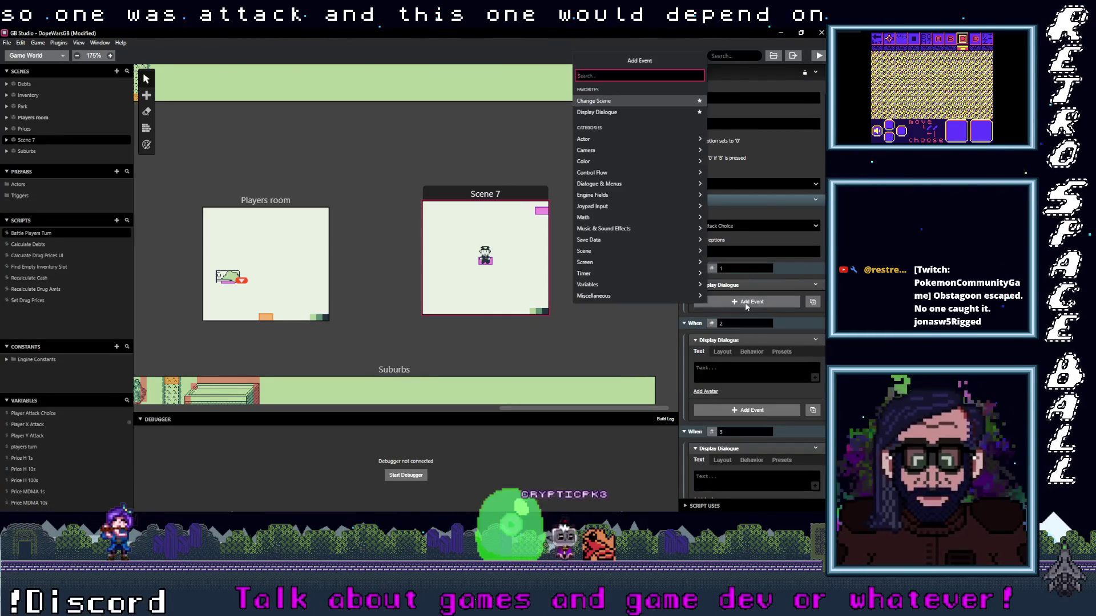
- Add a Switch event under the Attack branch that checks $Weapon Int
text(switch)
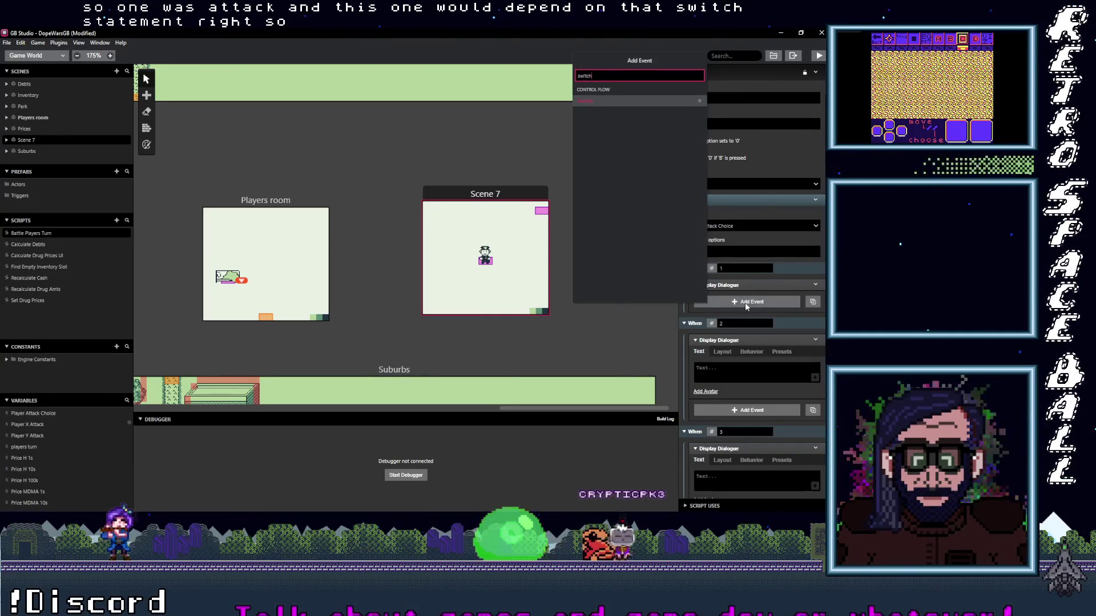
click(629, 100)
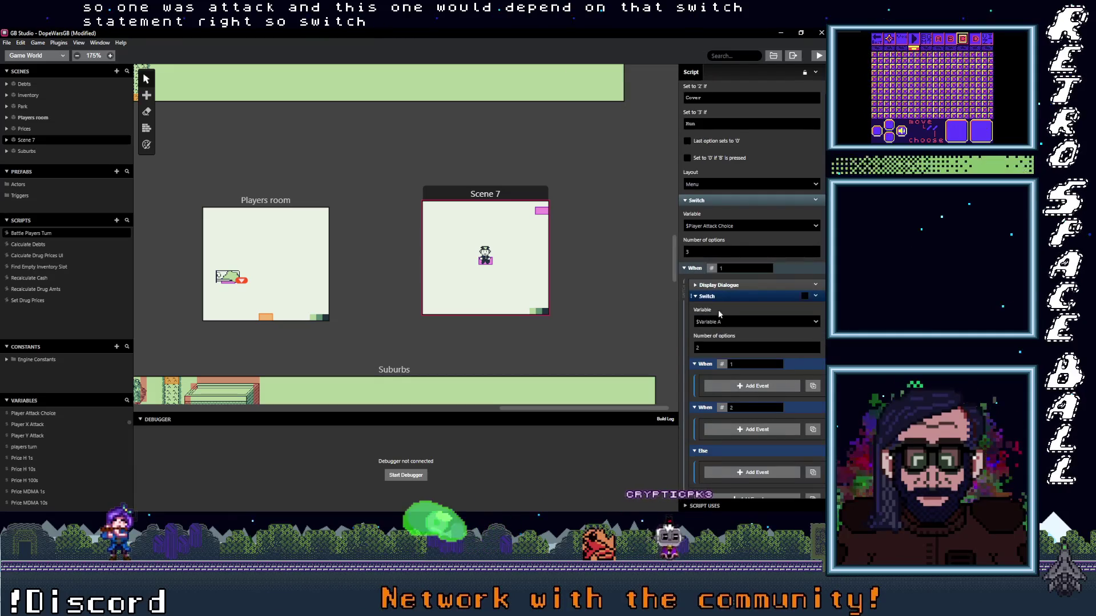
click(733, 323)
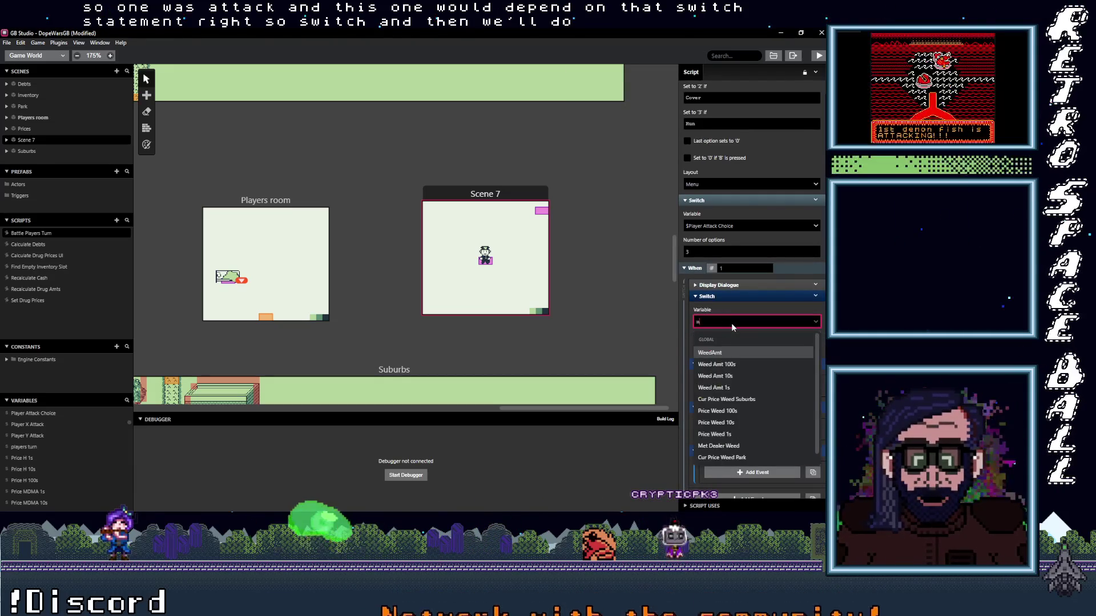
text(wea)
click(712, 354)
- Move the Display Dialogue into the inner Switch's first case, set 3 options, and expand it
drag(731, 285, 721, 370)
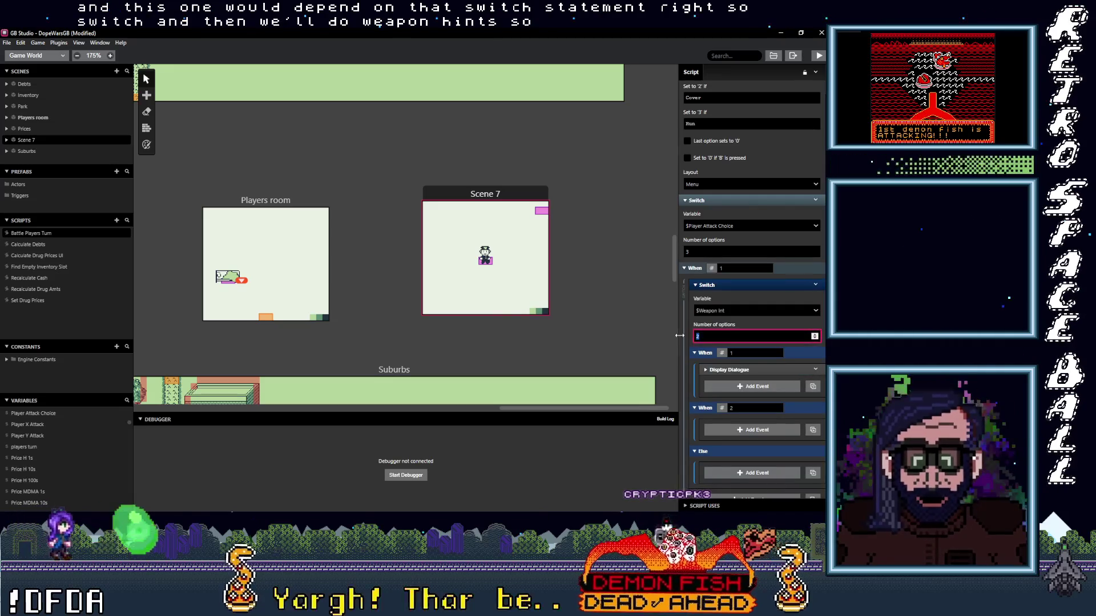
text(3)
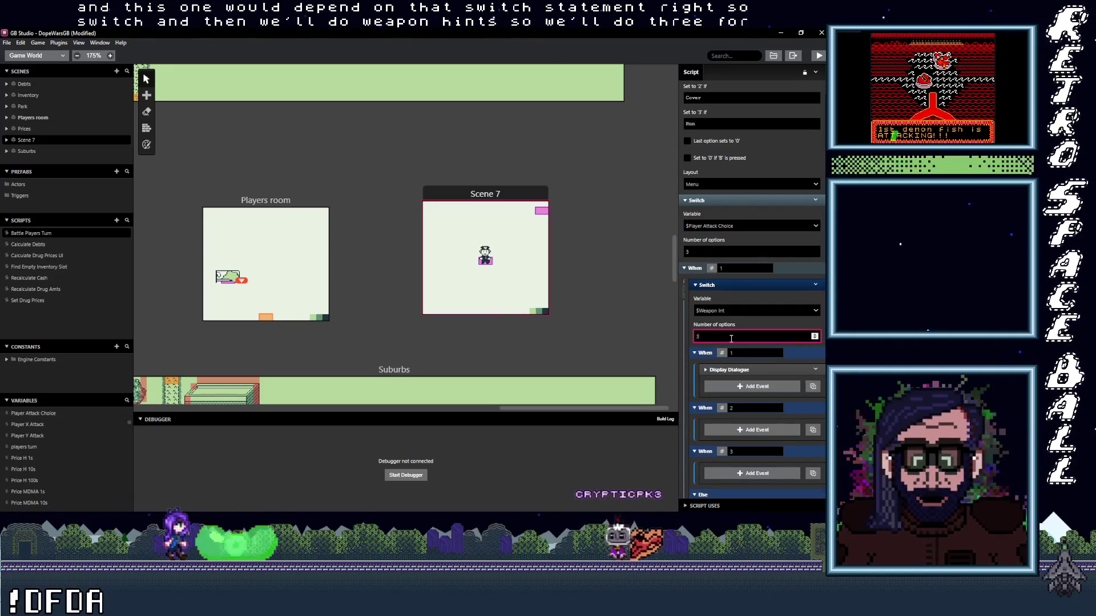
click(729, 370)
click(751, 400)
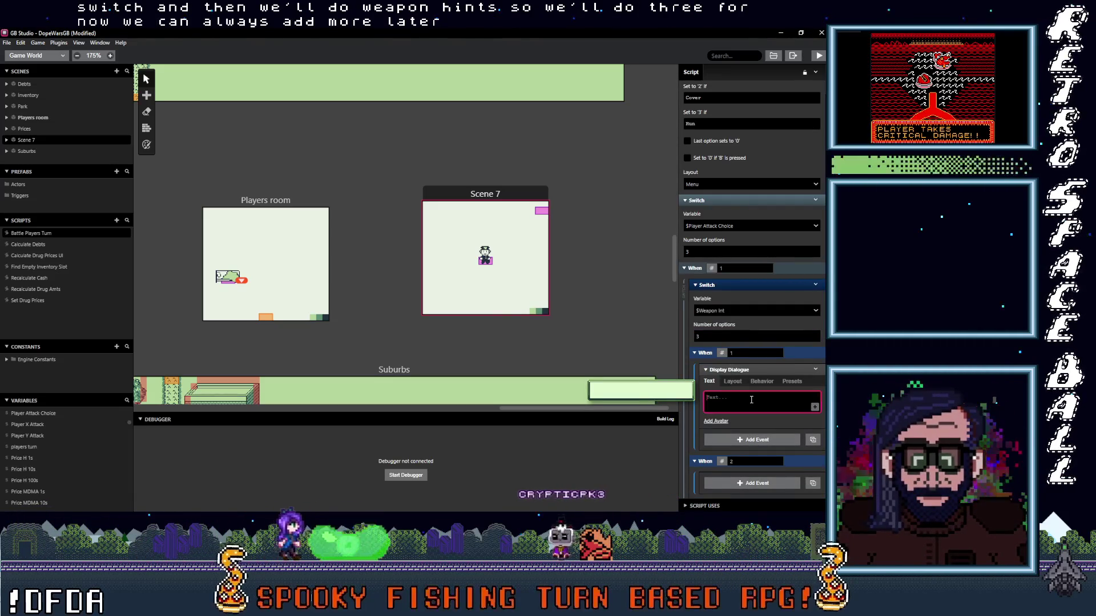
- Write the weapon 1 dialogue as the fists attack message
text(You fight with youre)
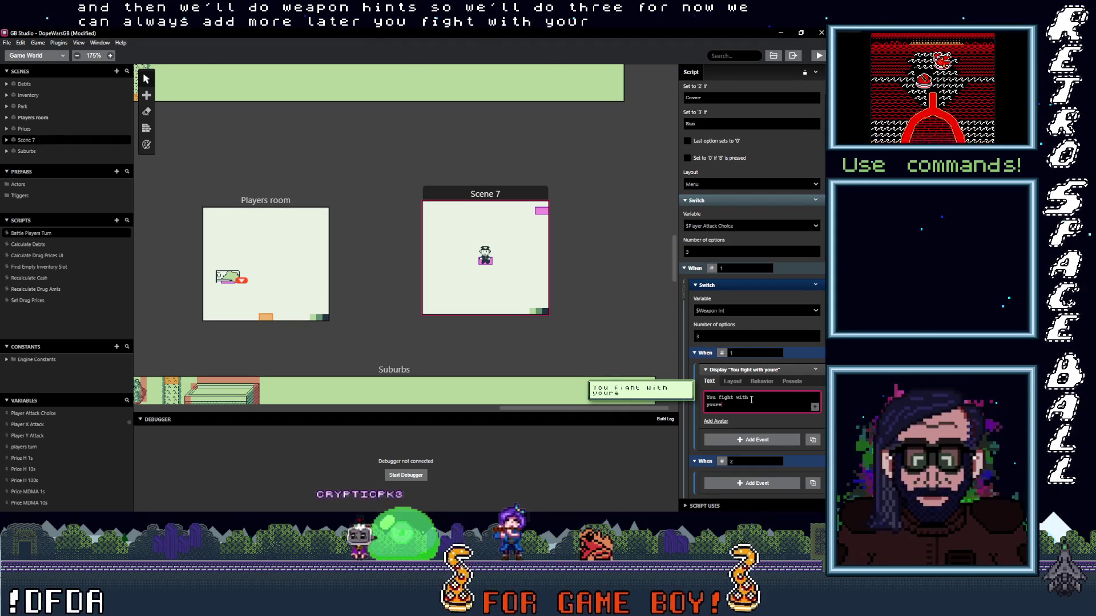
key(BackSpace)
text(fists!)
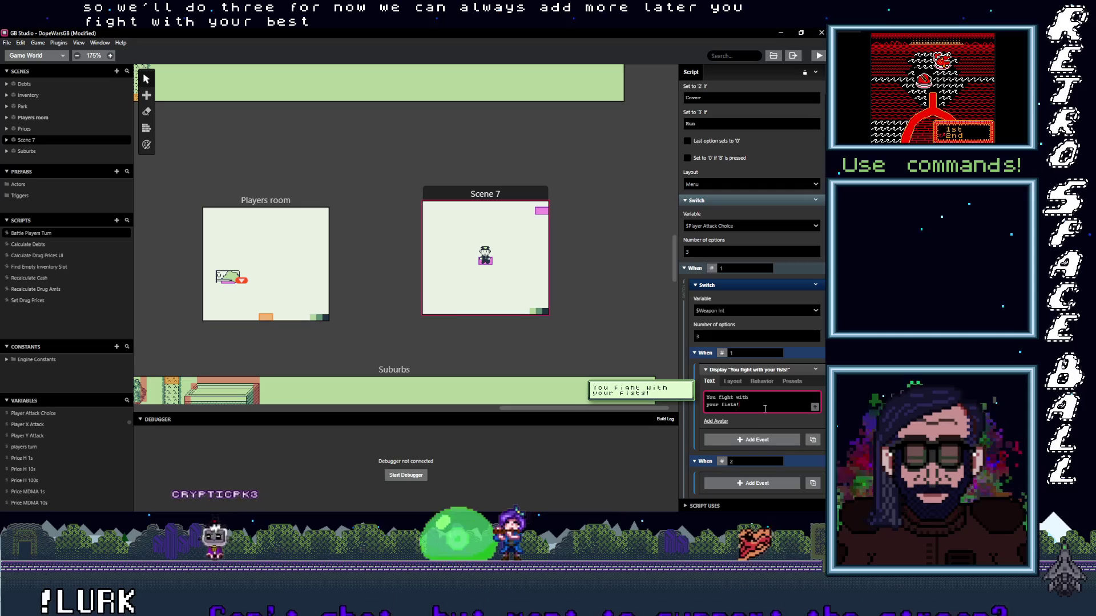
- Copy the fists dialogue into weapon case 2 and reword it for the baseball bat
scroll(762, 394, down, 3)
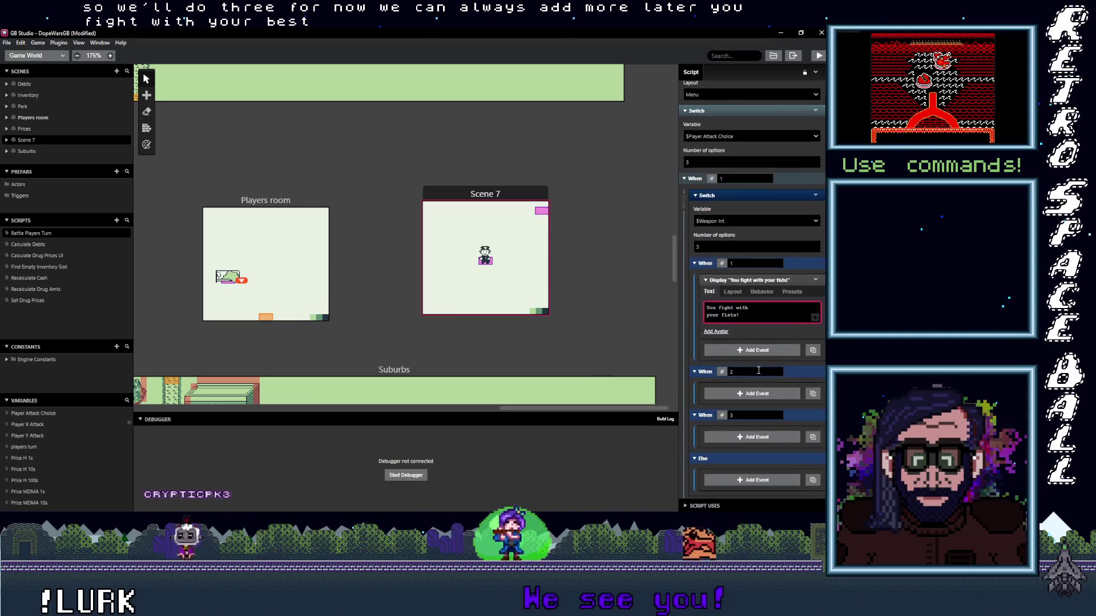
click(815, 280)
click(765, 360)
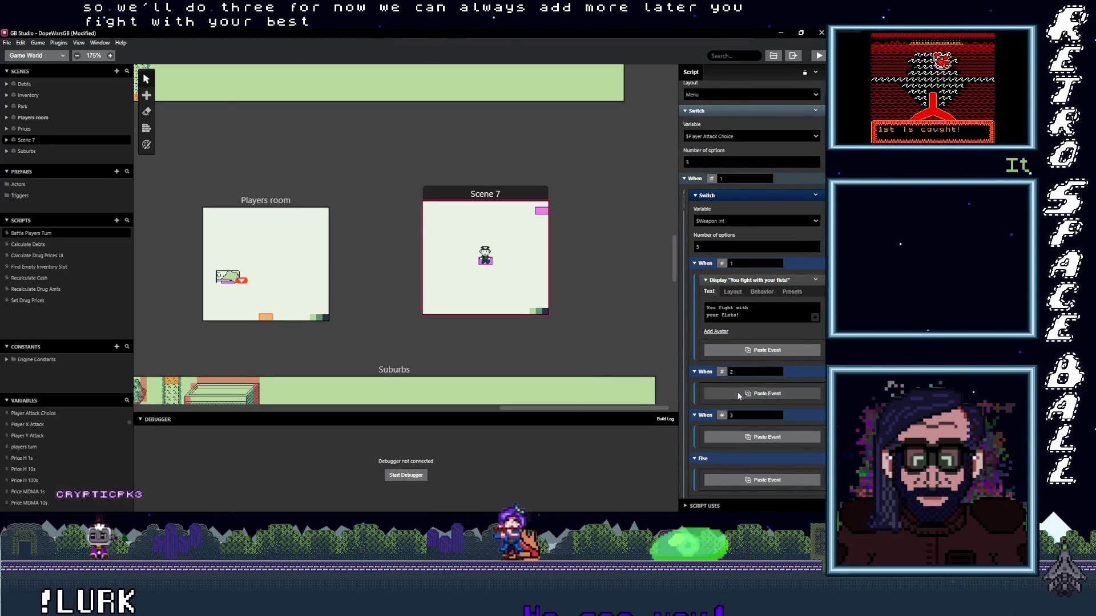
click(739, 395)
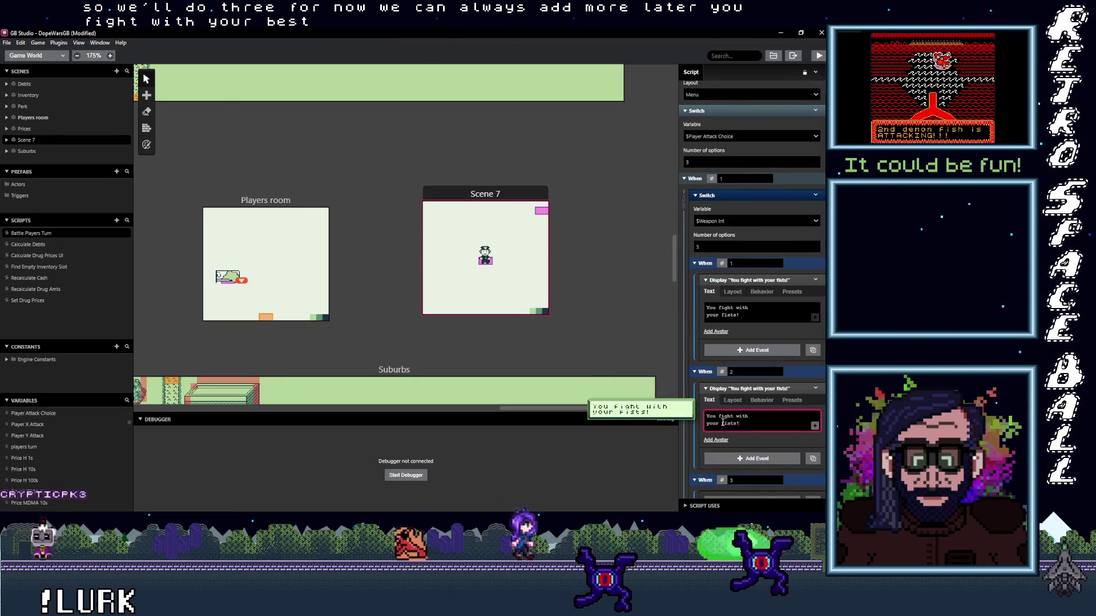
text(kniv)
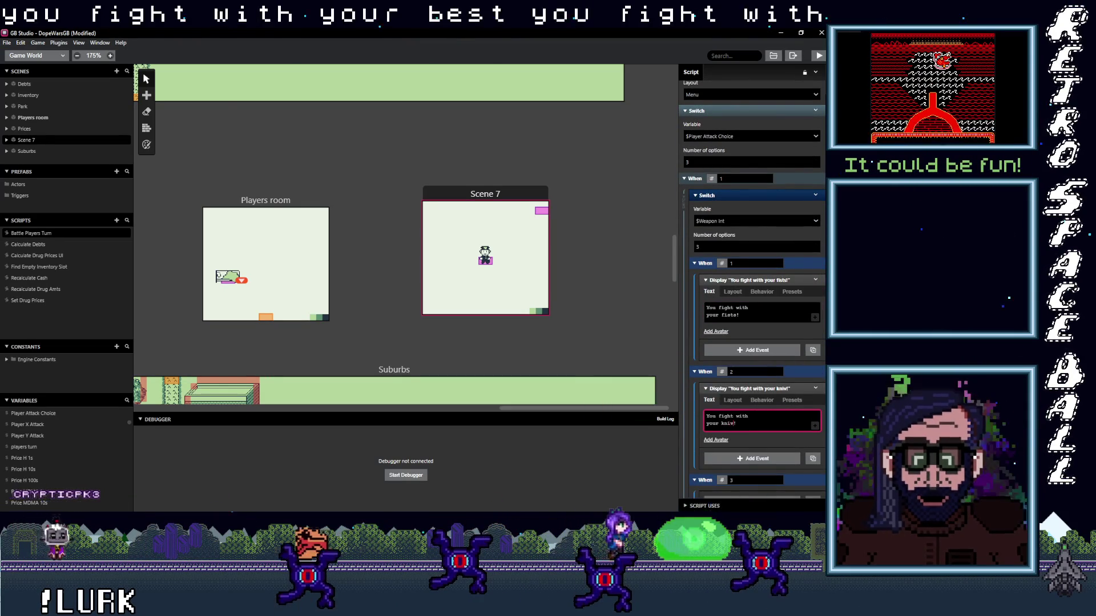
key(BackSpace)
text(fe)
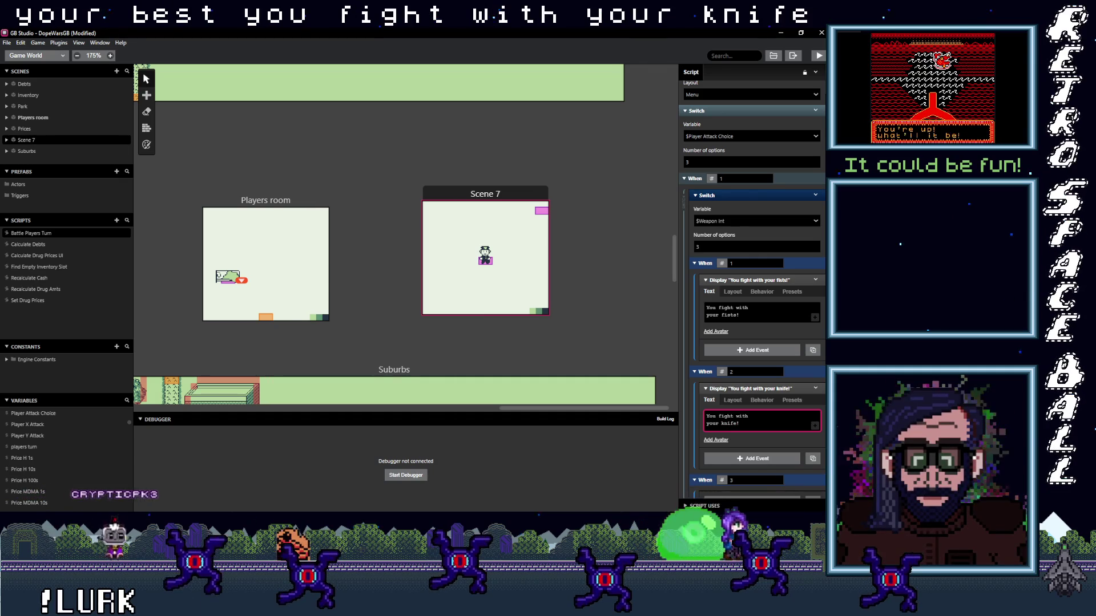
mouse_move(733, 424)
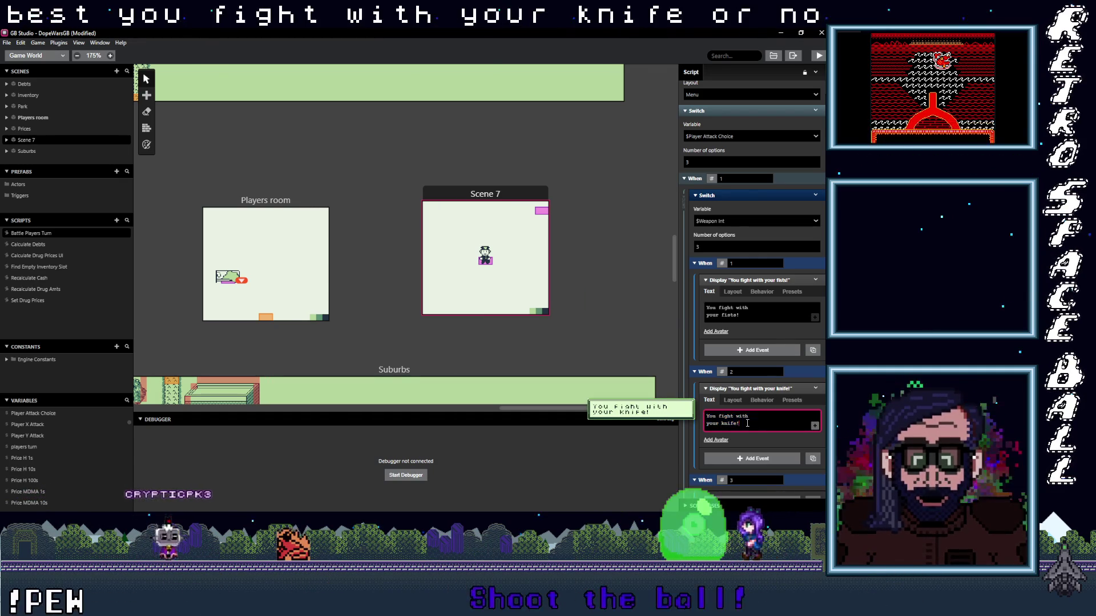
double_click(732, 423)
text(bat)
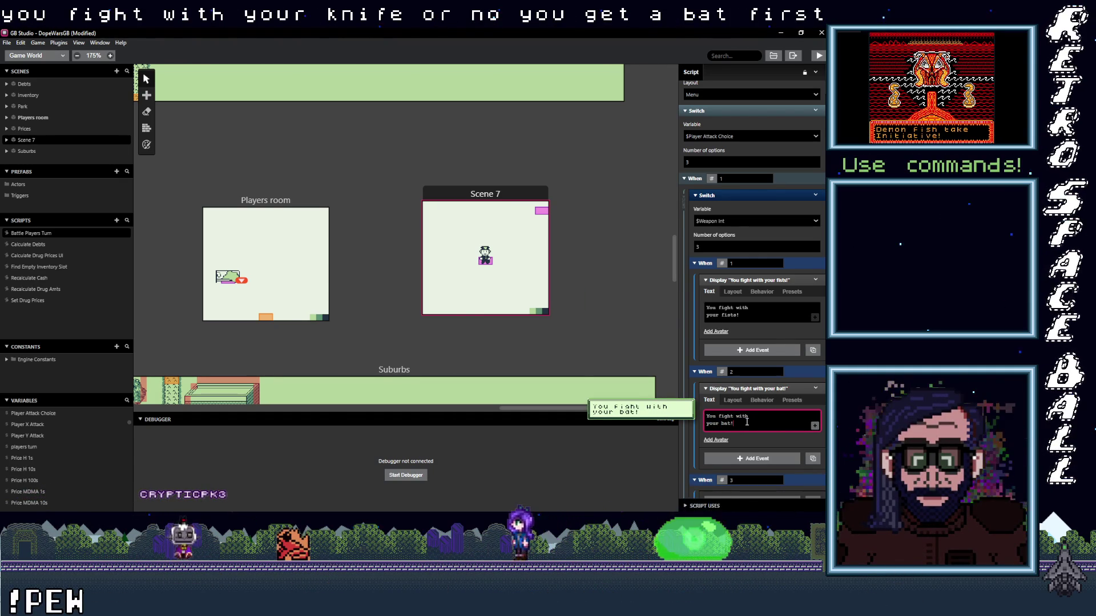
scroll(756, 420, down, 3)
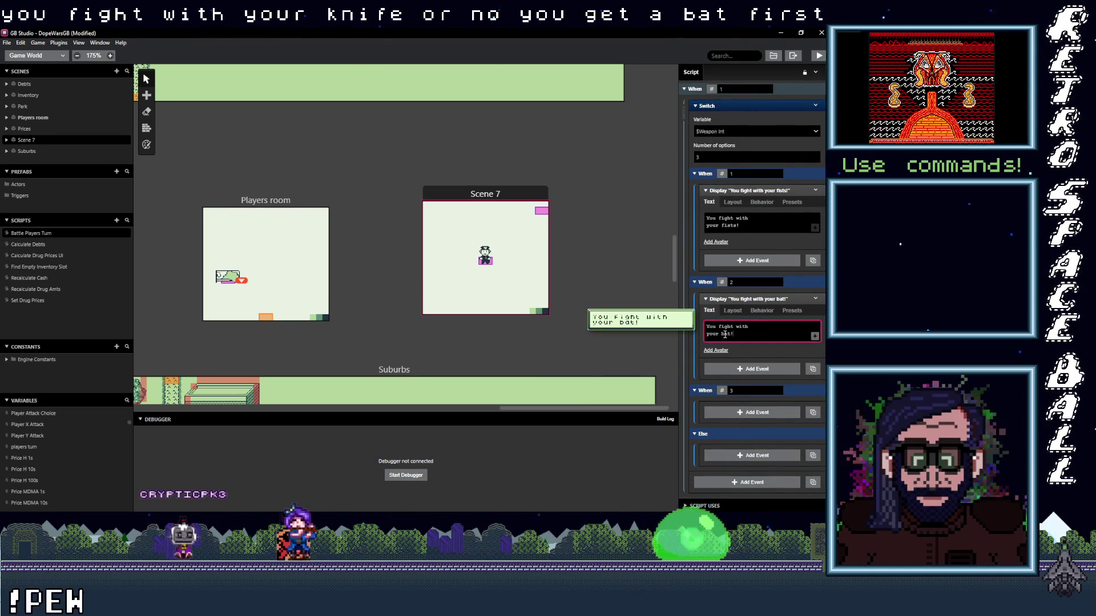
drag(718, 326, 769, 332)
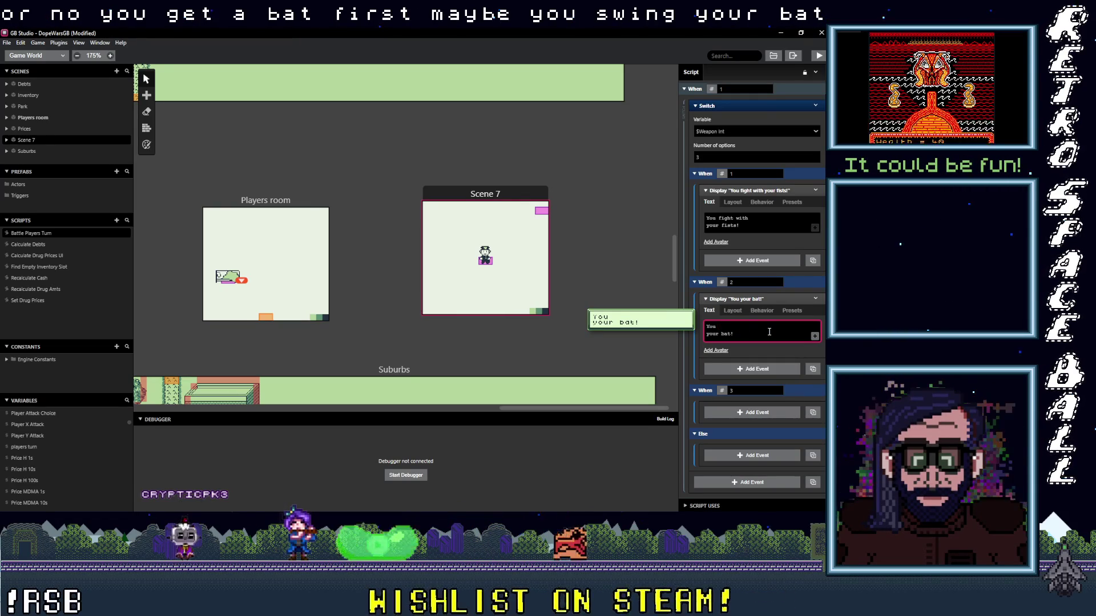
text(Swing your)
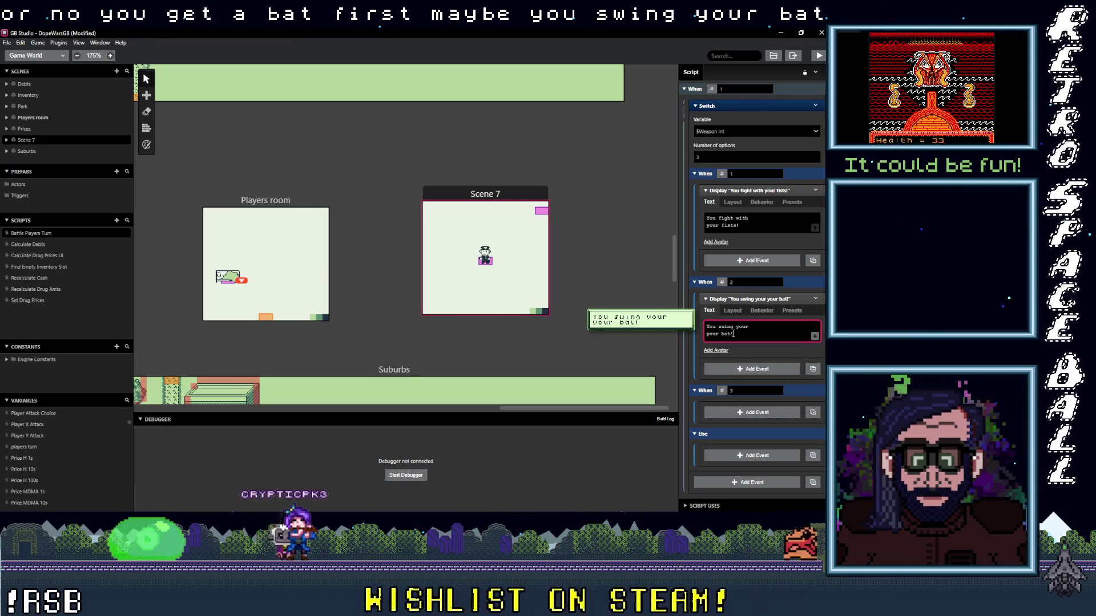
double_click(712, 334)
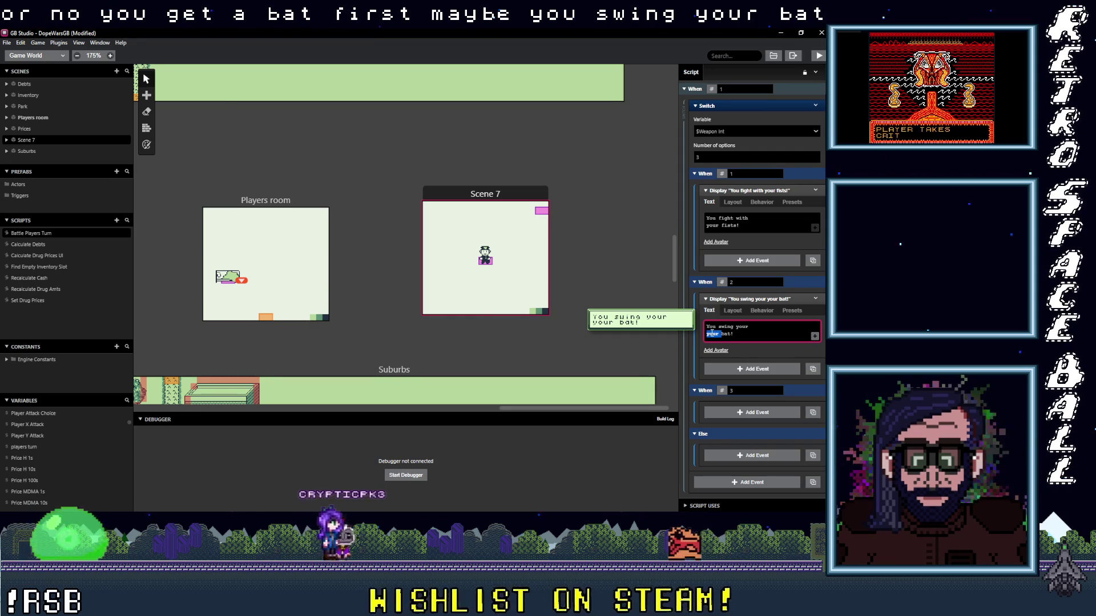
text(baseb)
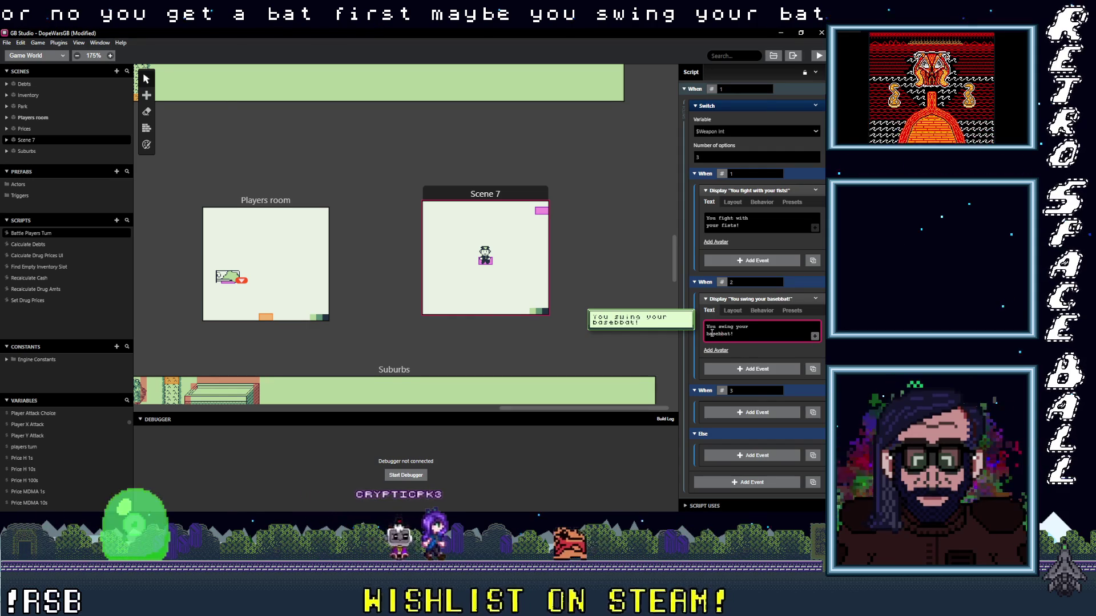
text(all)
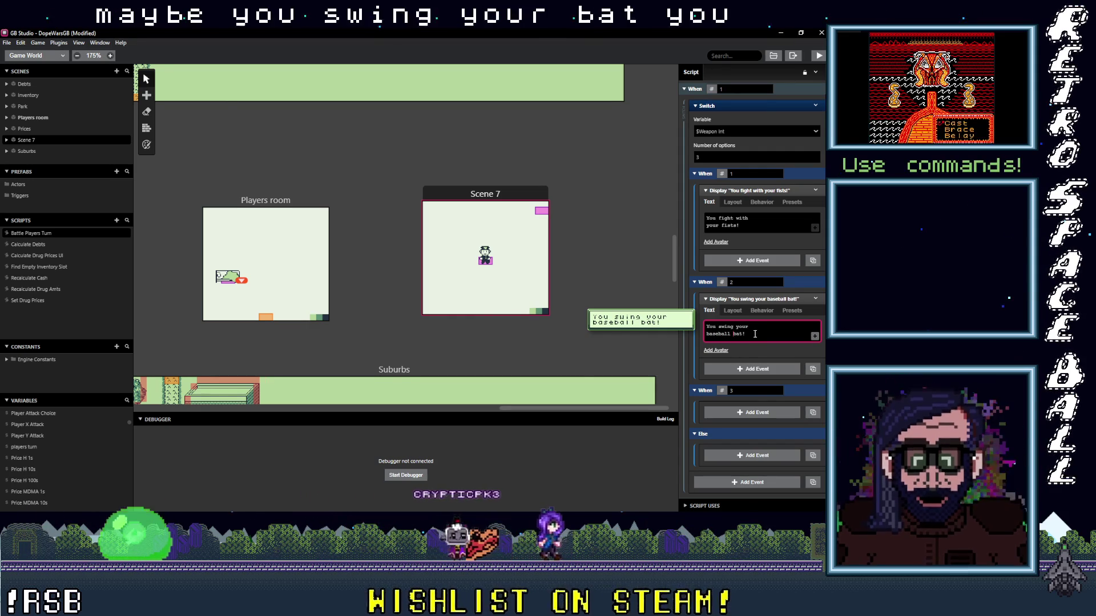
- Paste the dialogue into weapon case 3 and change it to 'You slash with your knife!'
scroll(787, 268, down, 1)
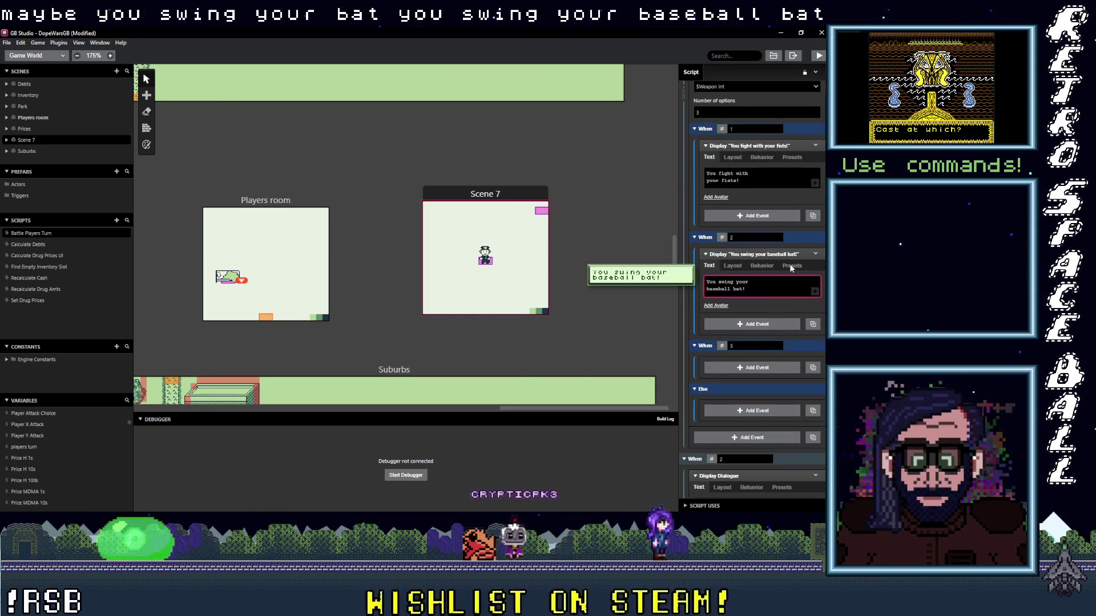
click(757, 367)
key(Escape)
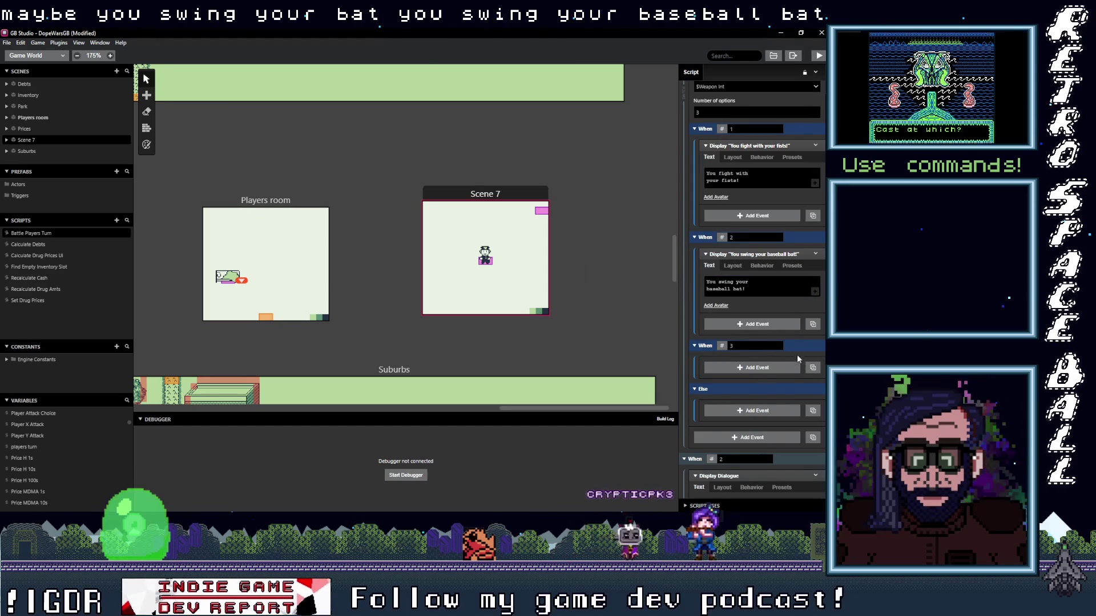
click(812, 367)
triple_click(749, 401)
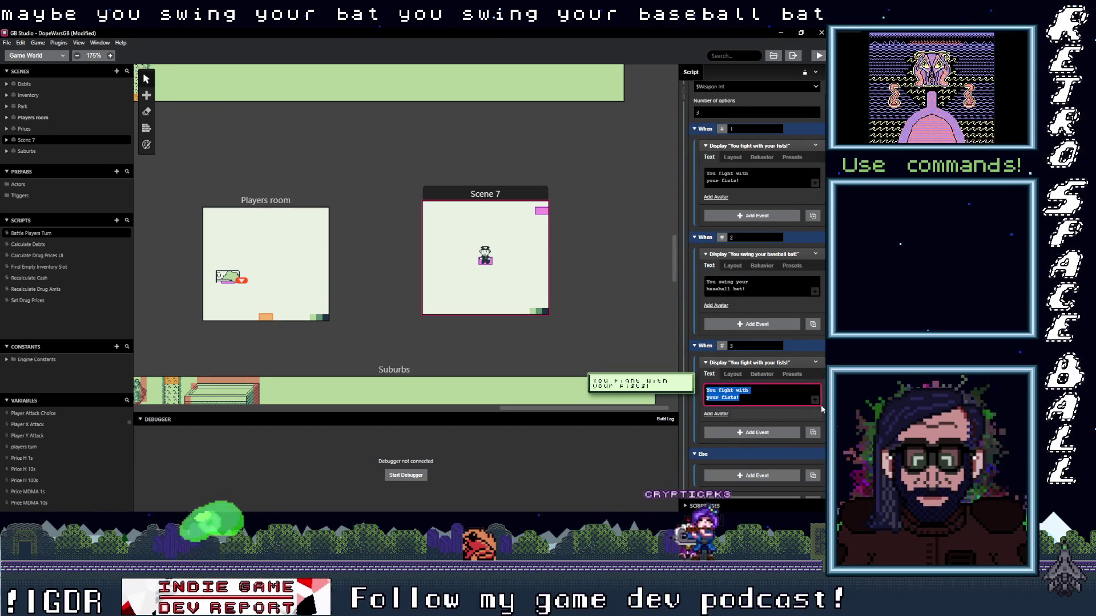
text(you)
key(BackSpace)
key(BackSpace)
key(BackSpace)
text(You)
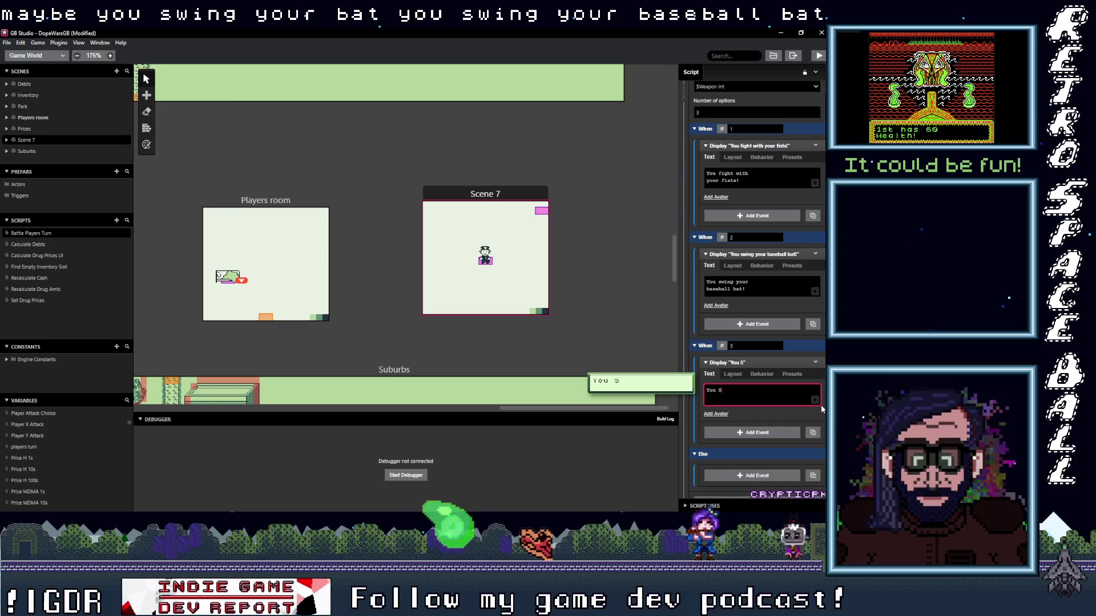
text( slash with your)
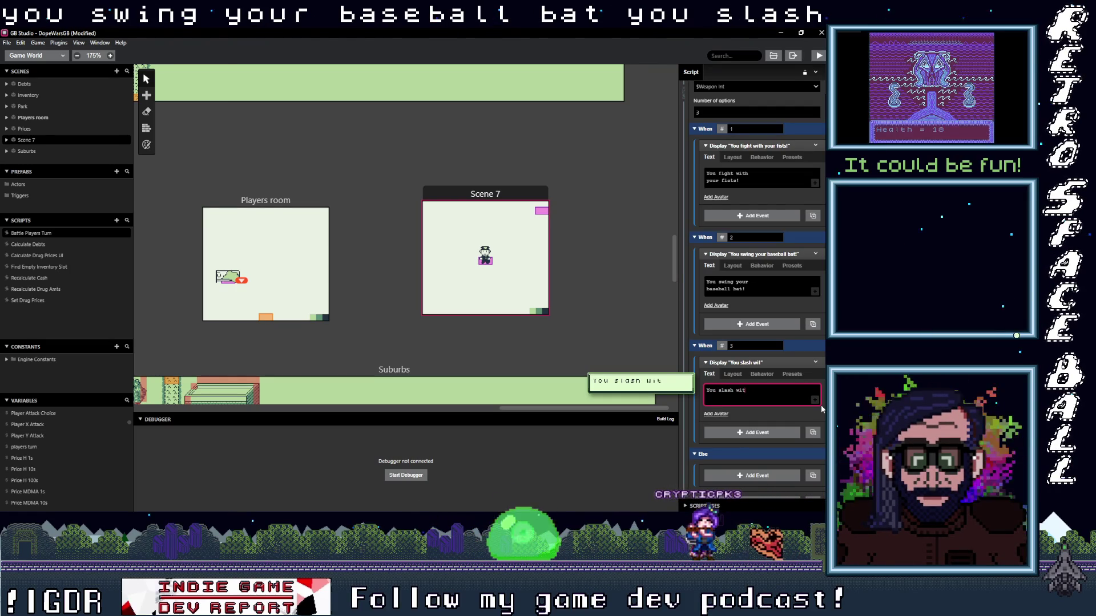
text( knif)
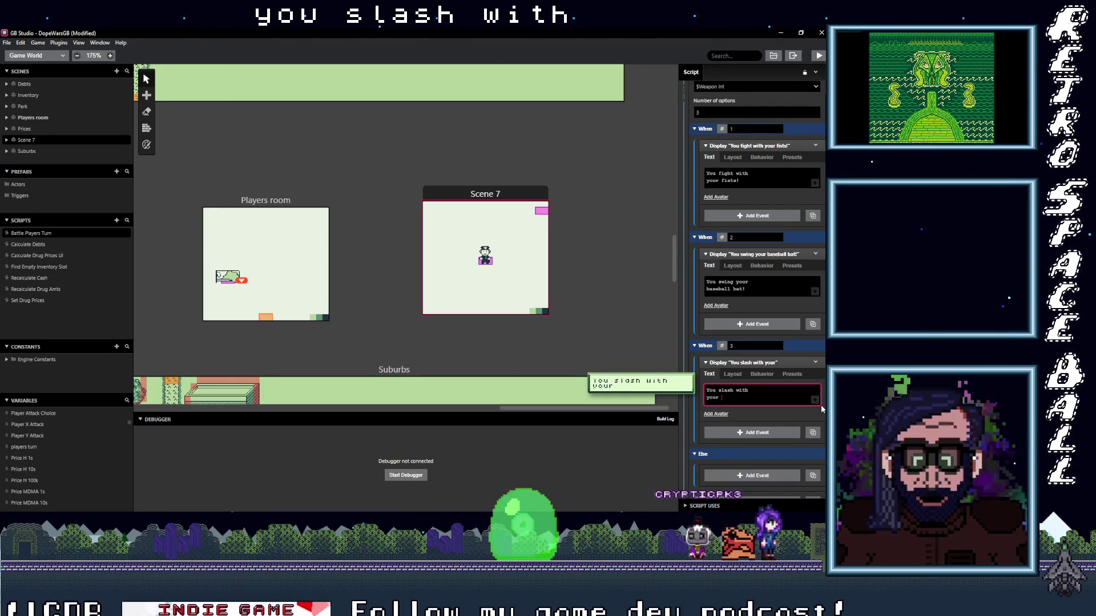
text(e!)
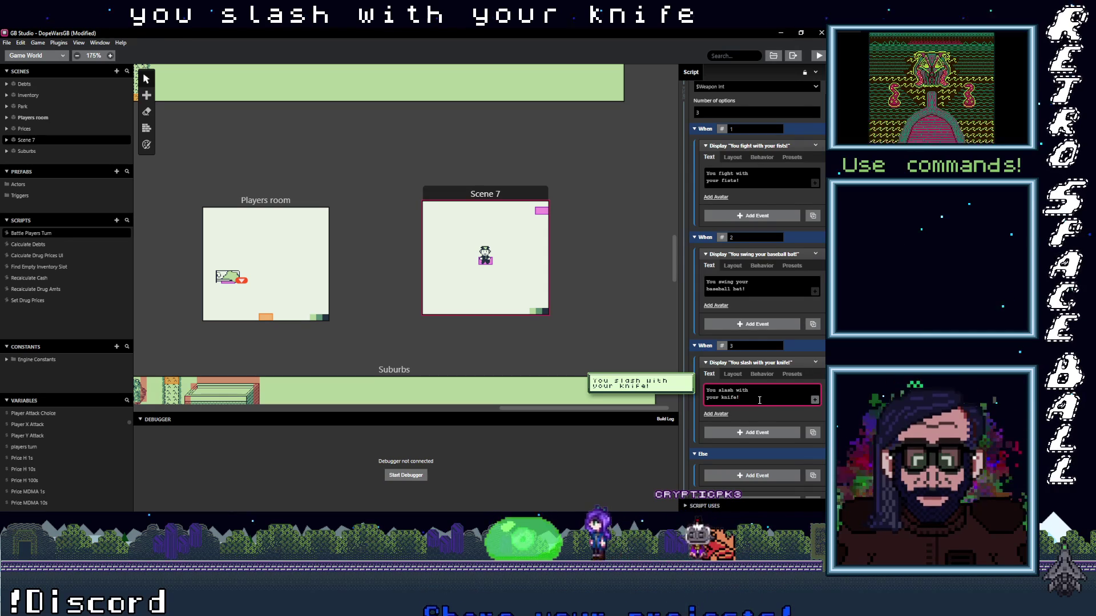
scroll(750, 403, down, 2)
scroll(751, 403, up, 4)
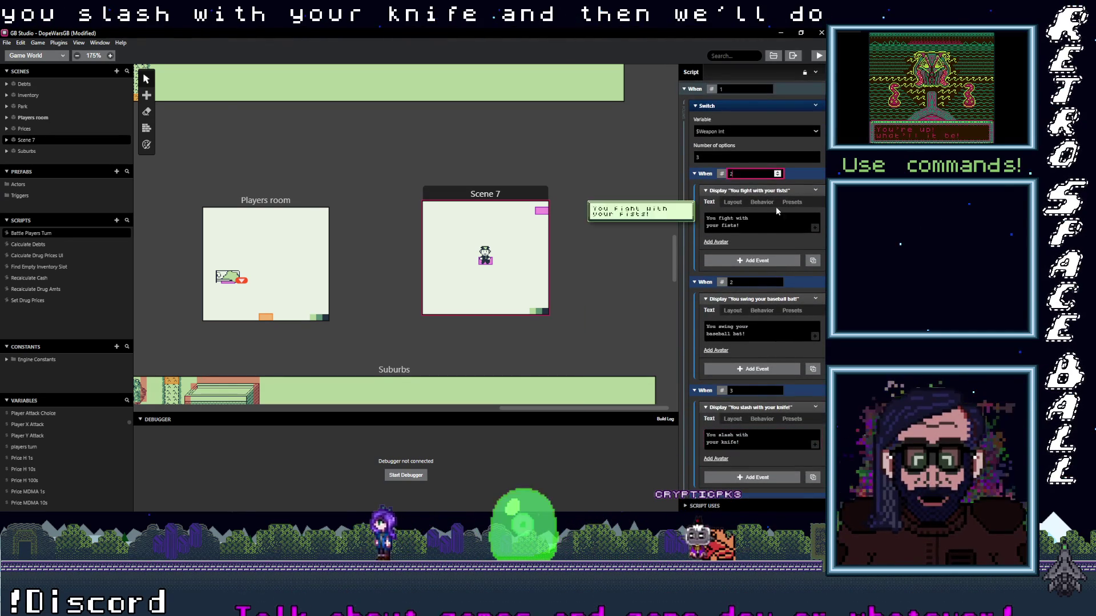
scroll(751, 390, down, 5)
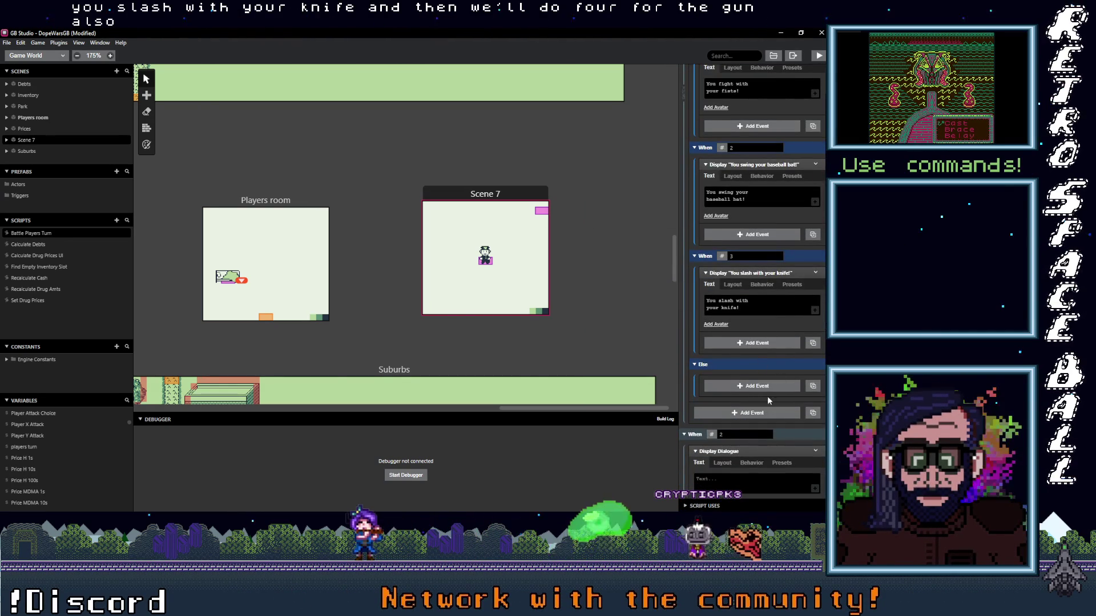
- Paste the dialogue into the Else case and reword it to 'You take aim and fire your pistol!'
click(756, 386)
click(749, 419)
key(ctrl+a)
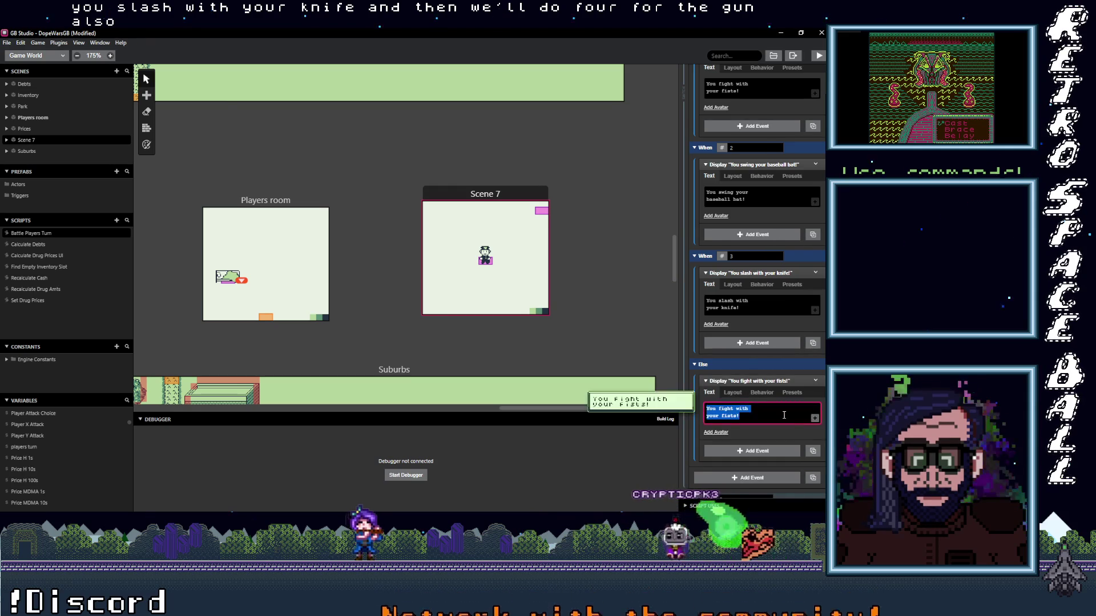
text(You sh)
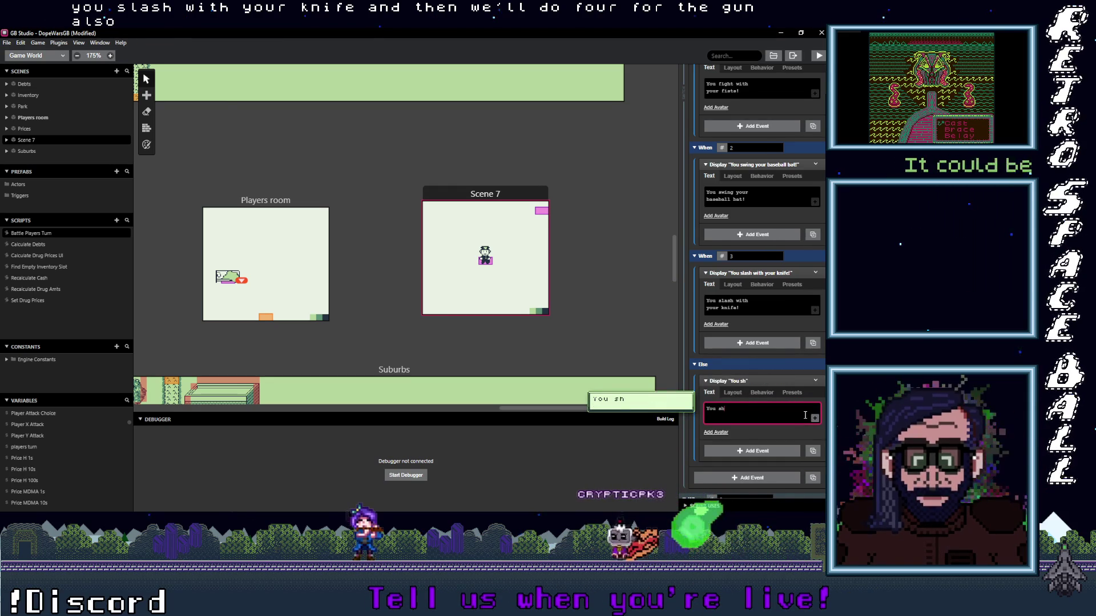
text(oot your)
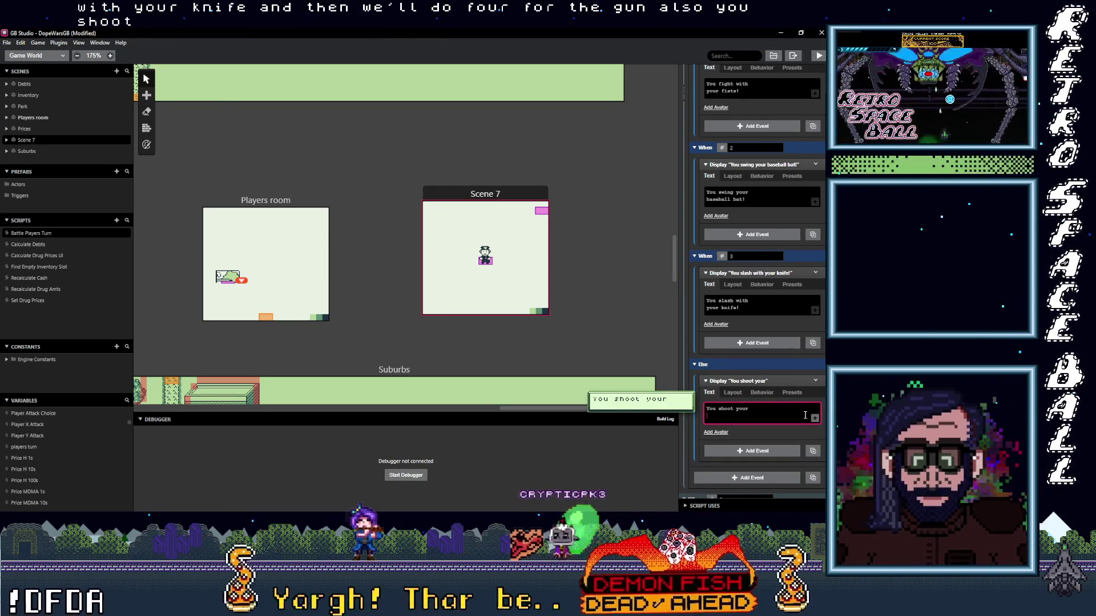
text( pistol!)
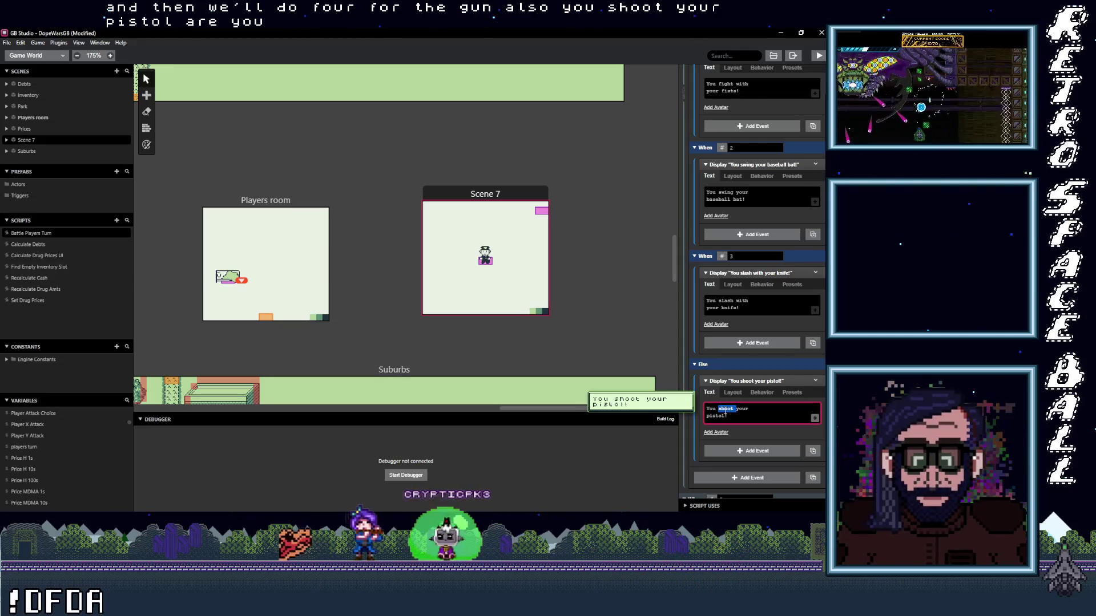
text(fire)
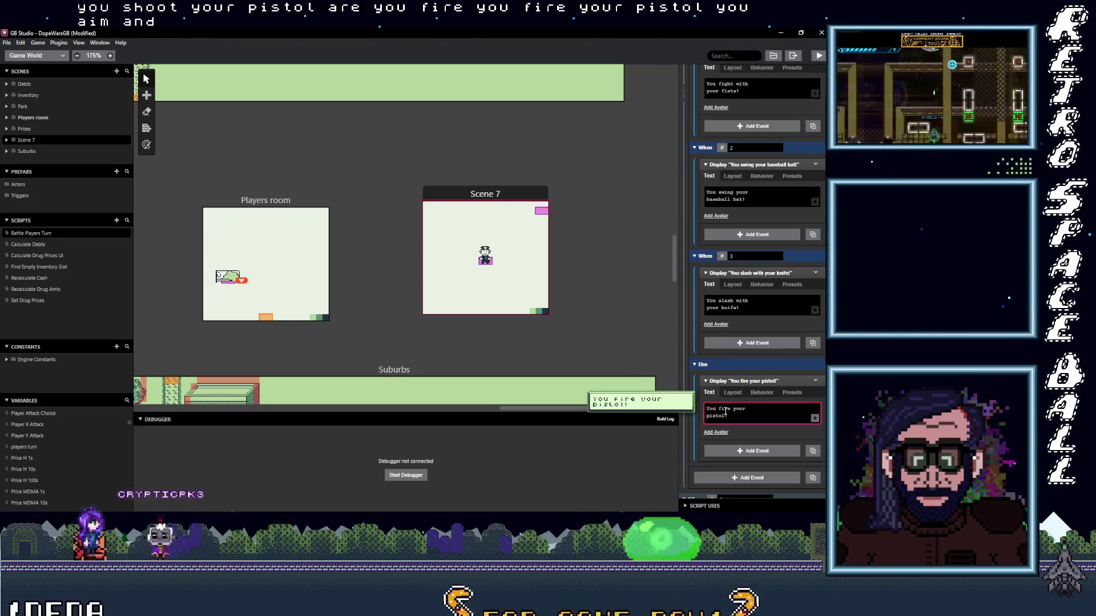
text(aim and)
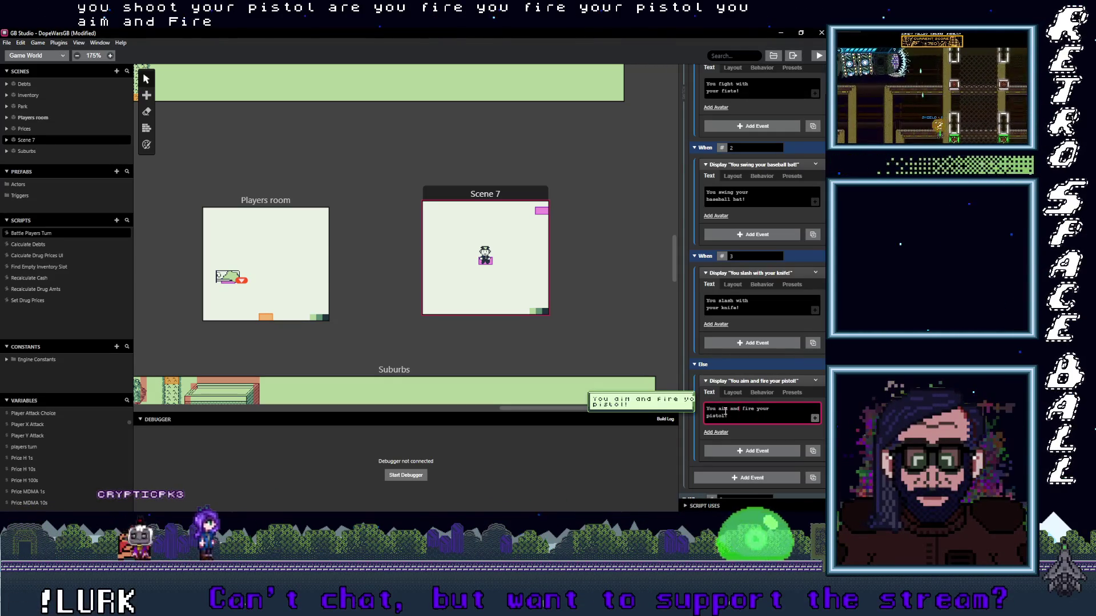
double_click(761, 409)
drag(758, 411, 755, 411)
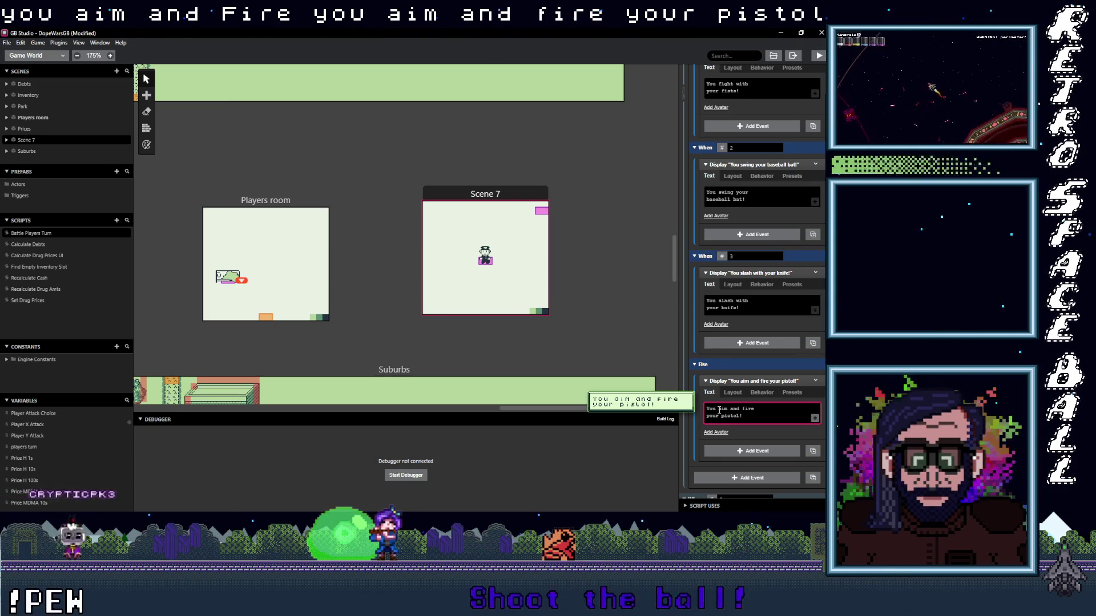
text(take)
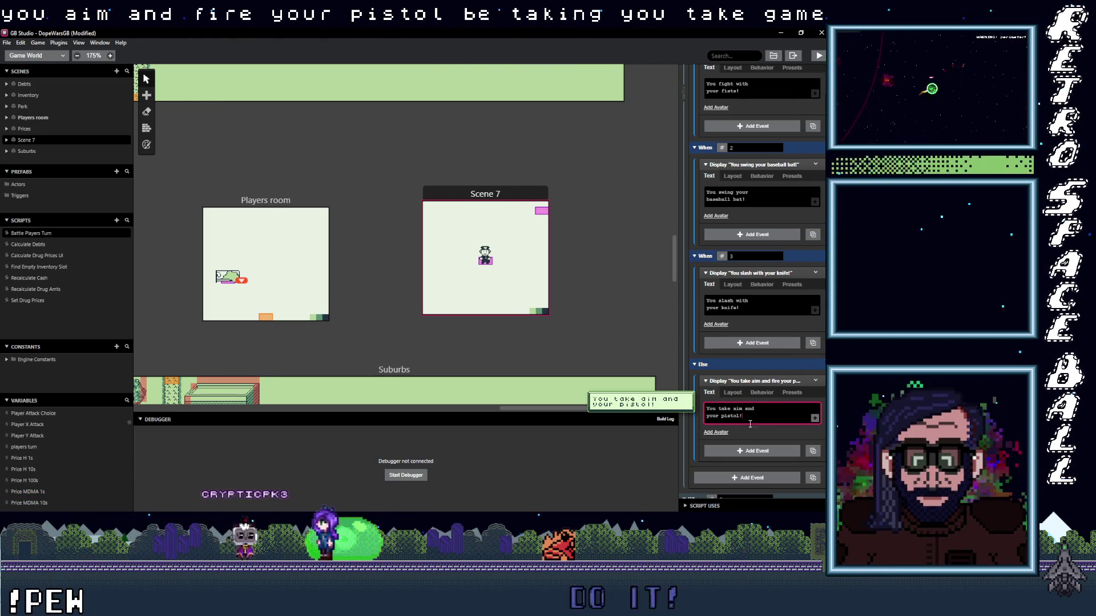
text(fire)
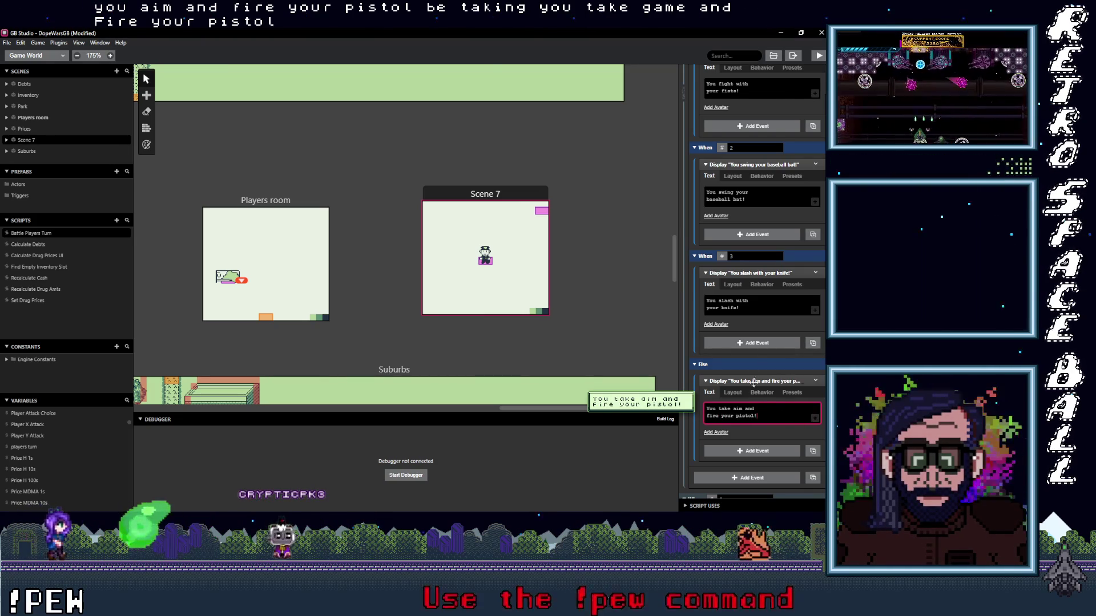
scroll(751, 410, up, 5)
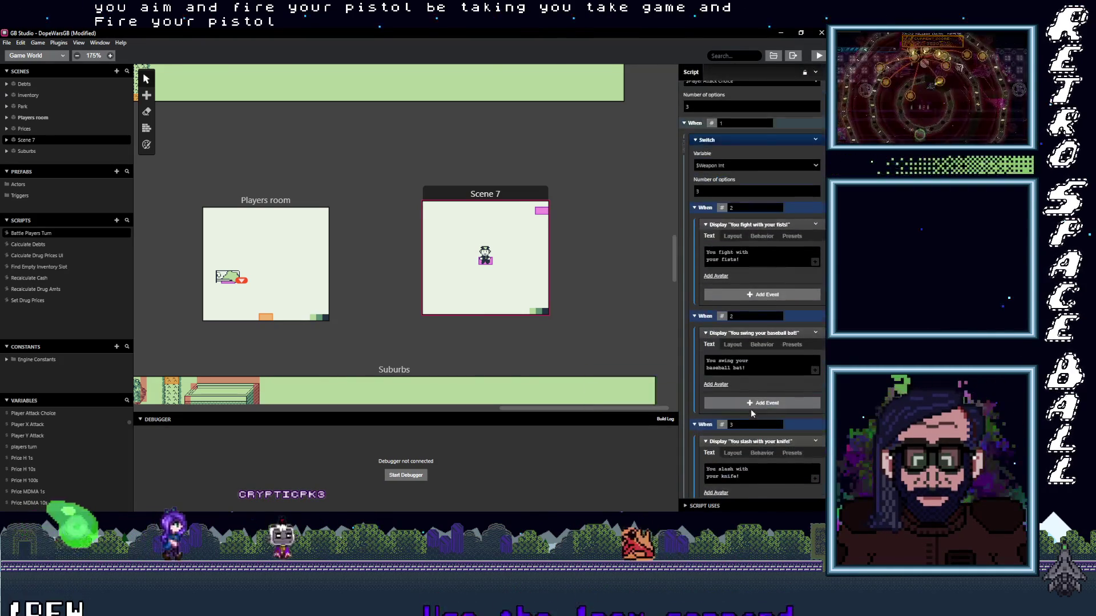
- Collapse the fists, baseball bat, knife and pistol attack messages
scroll(751, 410, up, 2)
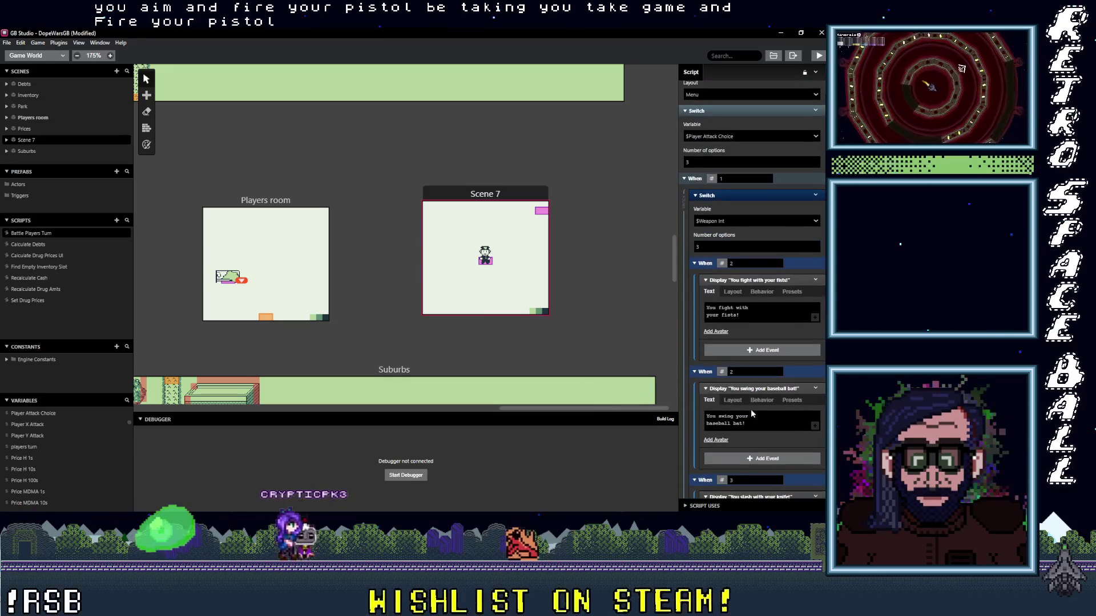
click(764, 281)
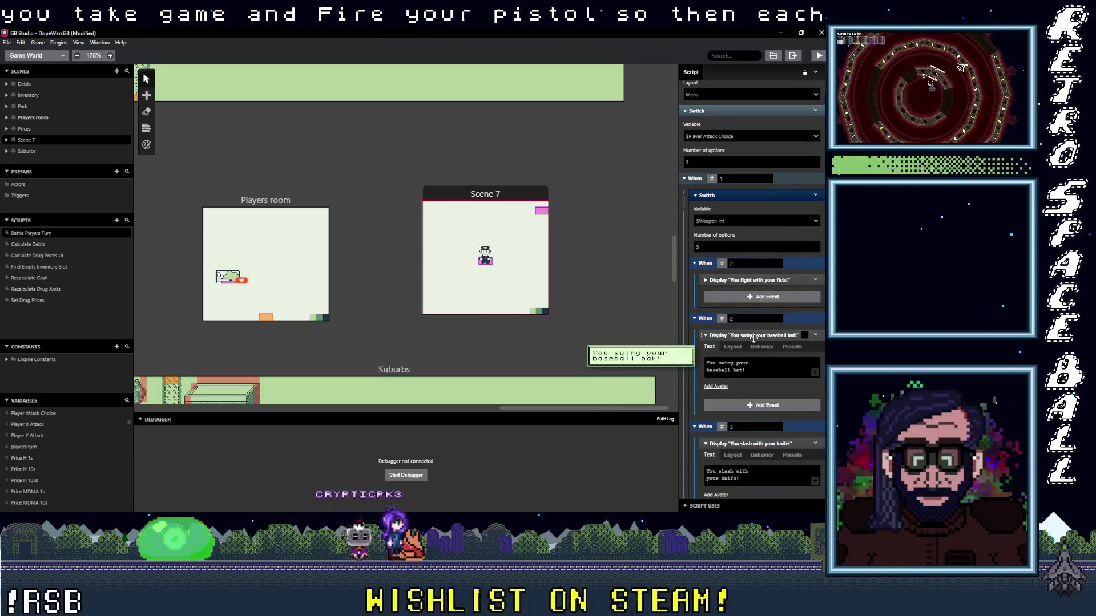
click(752, 335)
click(751, 389)
scroll(756, 393, down, 2)
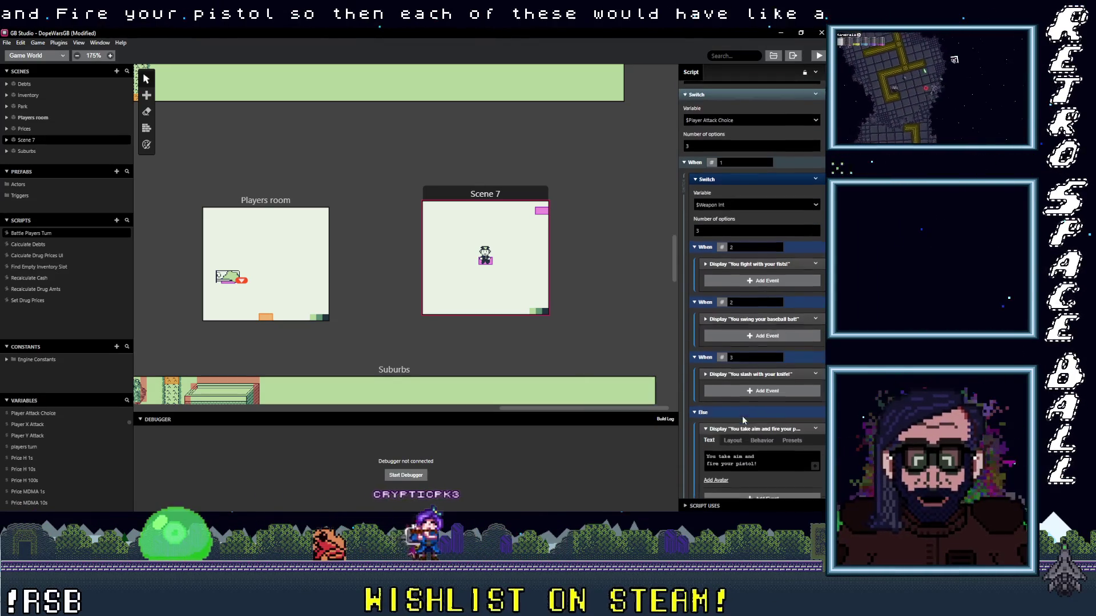
click(759, 397)
scroll(759, 406, down, 2)
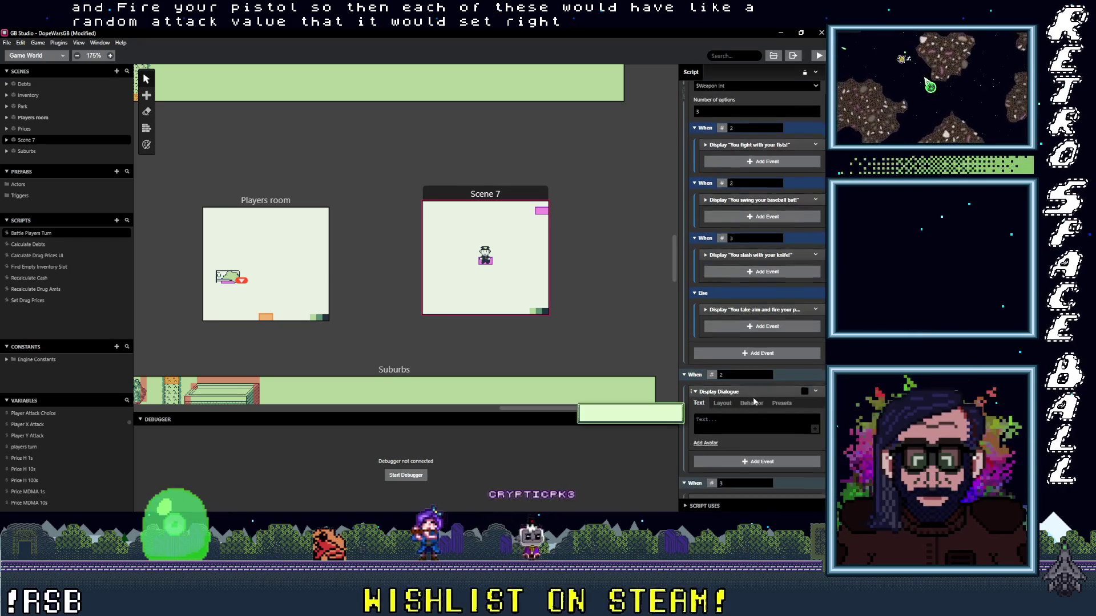
scroll(744, 376, down, 2)
scroll(752, 358, up, 10)
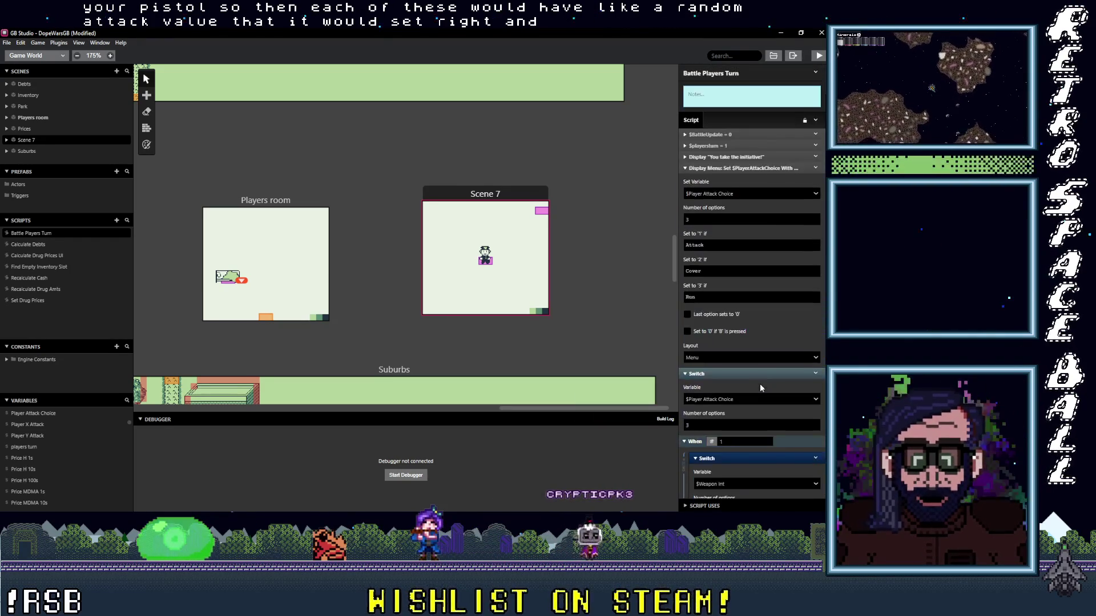
scroll(759, 383, down, 10)
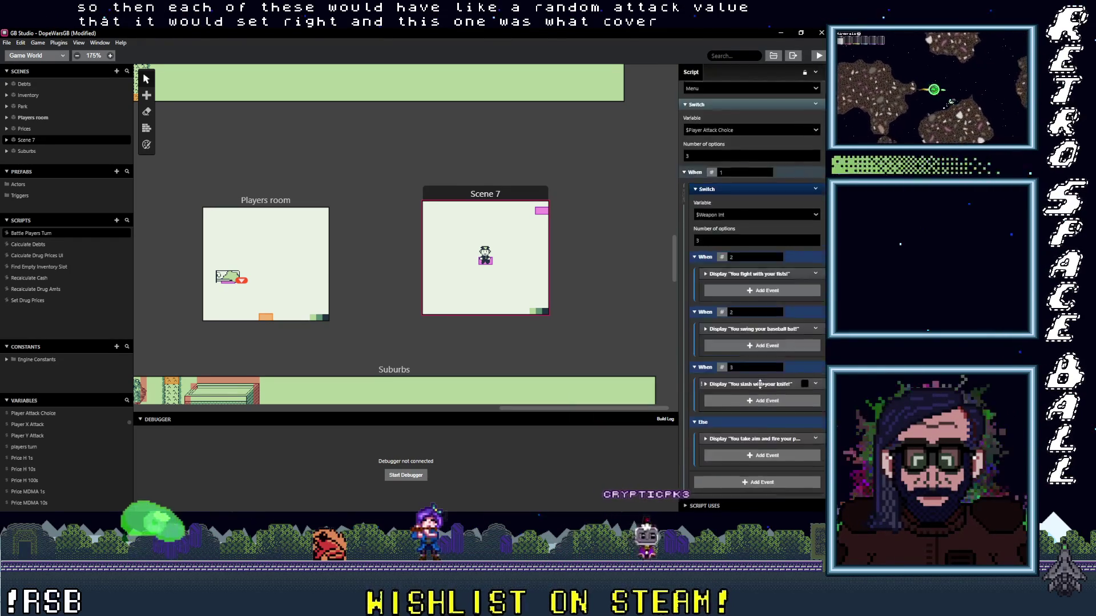
- Write 'You take cover!' in option 3 and copy that text into option 2
click(745, 376)
text(you)
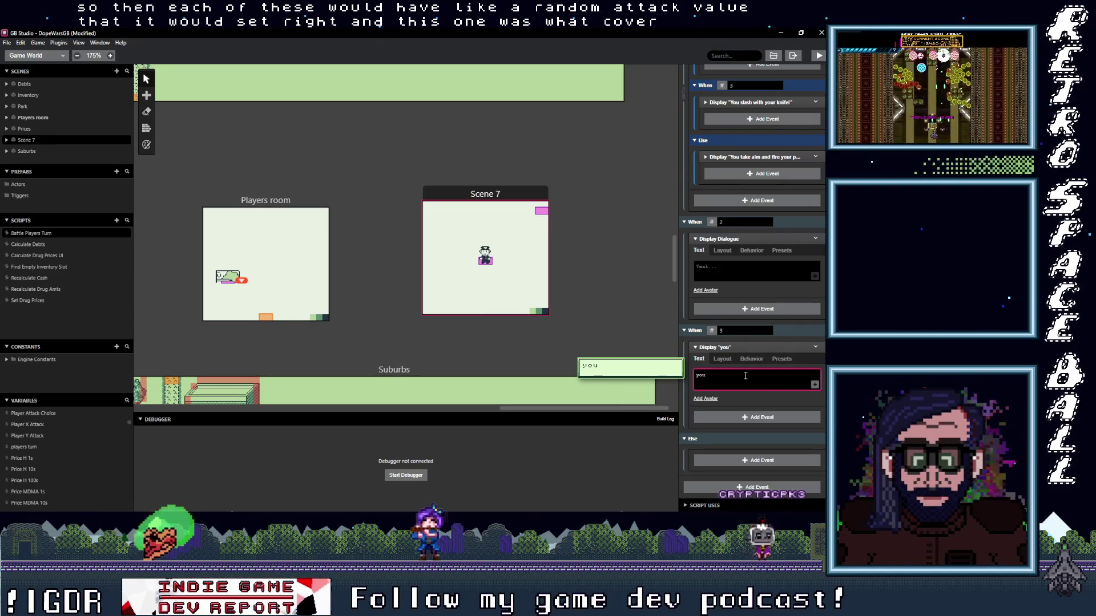
text(ou)
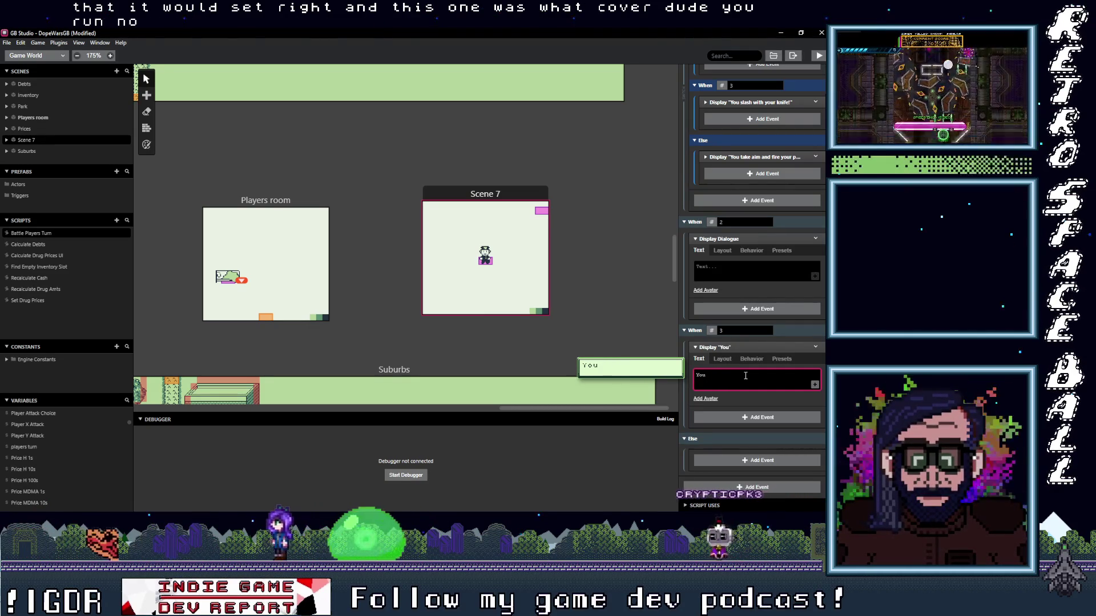
text( take cover!)
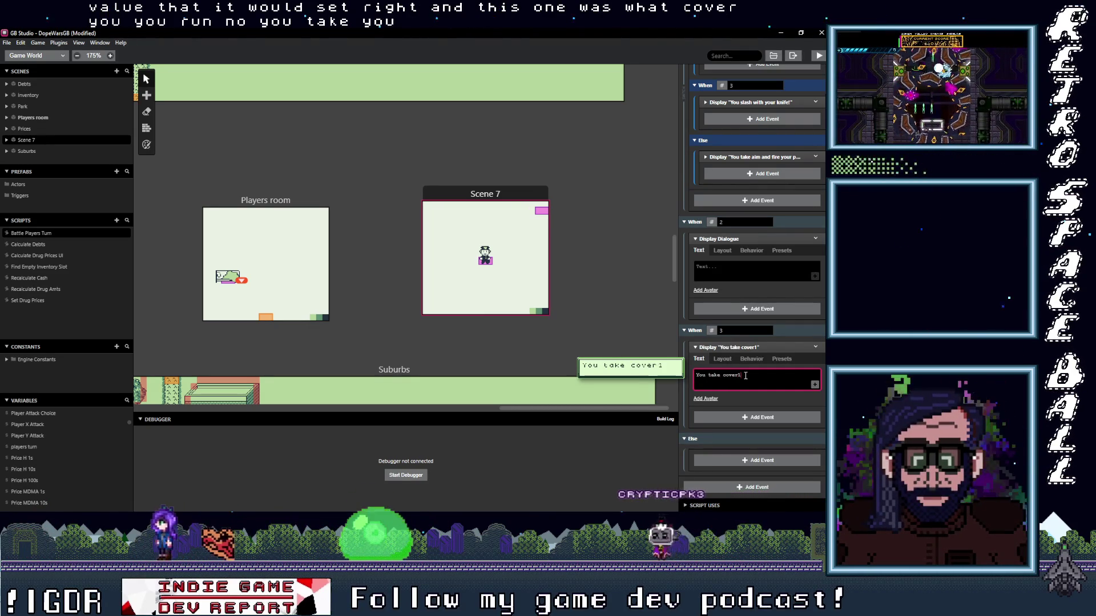
key(BackSpace)
text(!)
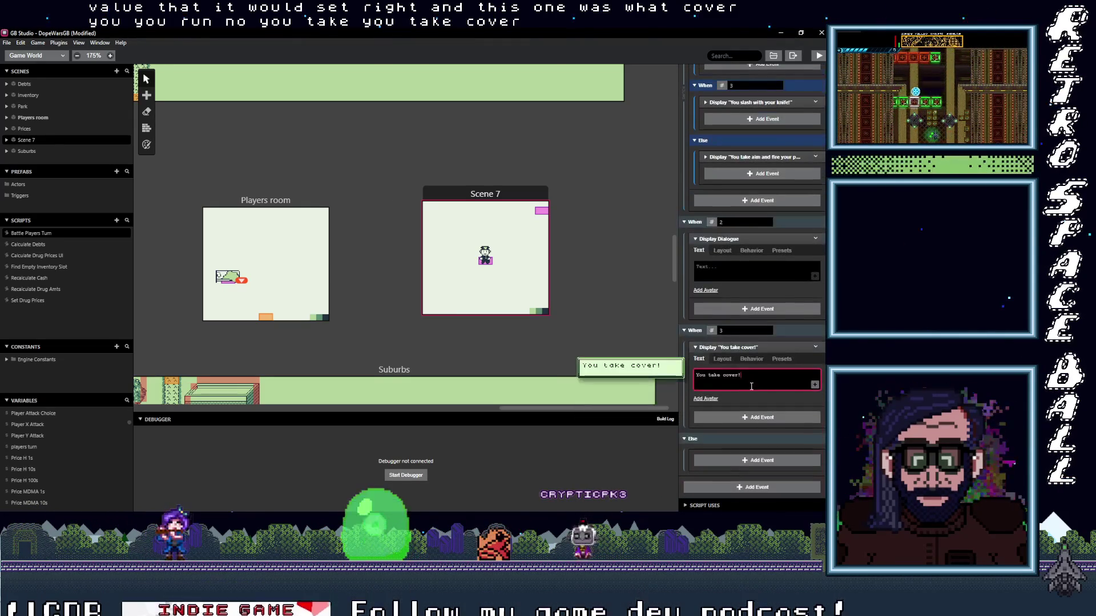
triple_click(747, 388)
key(ctrl+c)
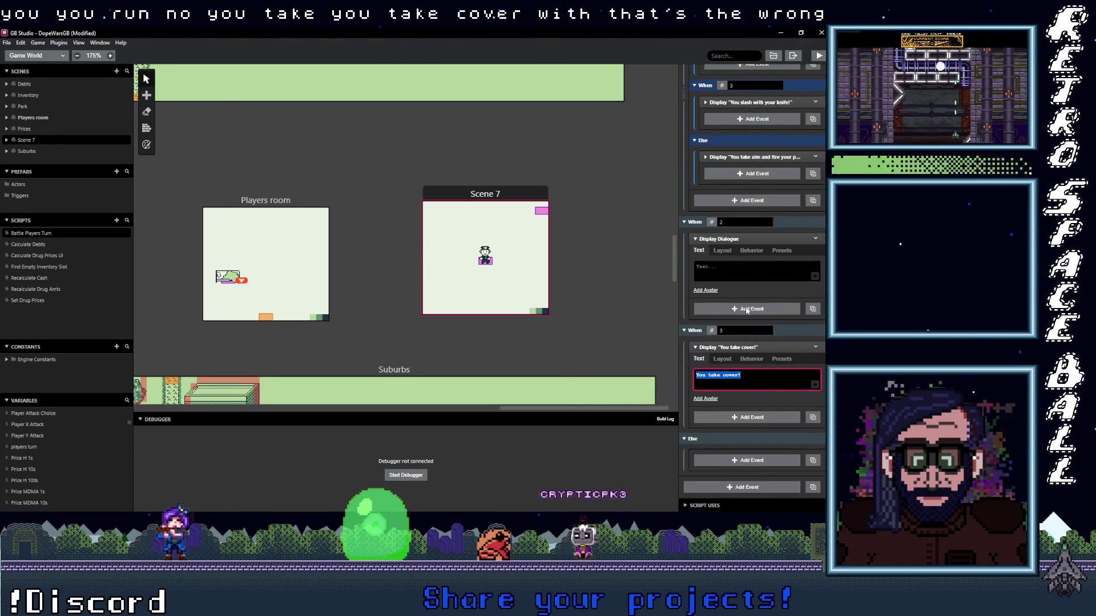
click(740, 269)
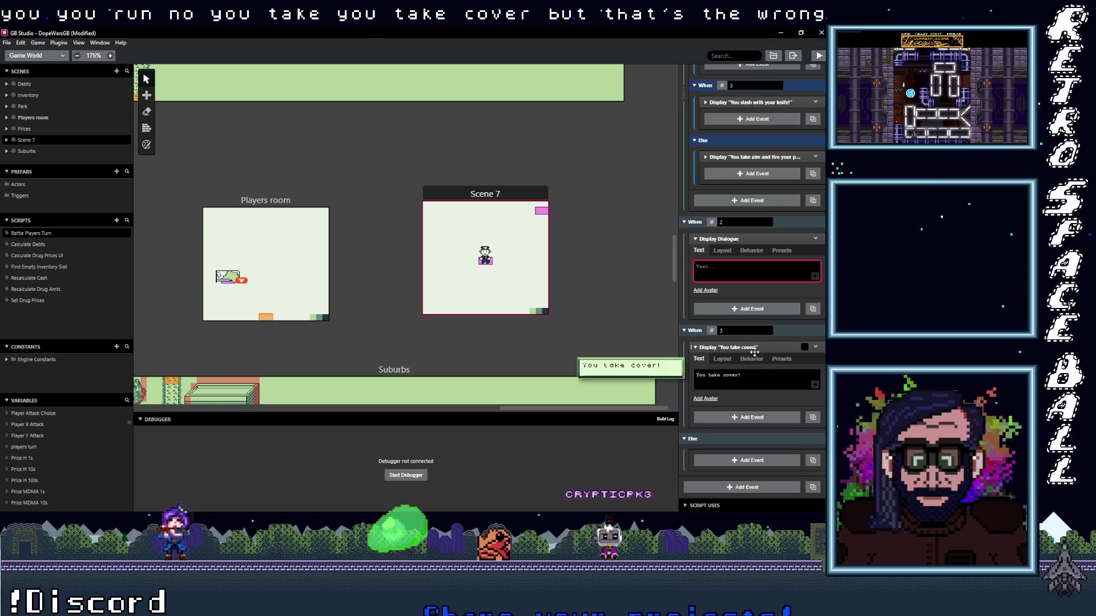
key(ctrl+v)
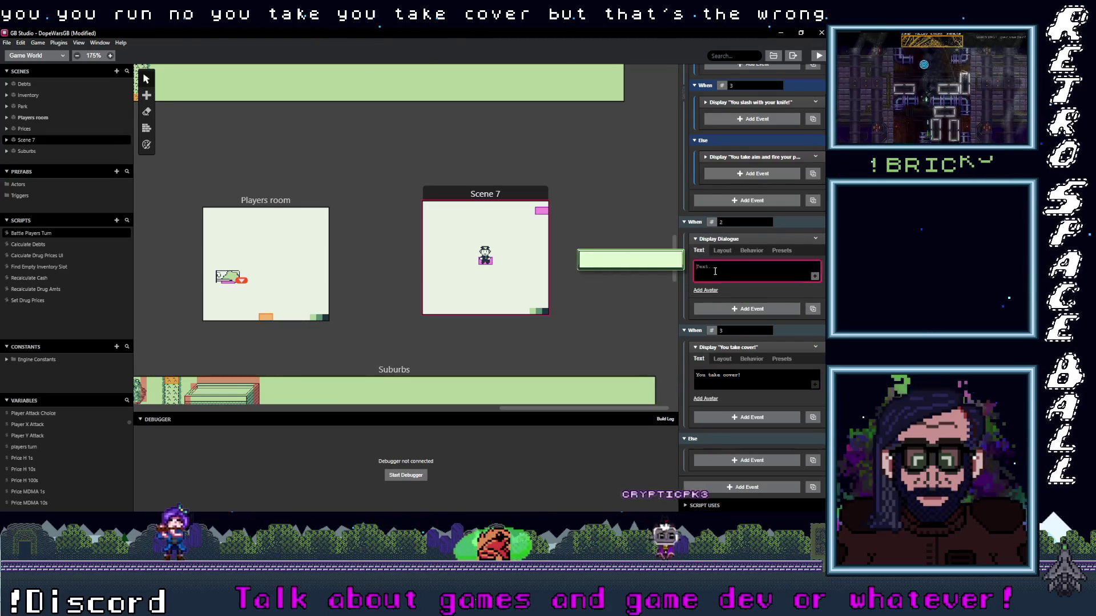
- Change option 3's message to 'You try to run!'
double_click(714, 375)
text(ry)
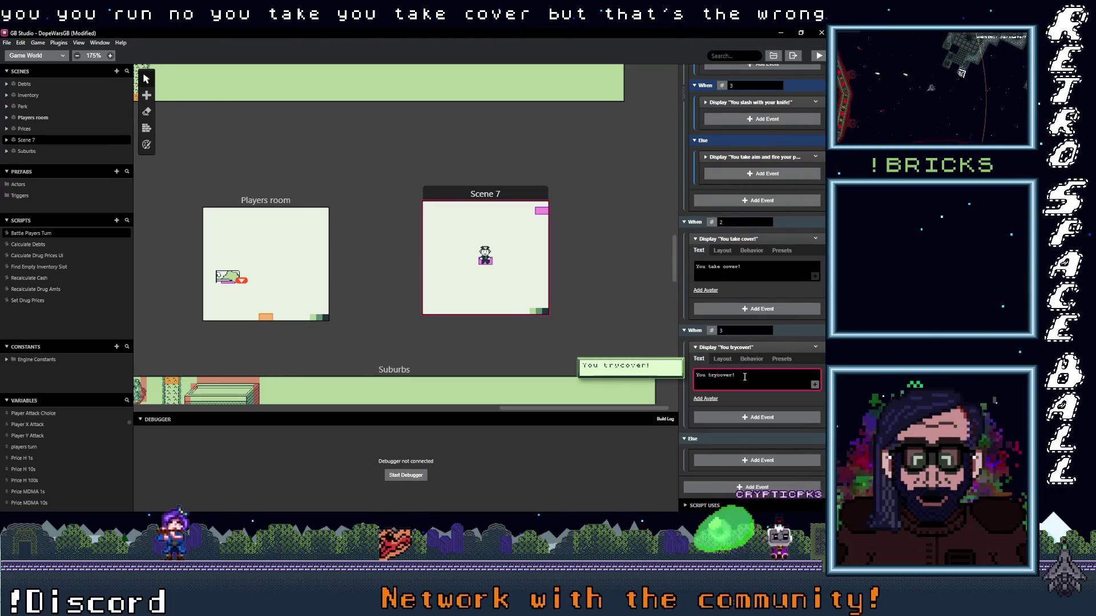
double_click(727, 375)
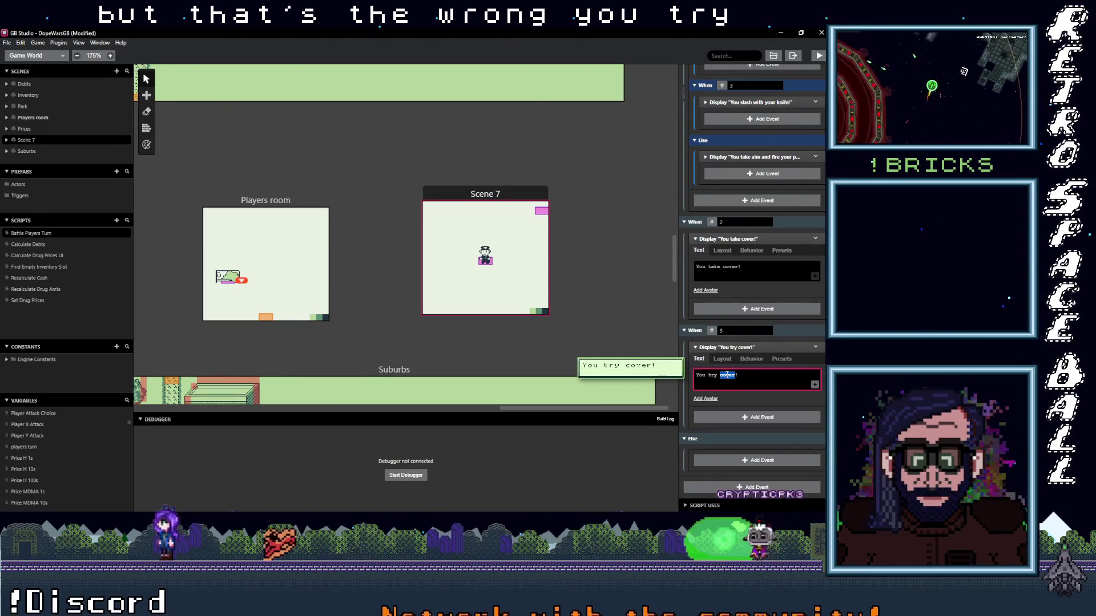
text(to run)
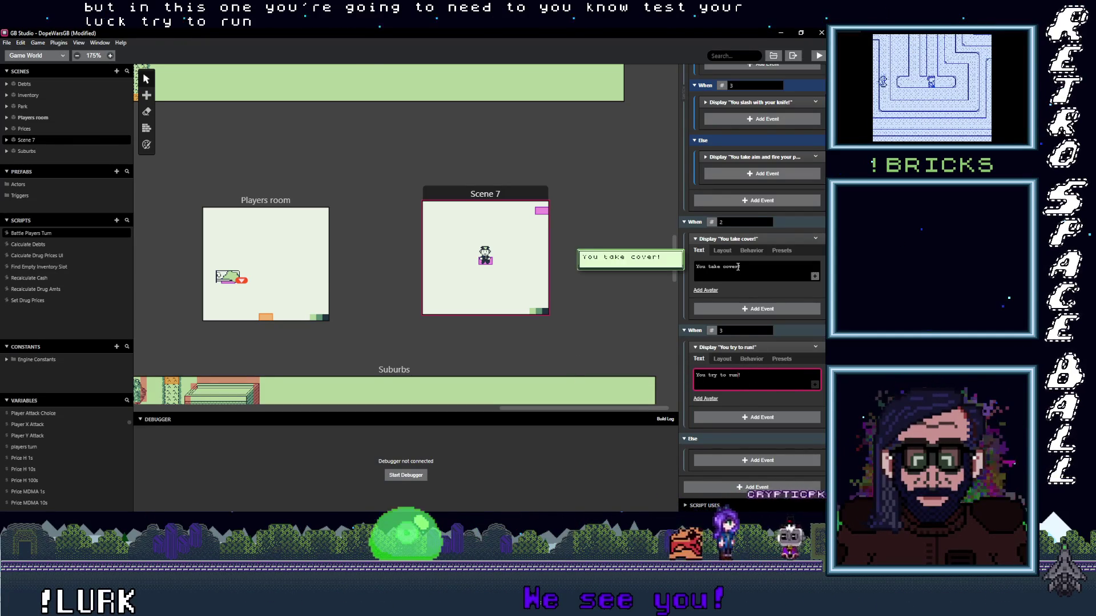
scroll(752, 204, up, 10)
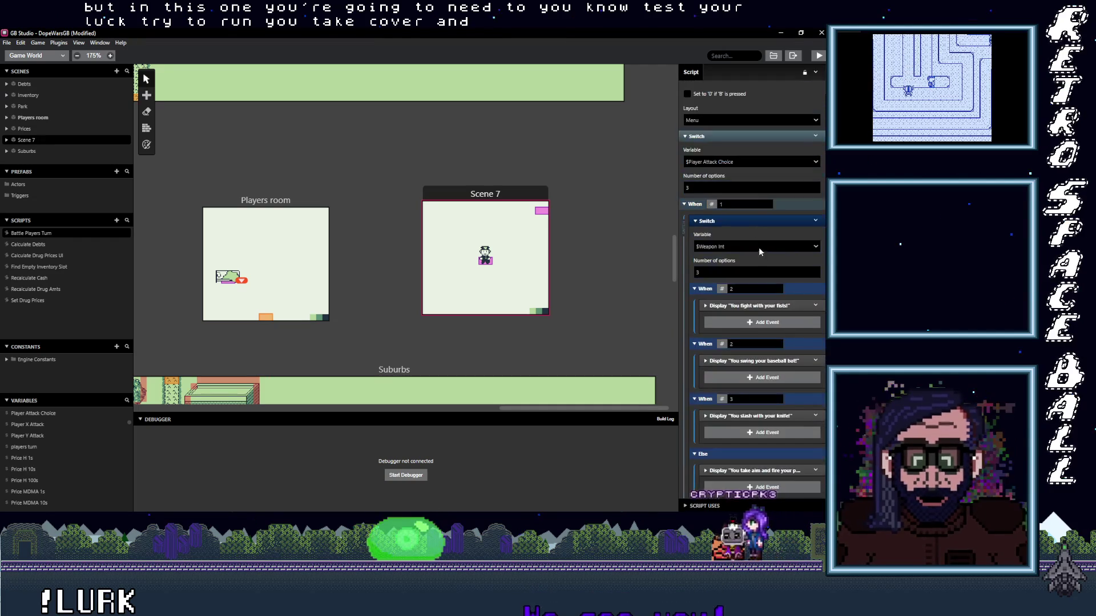
scroll(742, 246, down, 10)
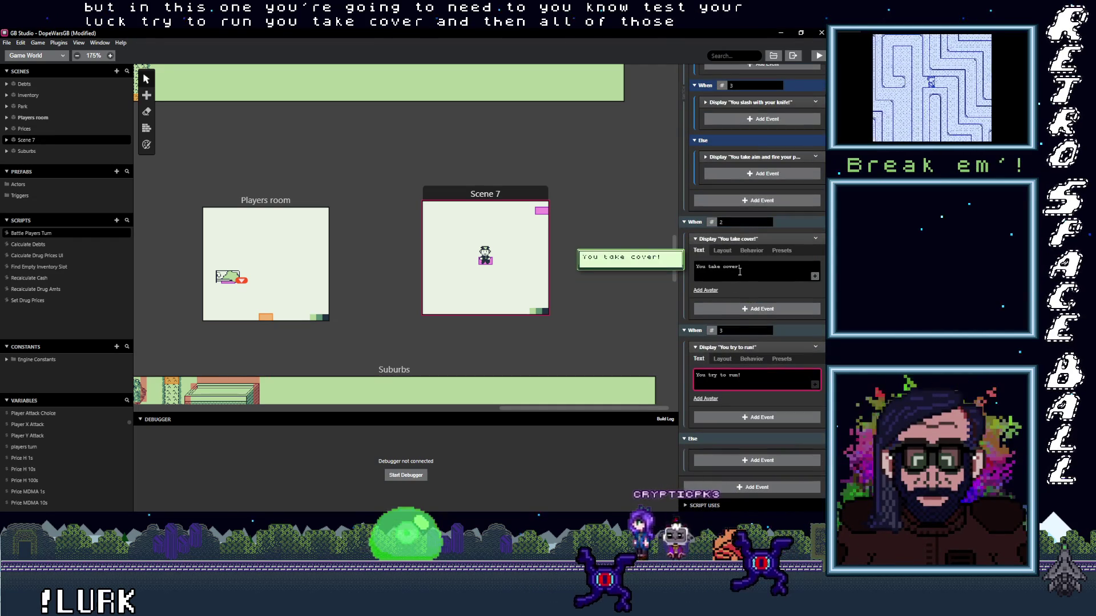
- Collapse the 'You try to run!' message and bring up the event list beneath it
click(770, 347)
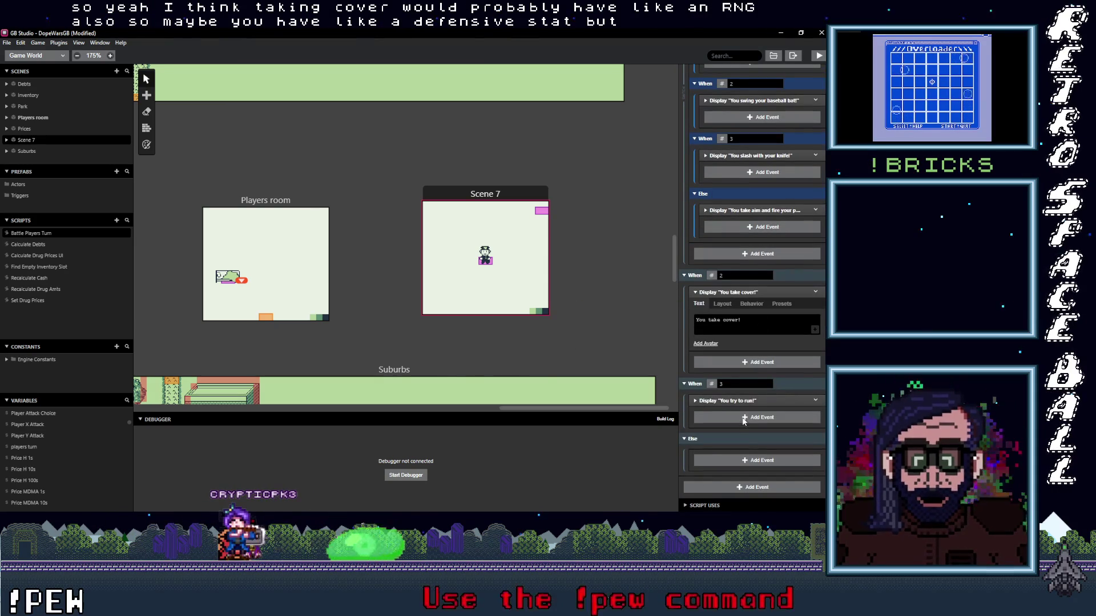
click(744, 400)
click(746, 418)
text(math)
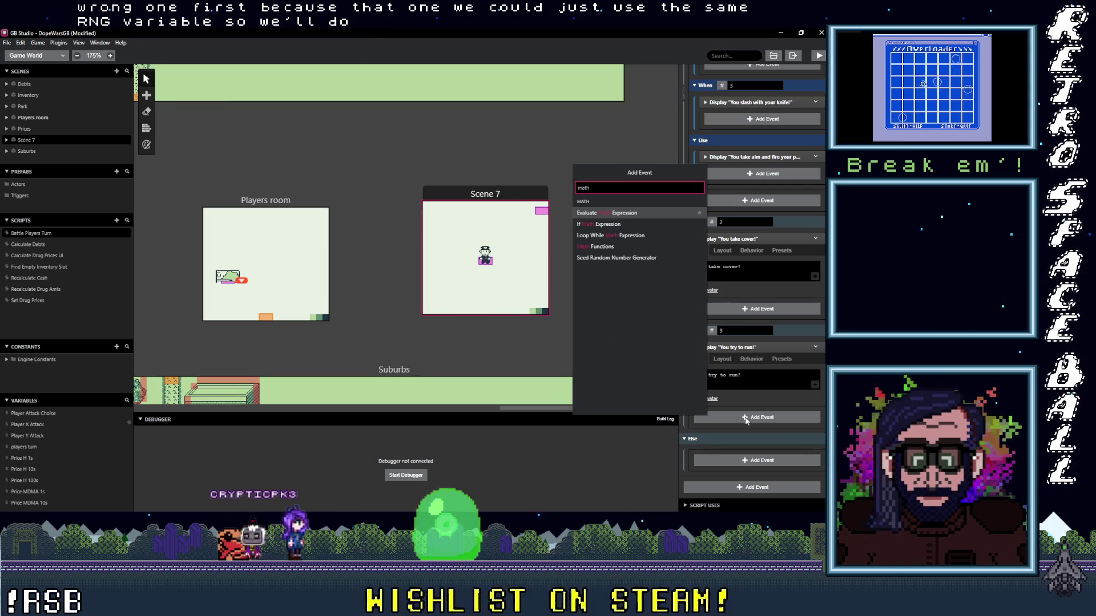
- Add a Math Functions event setting $RNG to Random with min 1 and max 64
click(602, 247)
scroll(733, 435, down, 2)
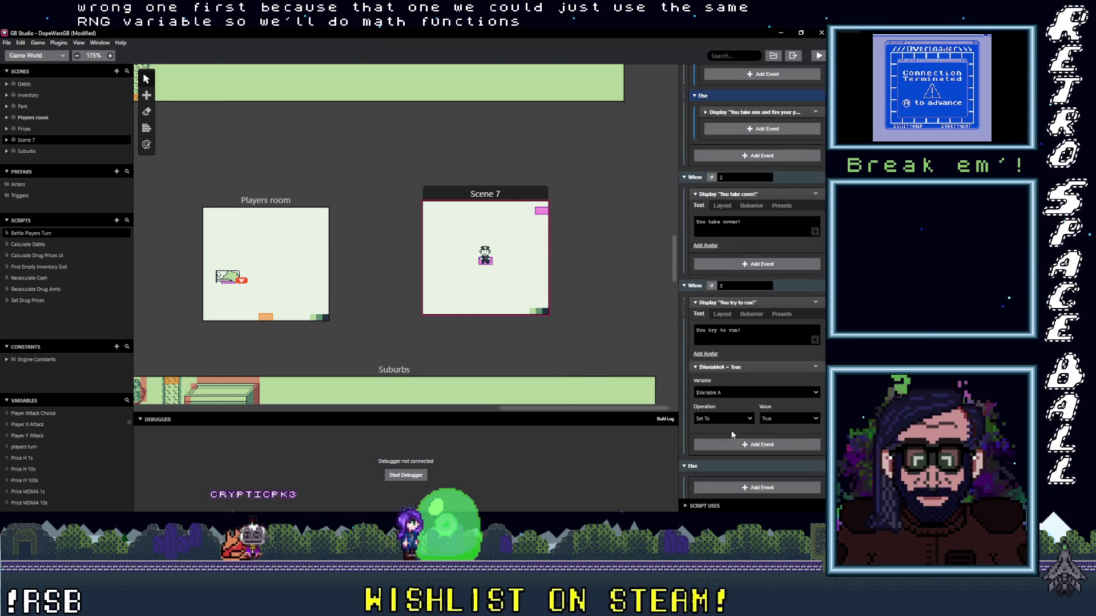
click(731, 392)
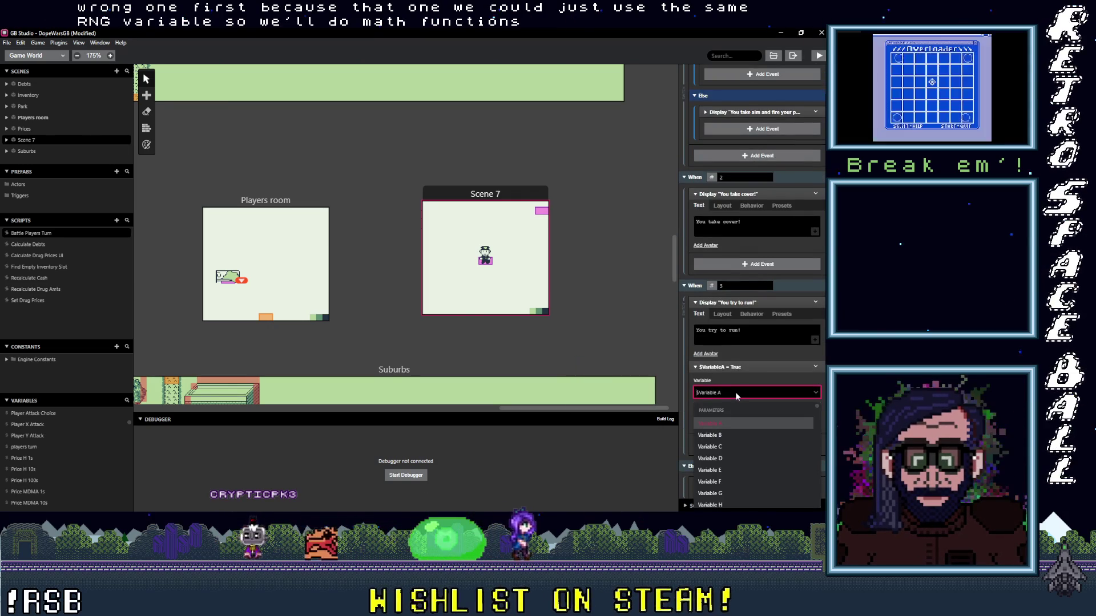
text(m)
click(733, 422)
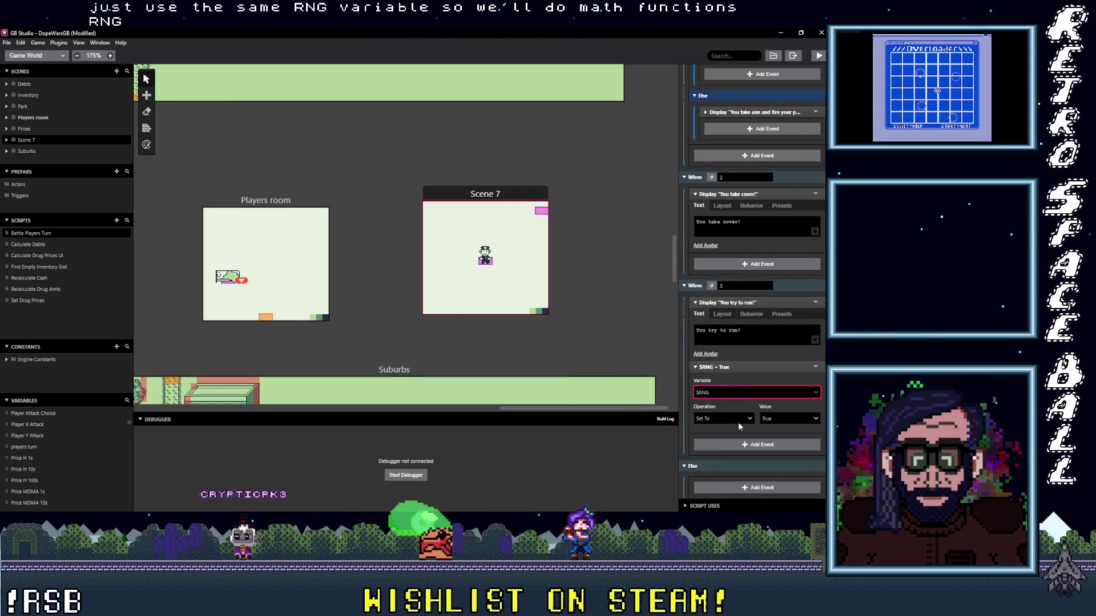
click(734, 420)
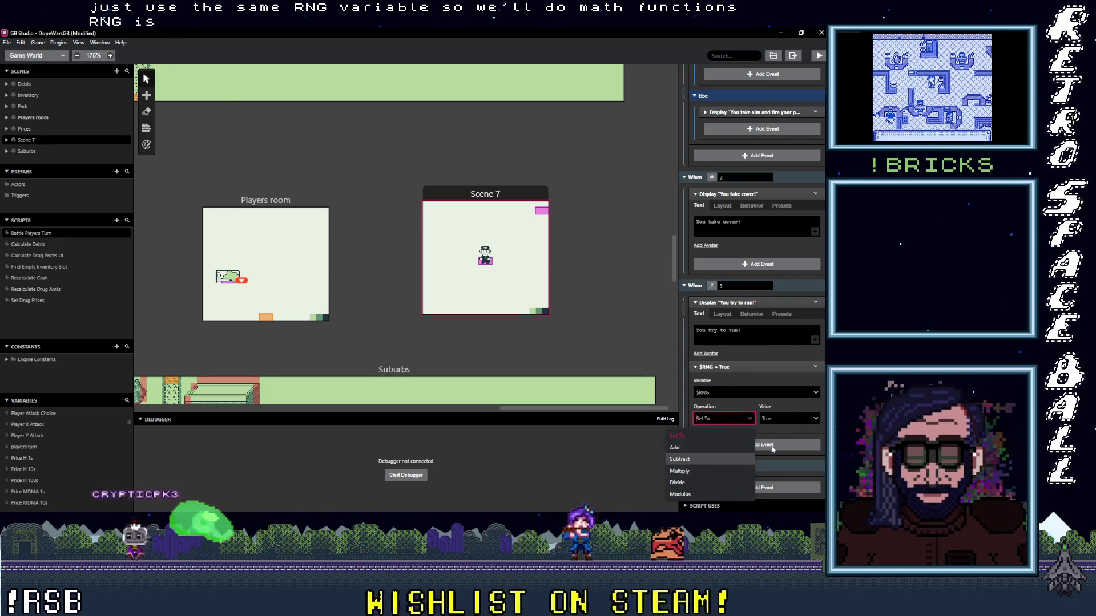
click(778, 420)
click(745, 482)
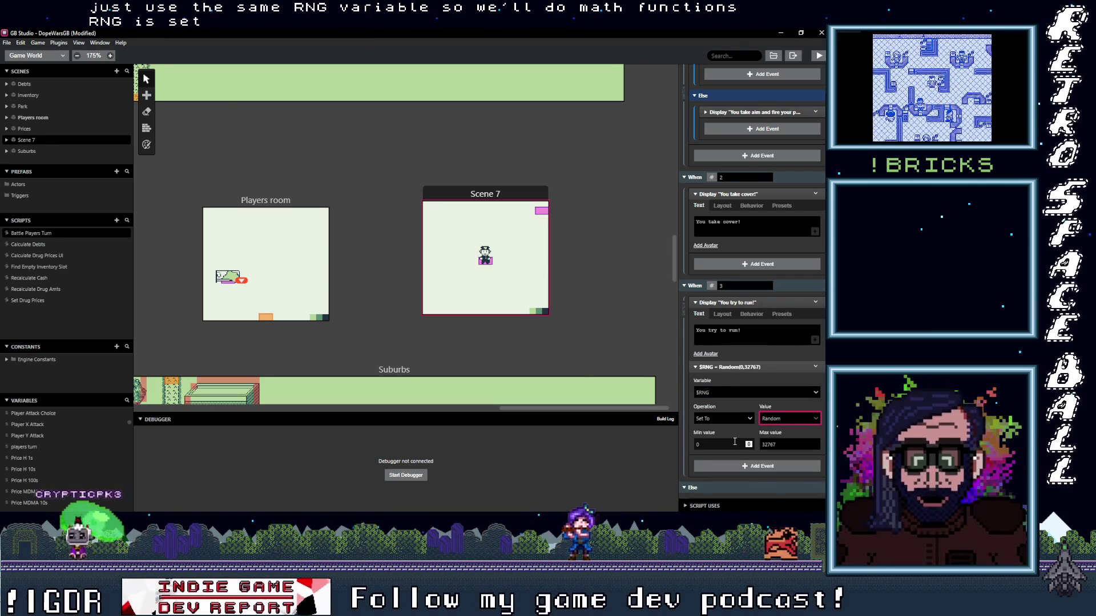
text(1)
key(Tab)
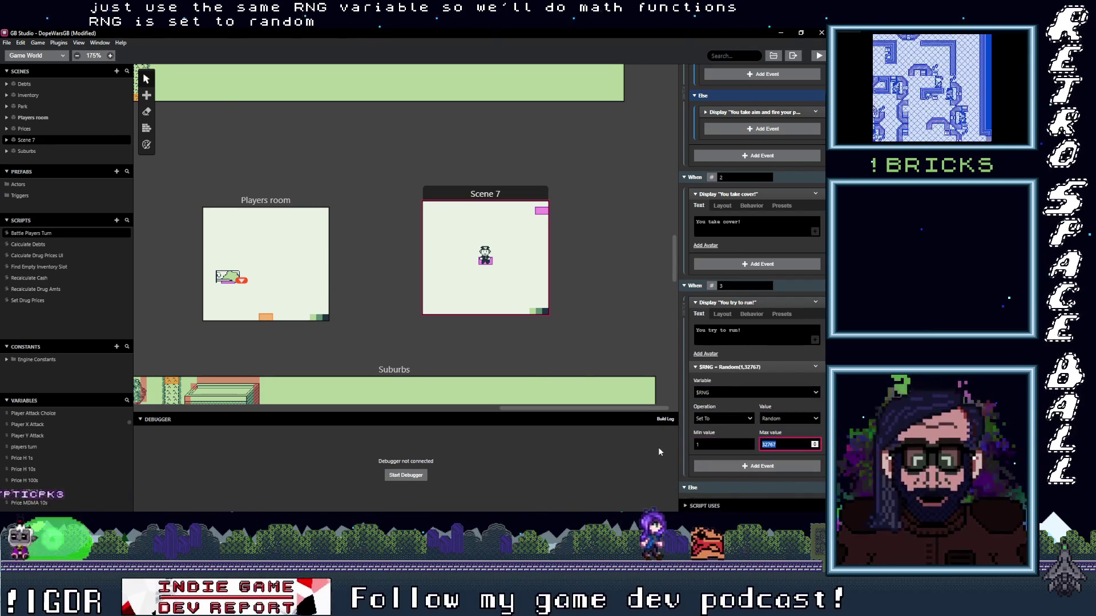
text(64)
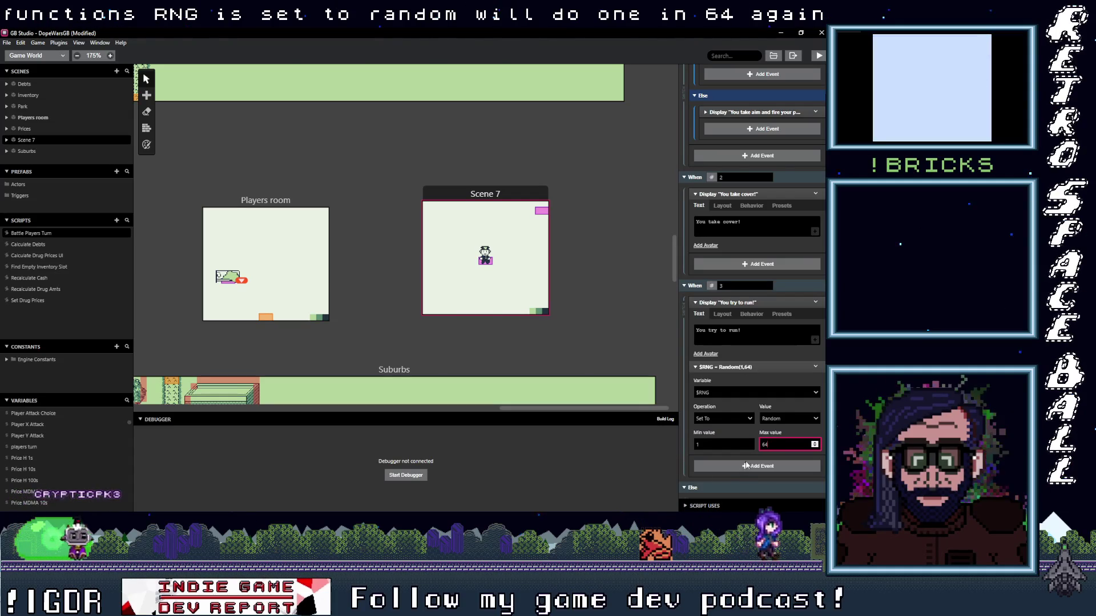
- Add an If Variable Compare With Value event below the RNG event
click(742, 467)
text(If var val)
click(610, 262)
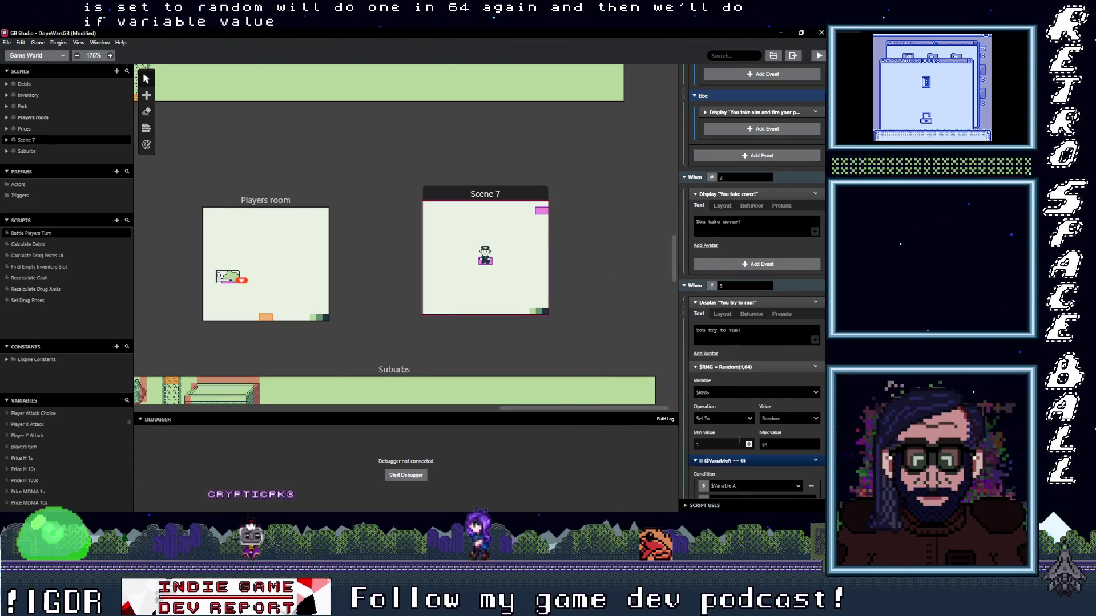
- Set the If condition to $RNG Less Than Or Equal To 32
scroll(736, 343, down, 2)
click(736, 397)
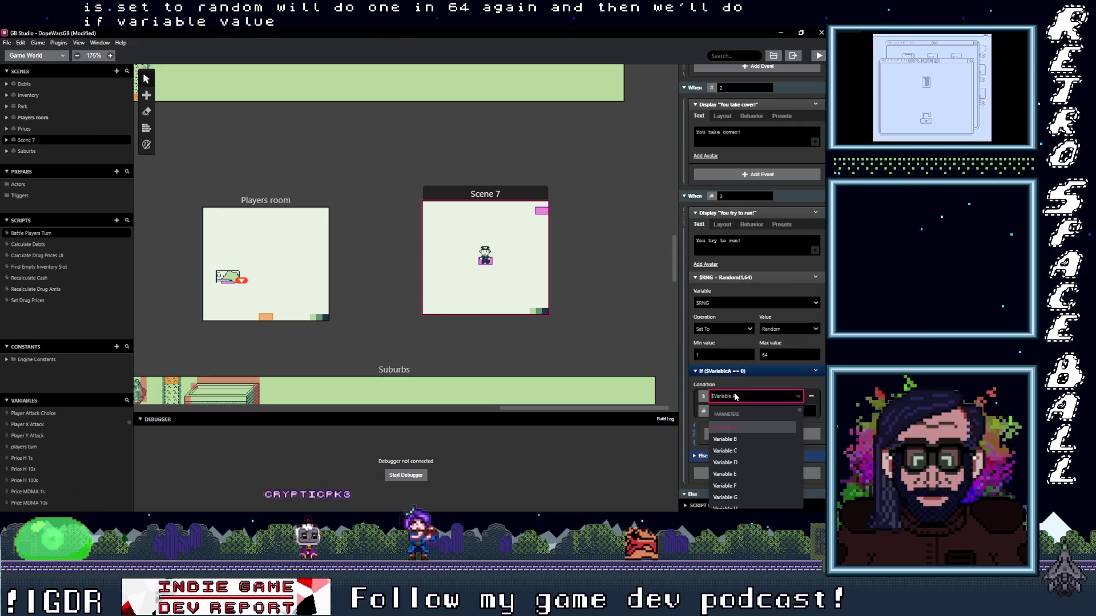
text(rng)
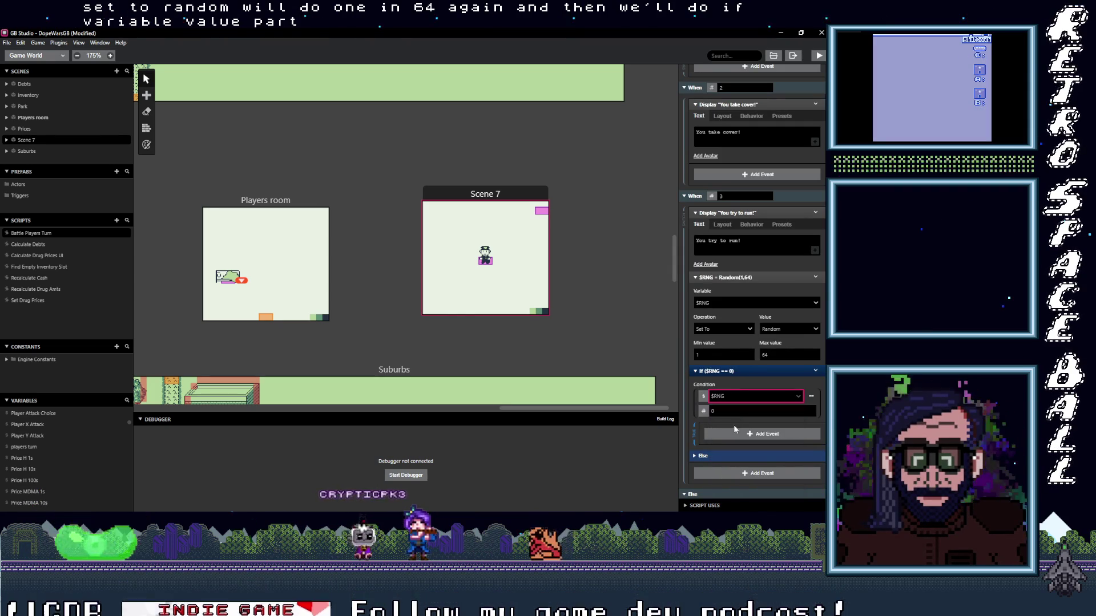
key(Return)
click(810, 411)
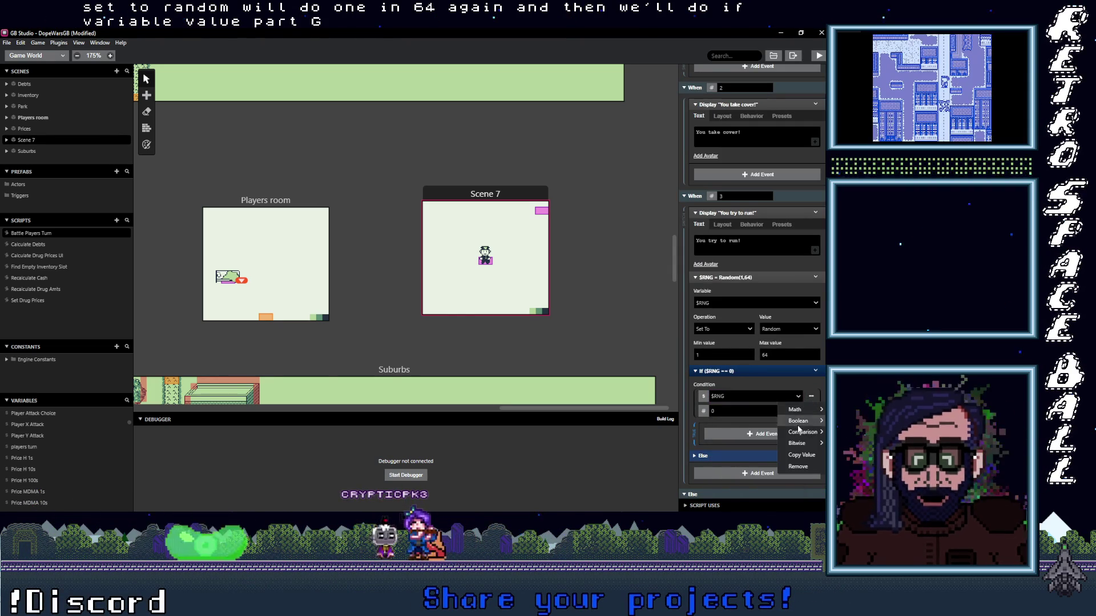
mouse_move(804, 432)
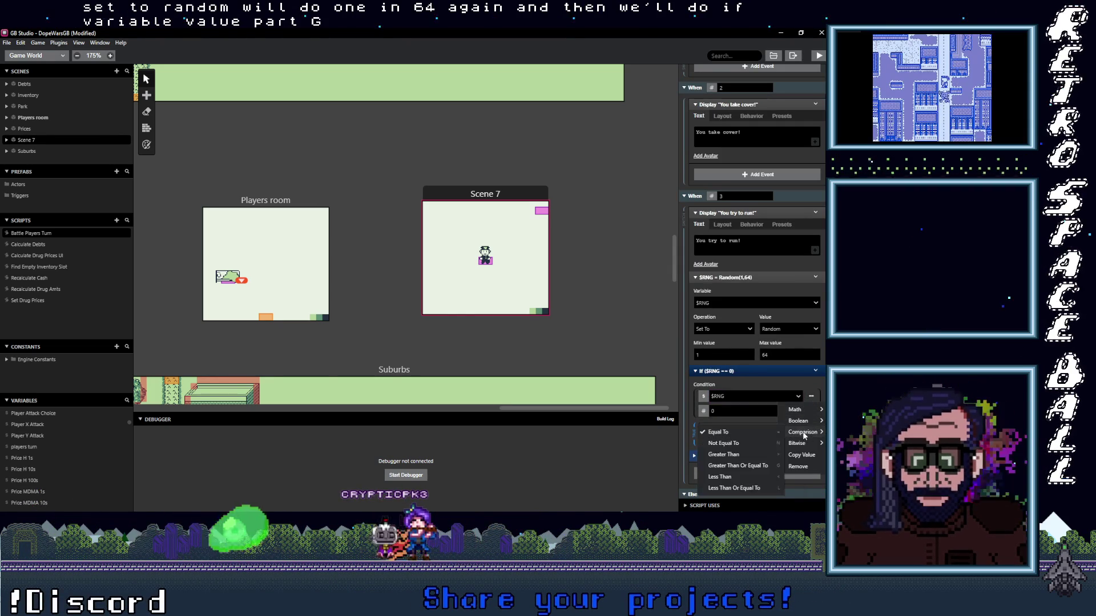
click(734, 488)
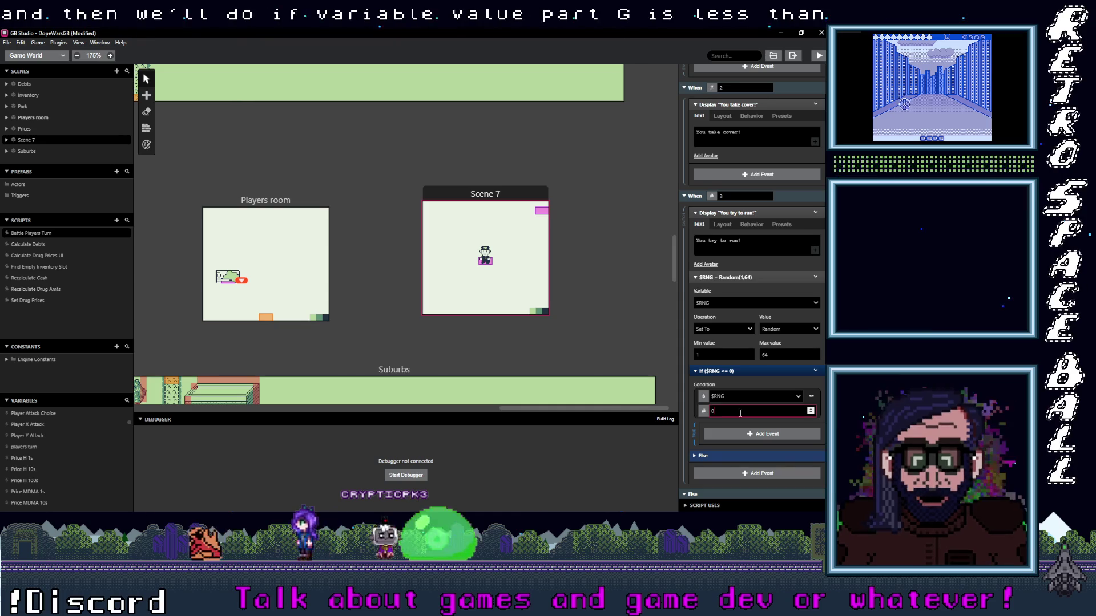
text(32)
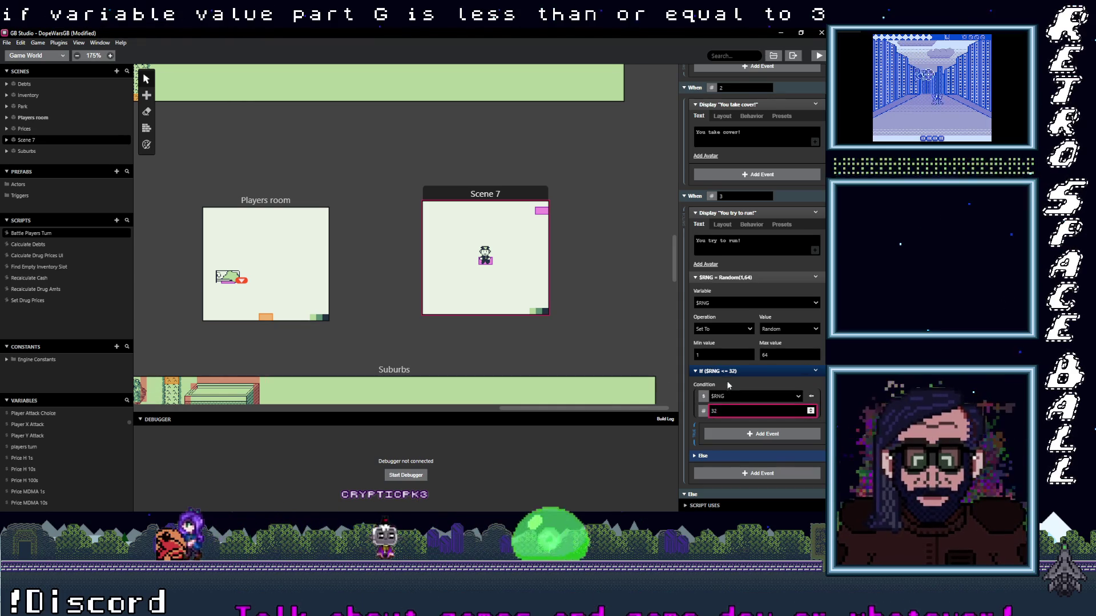
- Open the event list inside the If block and search 'dia'
click(734, 429)
click(729, 423)
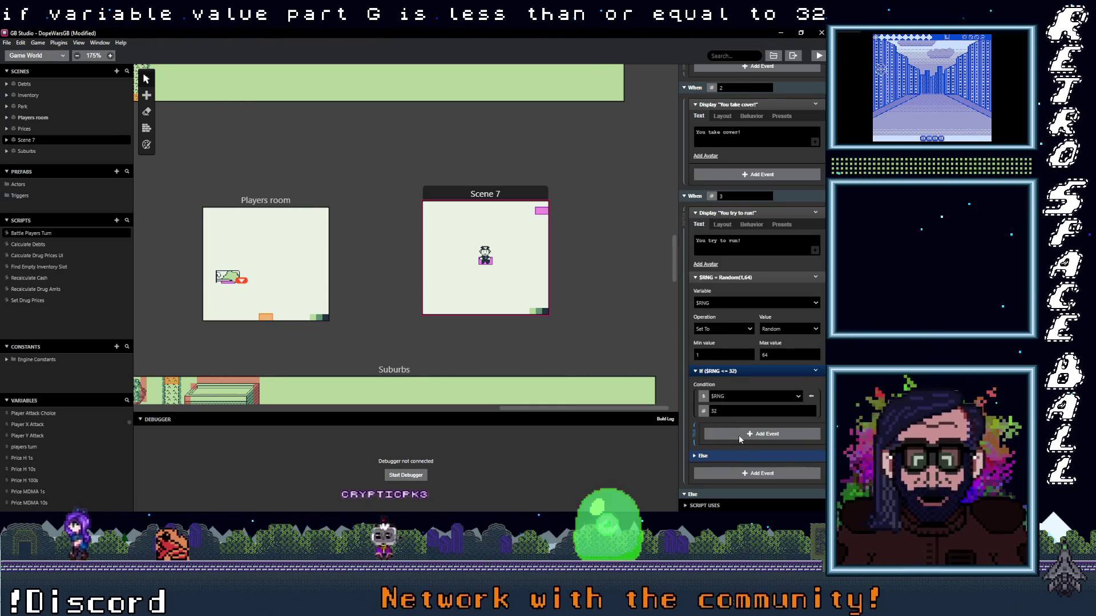
click(739, 435)
text(dia)
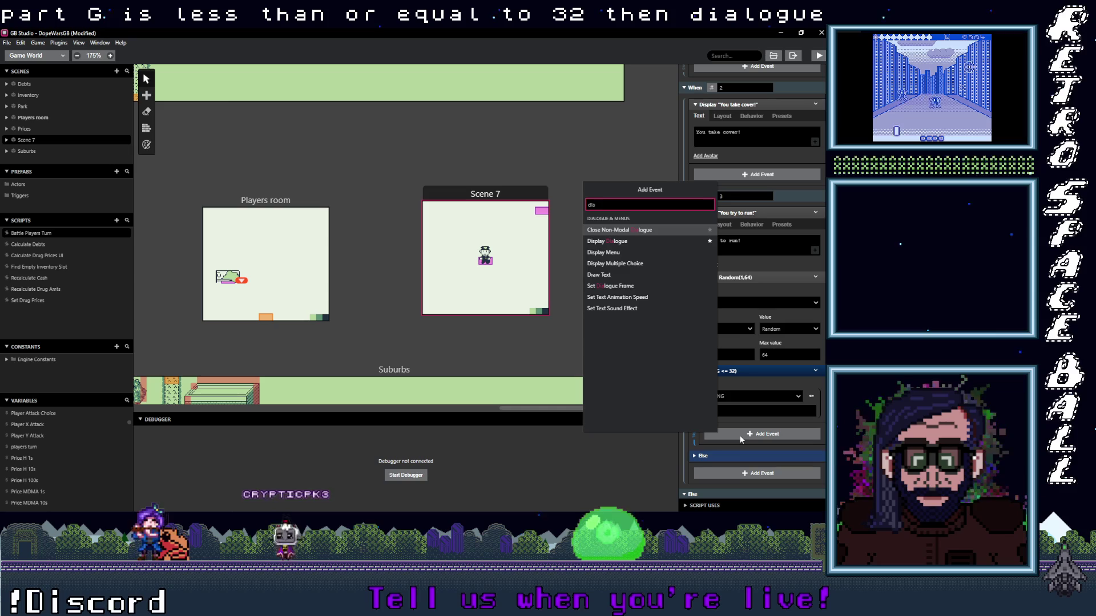
- Add a Display Dialogue reading 'You get away! Phew!' inside the If, then collapse the block
click(628, 241)
click(756, 460)
text(You)
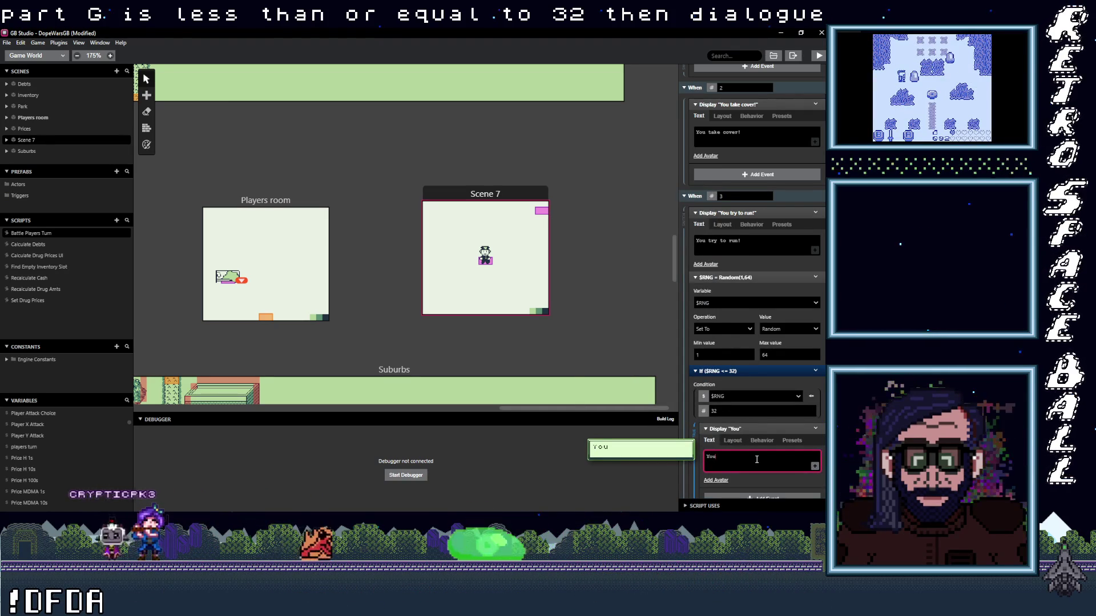
text(tr)
key(BackSpace)
key(BackSpace)
key(BackSpace)
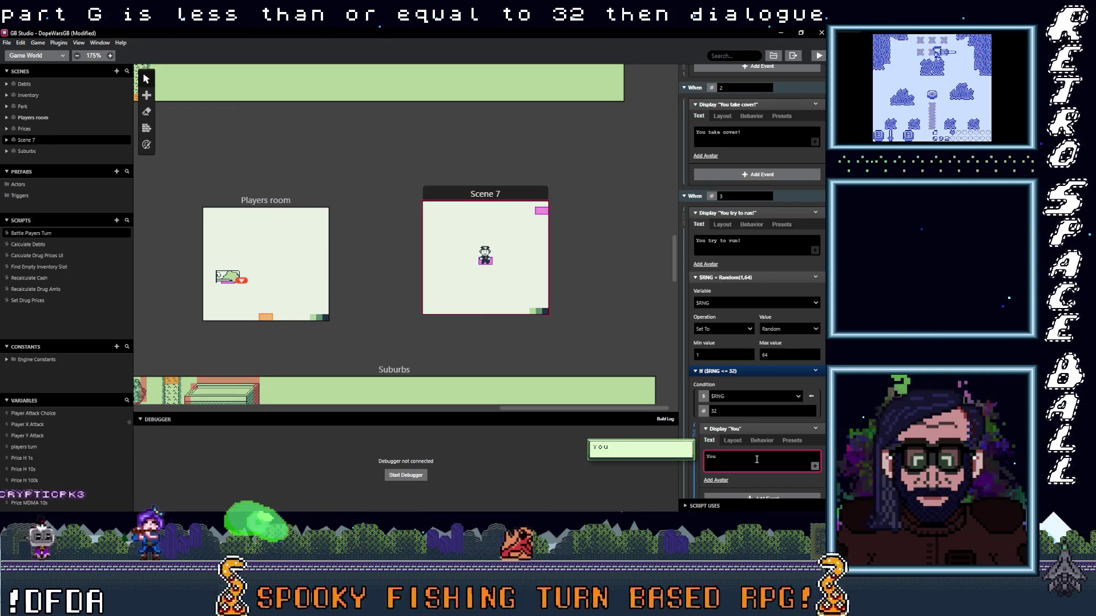
text( get away!)
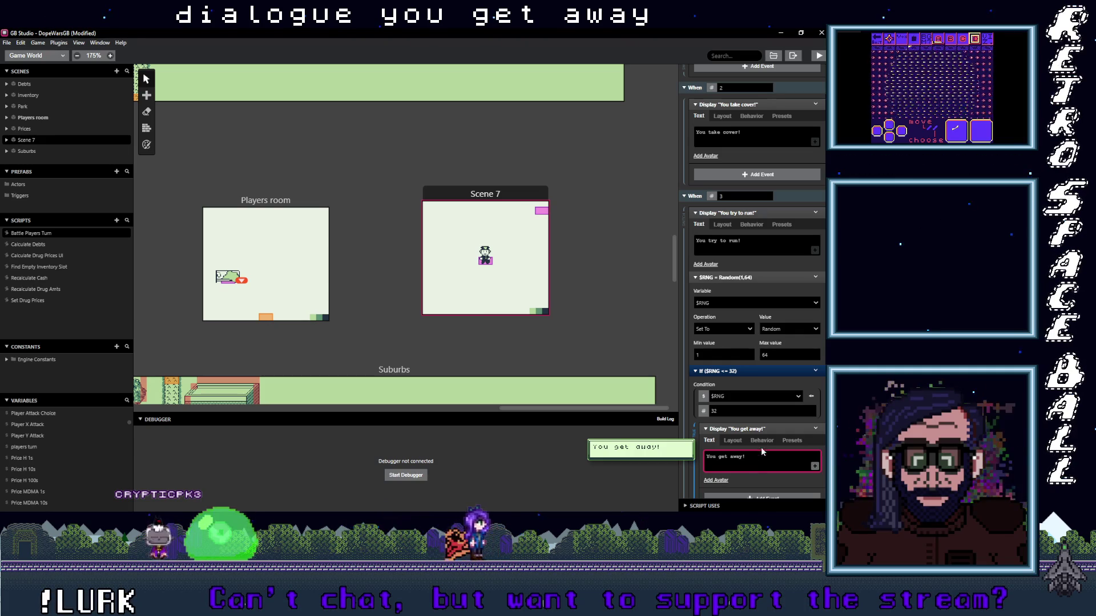
text(Phew!)
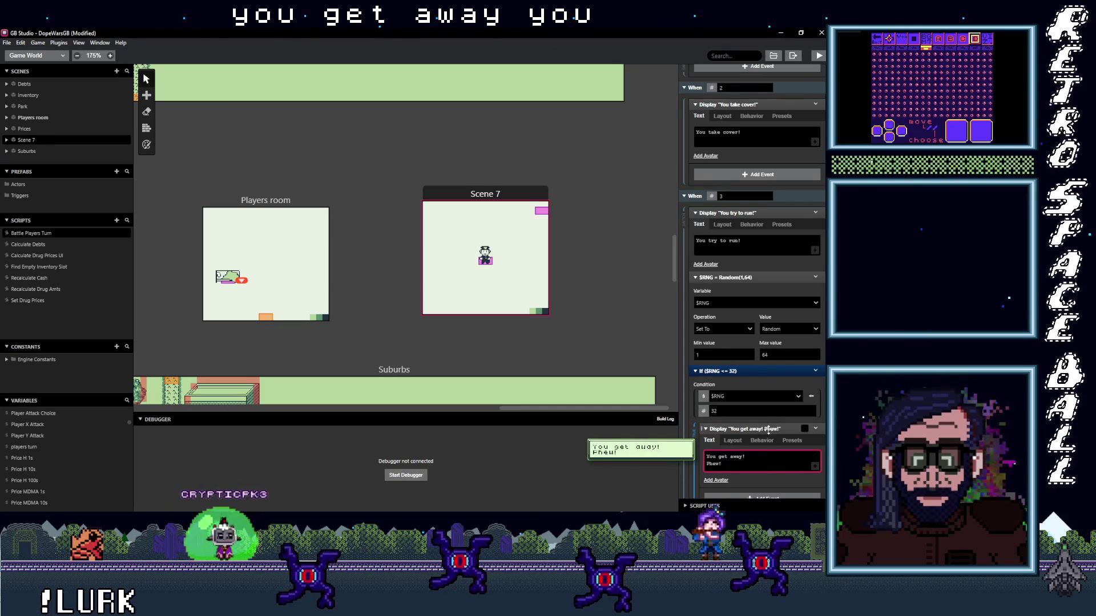
scroll(770, 428, down, 2)
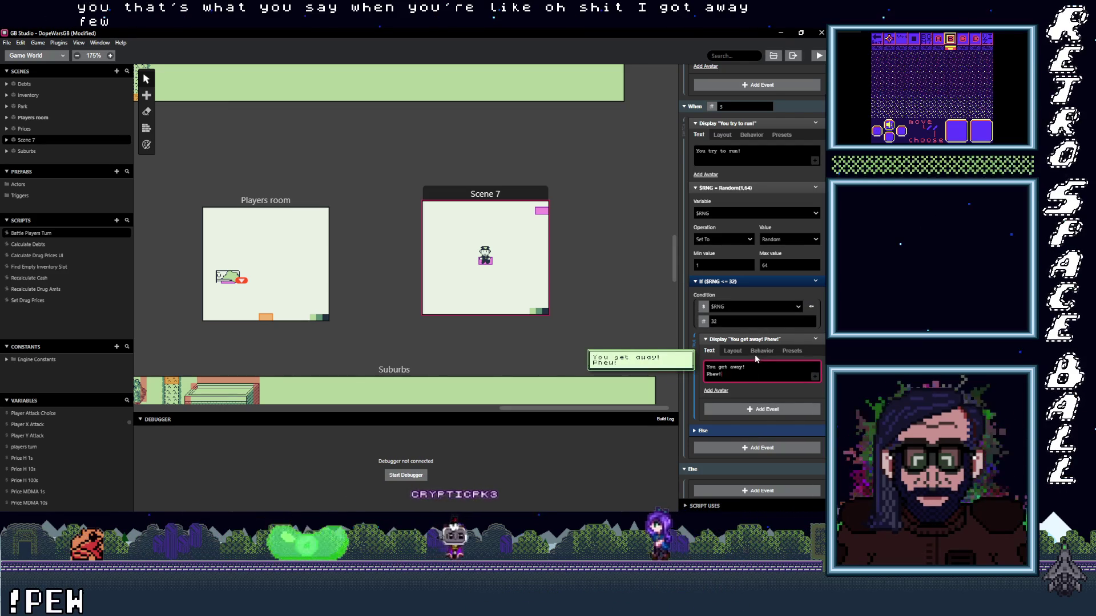
click(788, 281)
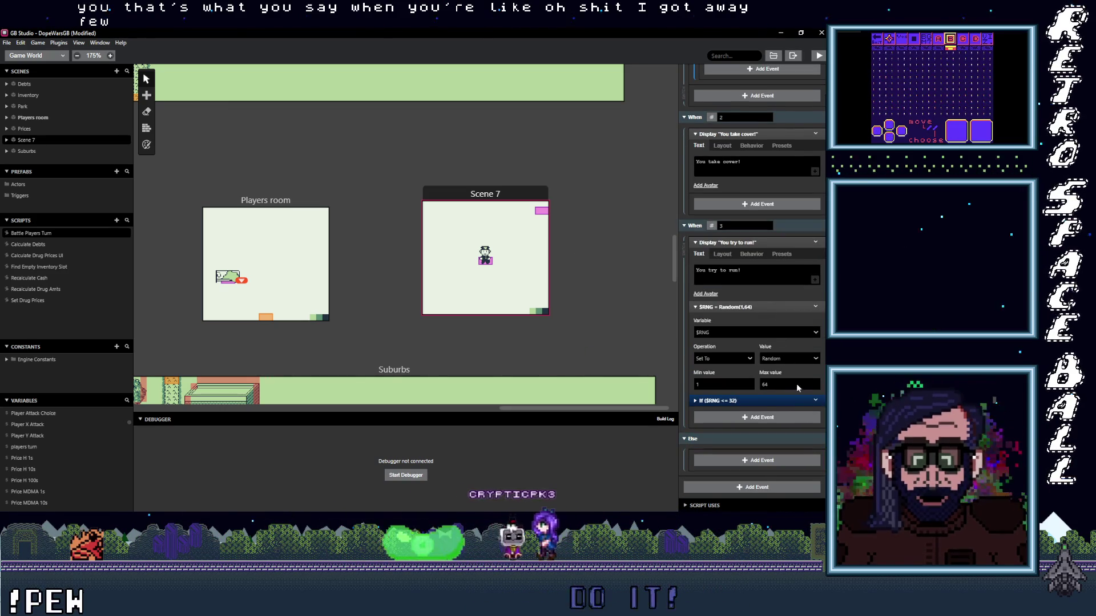
- Duplicate the If ($RNG <= 32) block and change the copy's condition to $RNG > 32
click(815, 401)
click(778, 481)
key(alt)
click(736, 418)
scroll(701, 421, down, 1)
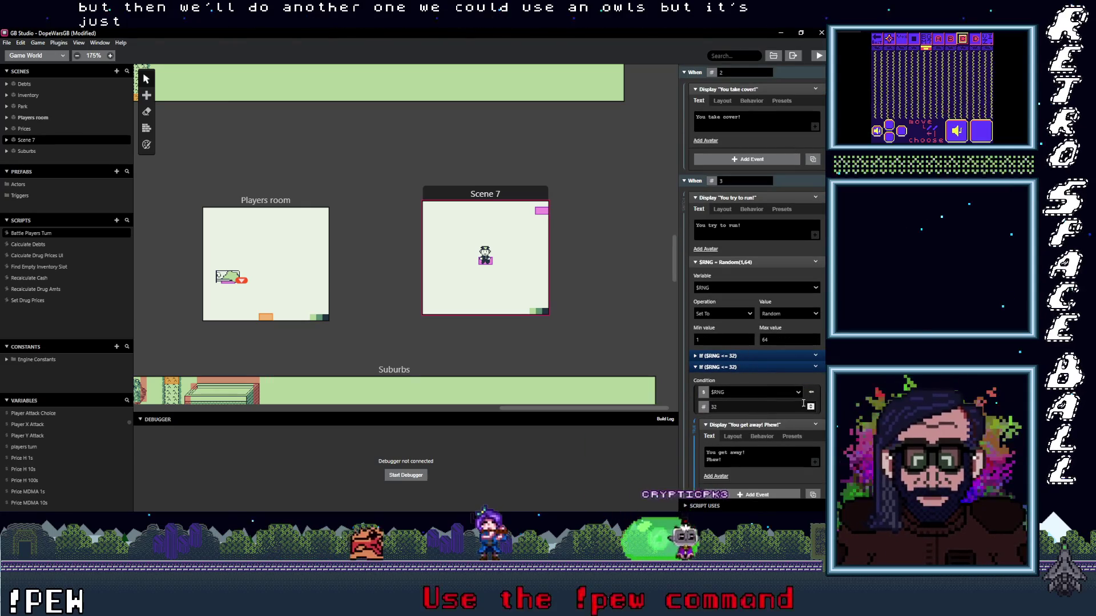
click(812, 394)
mouse_move(802, 428)
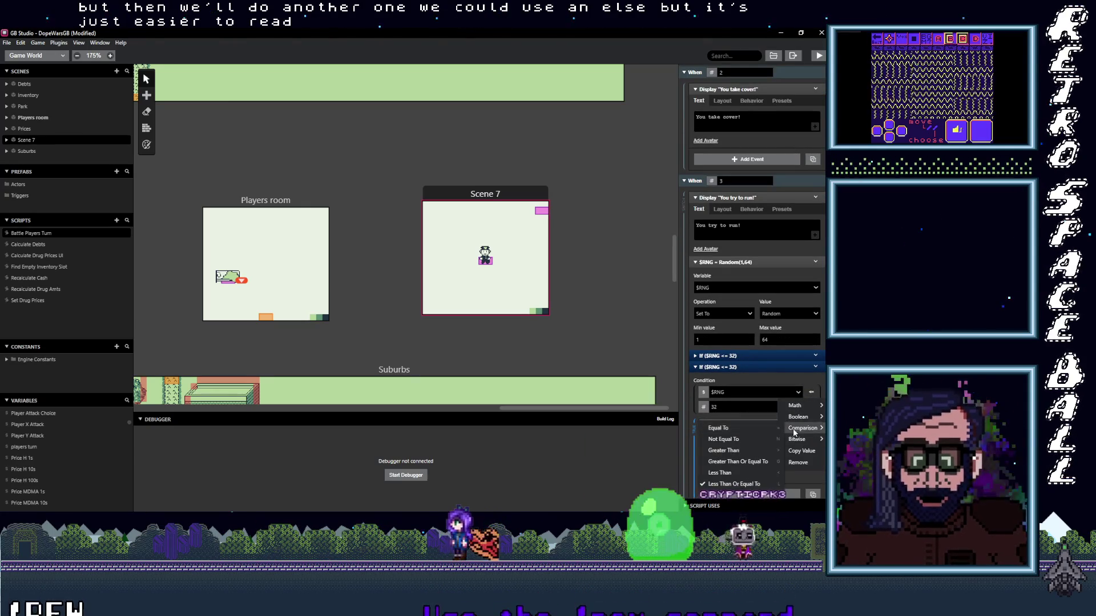
click(733, 450)
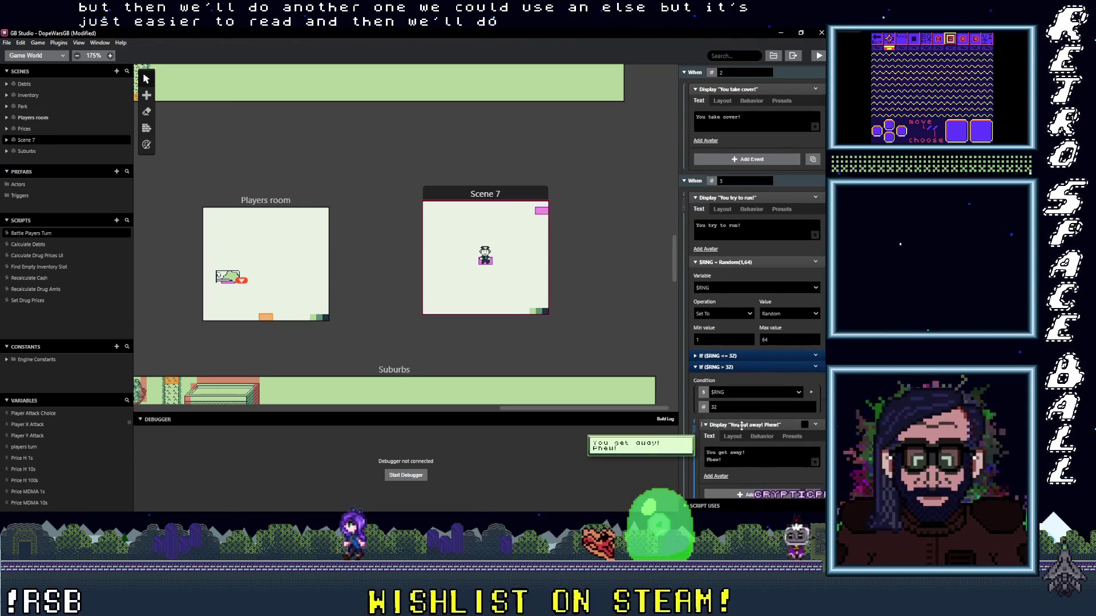
- Replace the copy's dialogue with 'The cop stops you from running!' and collapse it
click(742, 459)
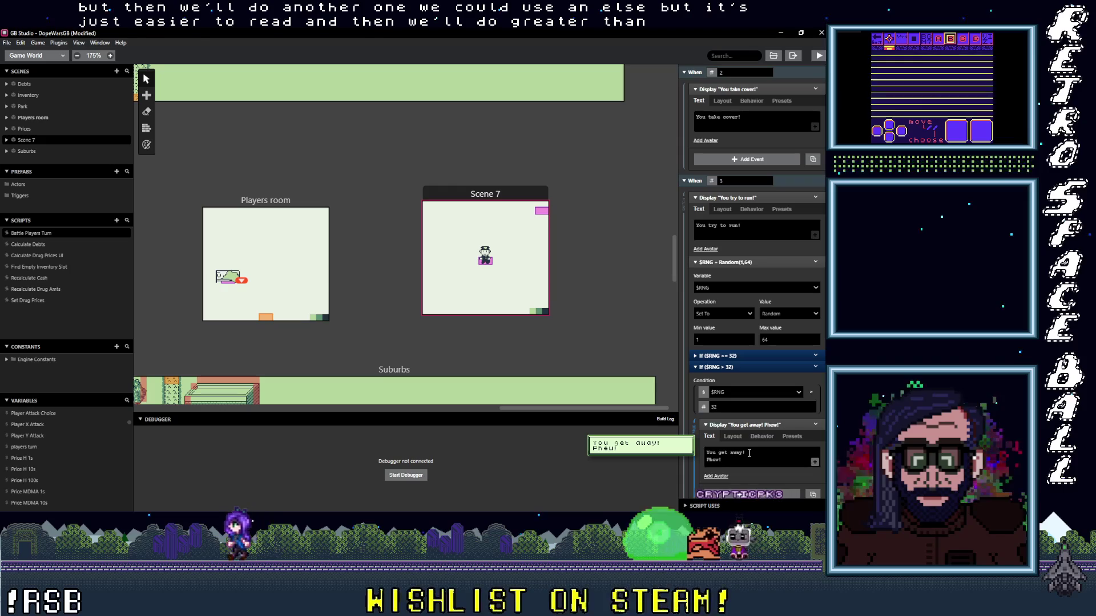
triple_click(781, 450)
text(The cop)
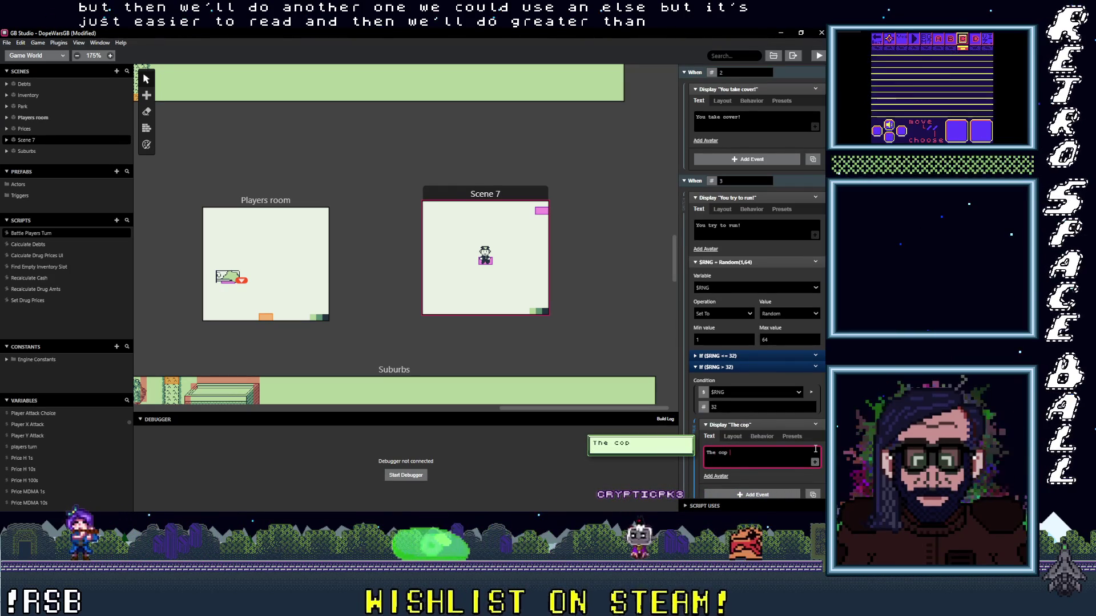
text(st)
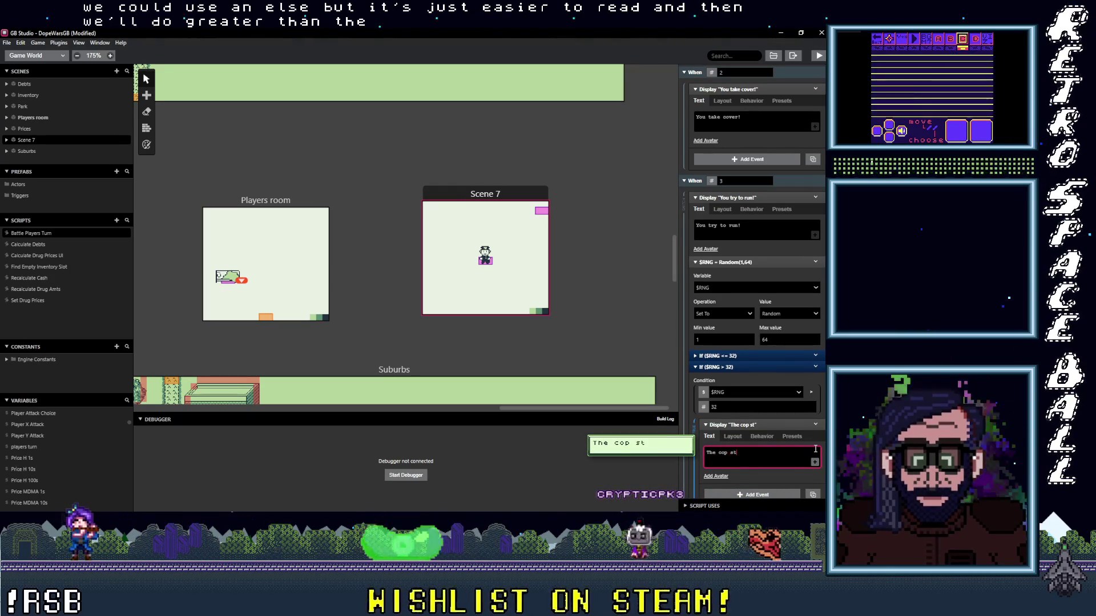
text(ops you from )
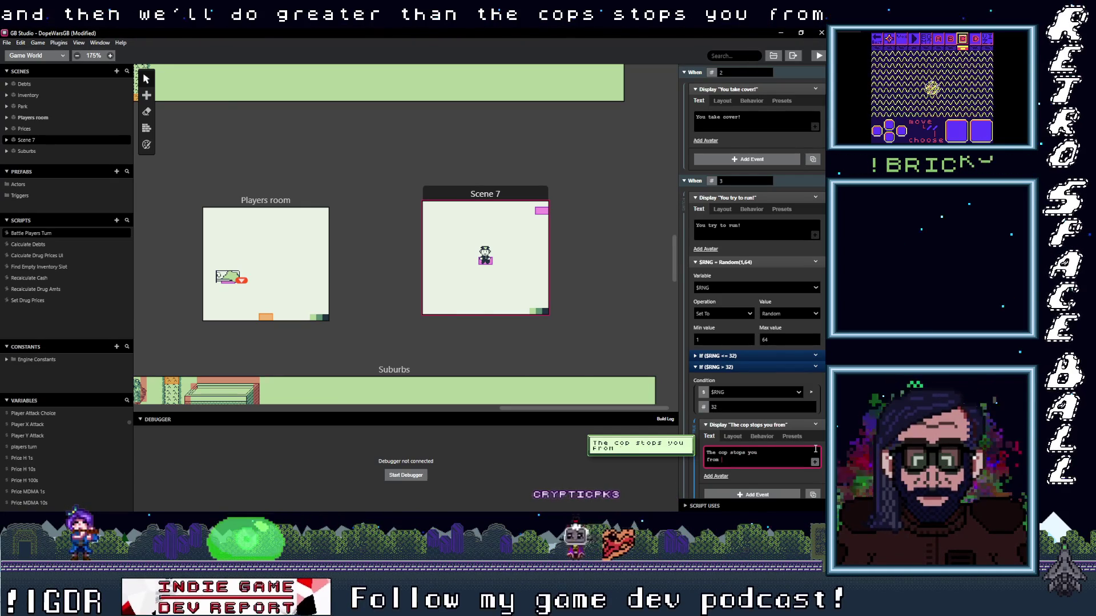
text(running!)
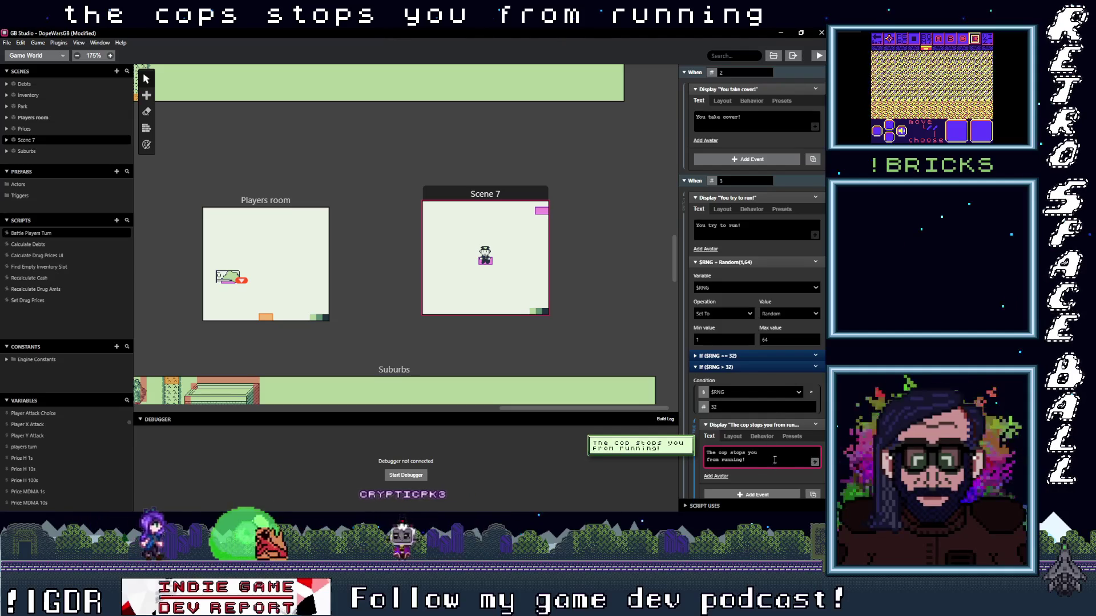
click(764, 425)
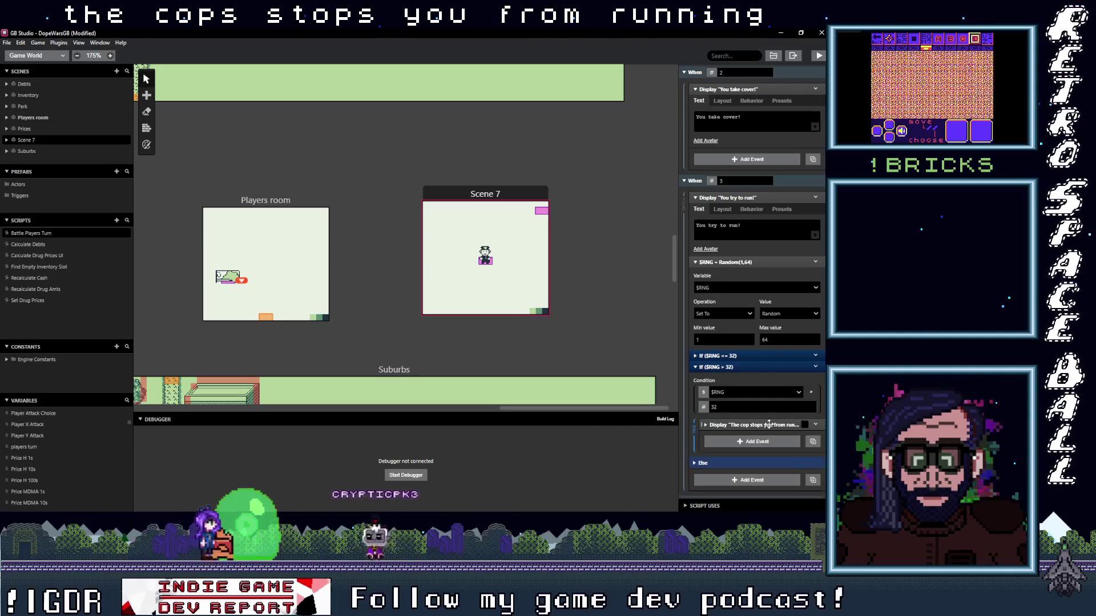
click(753, 357)
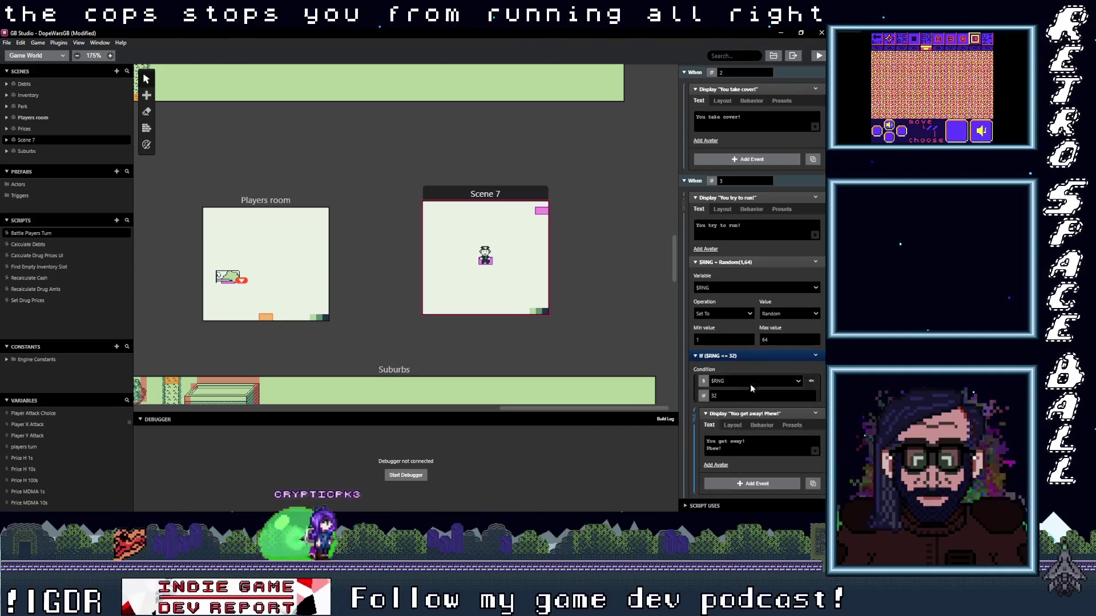
- Open Add Event below 'You get away! Phew!', then dismiss the menu without adding anything
click(751, 483)
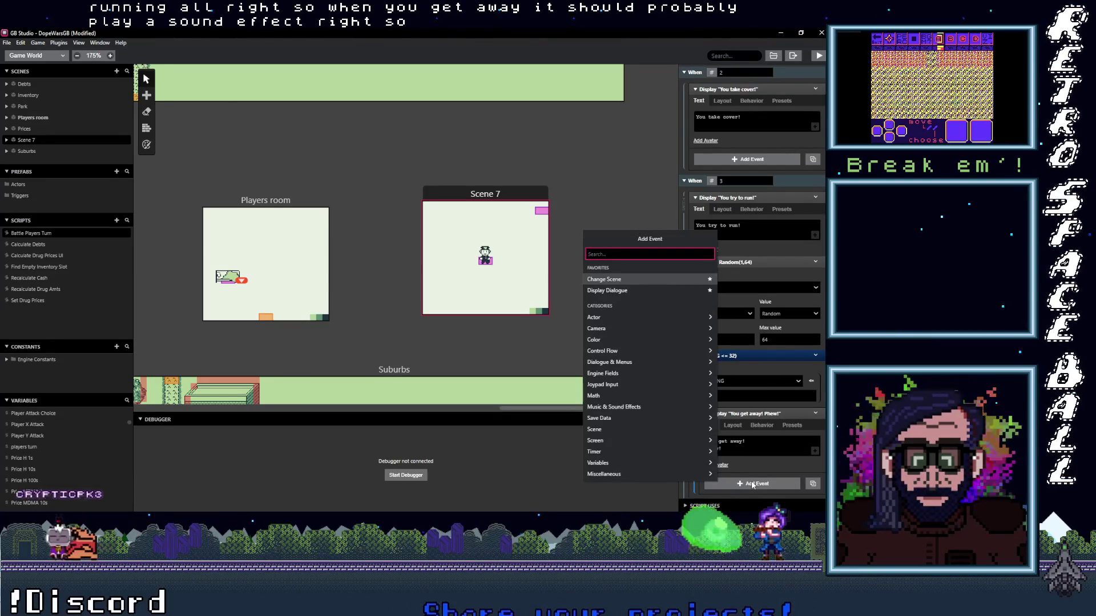
click(53, 457)
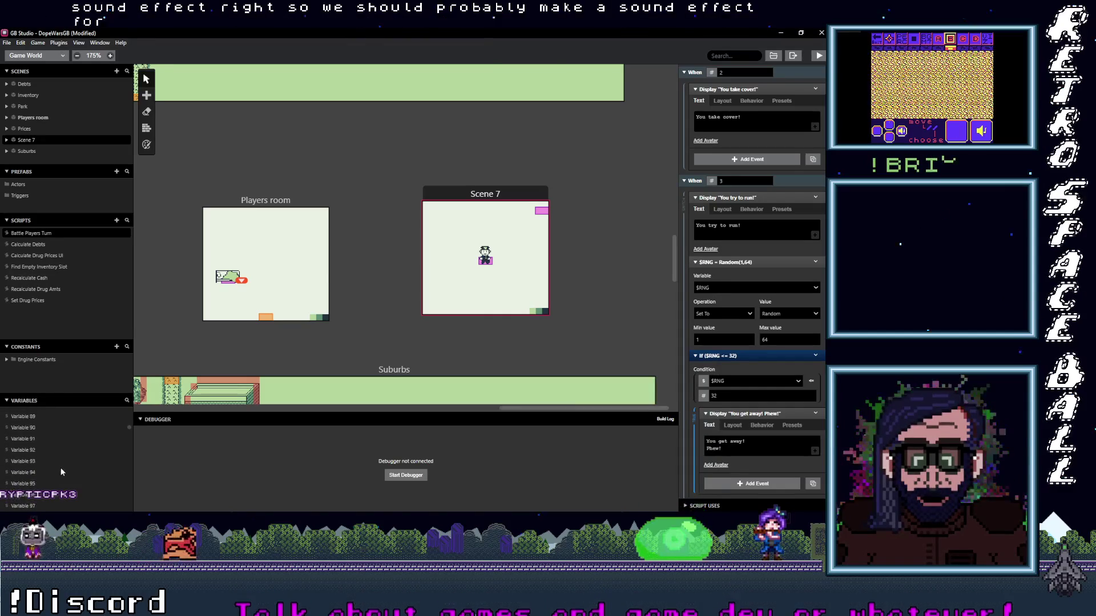
- Rename Variable 81 to 'SFX Off' and return to the Battle Players Turn script
scroll(53, 468, up, 2)
click(52, 458)
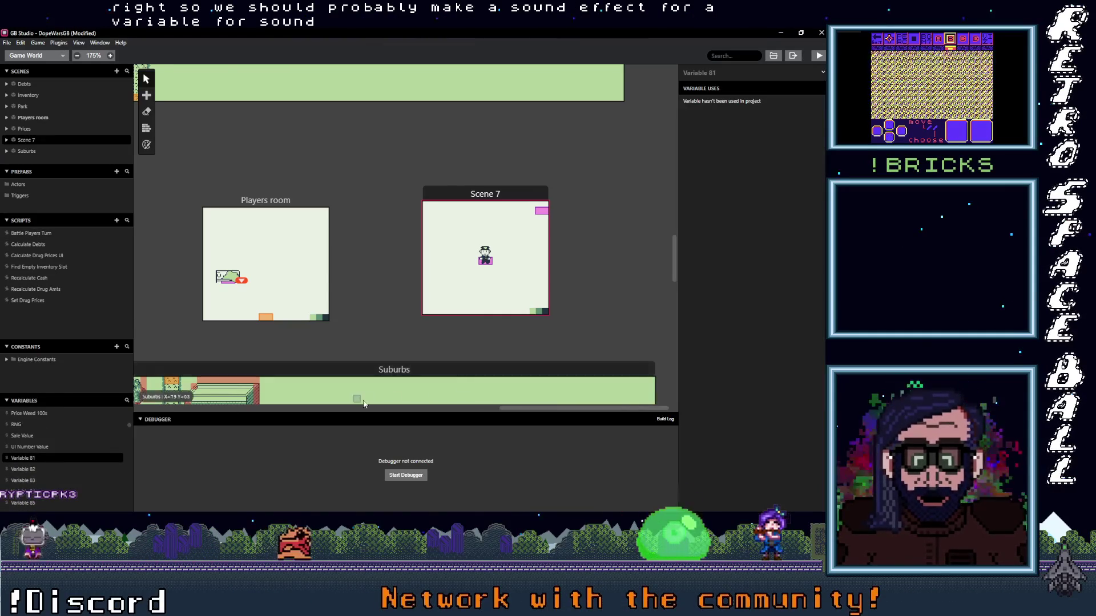
click(732, 74)
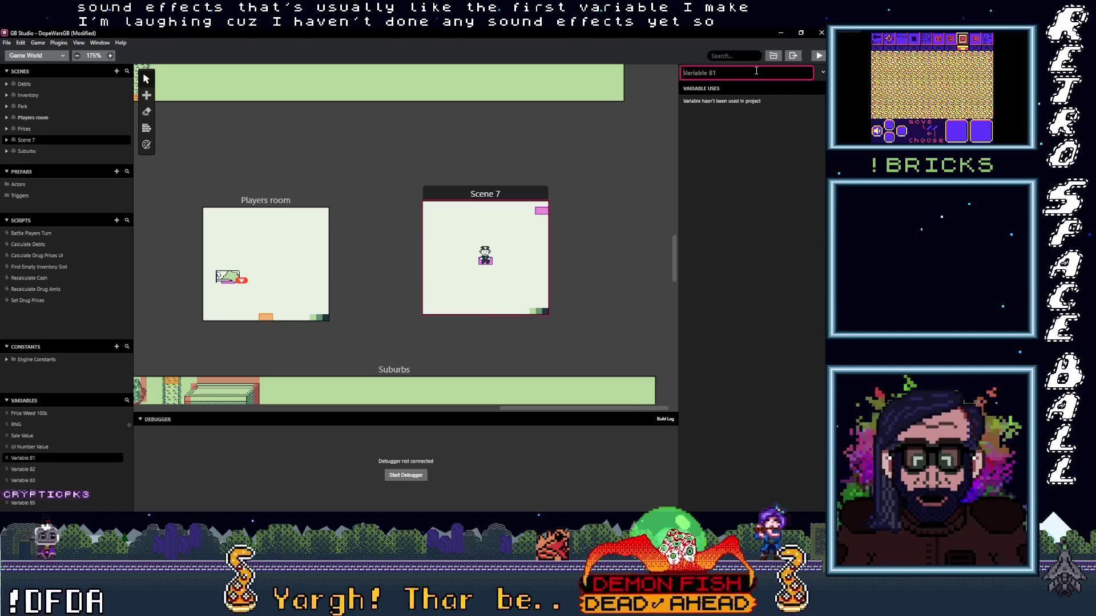
key(ctrl+a)
text(SFX Off)
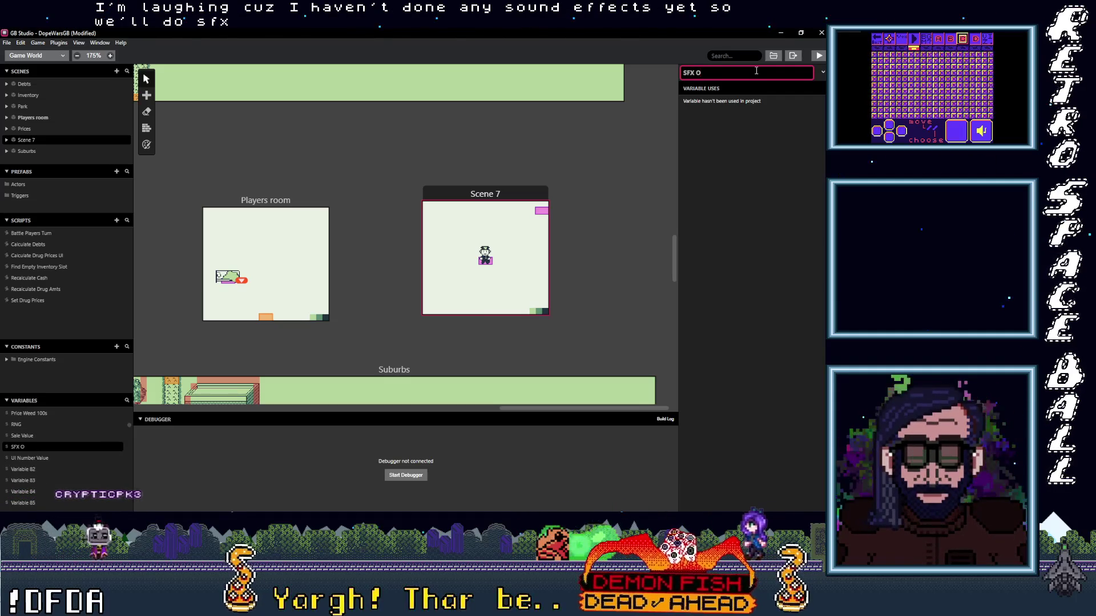
click(773, 242)
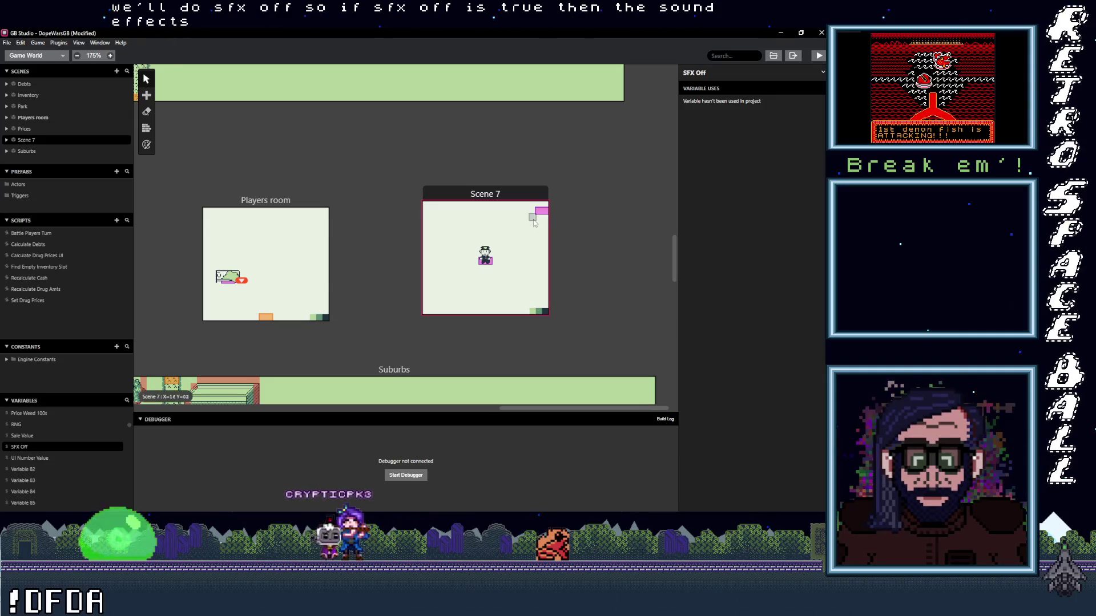
click(47, 234)
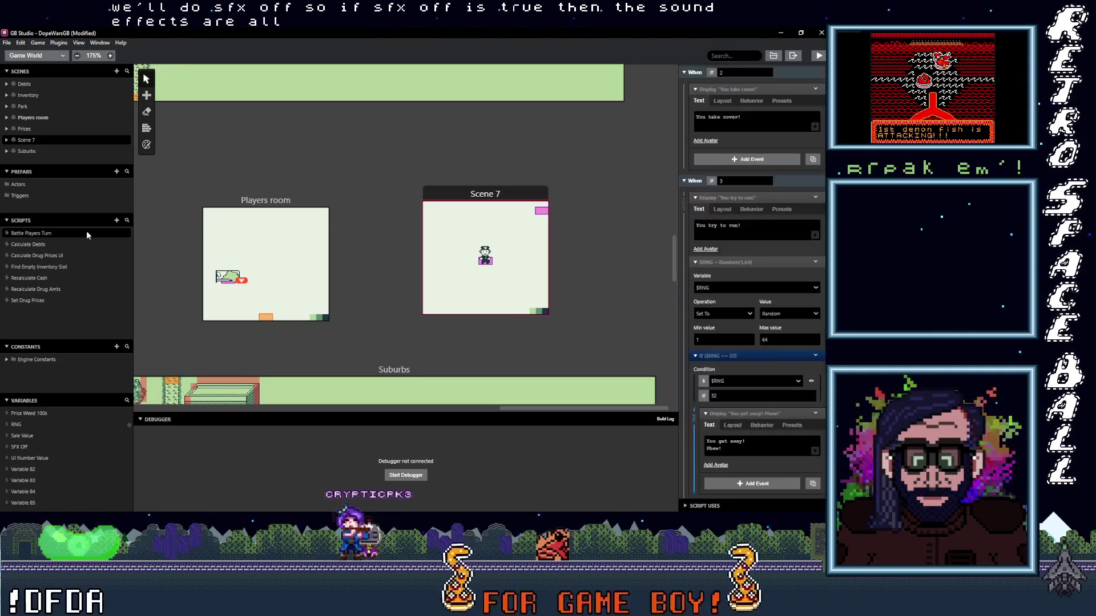
- Add an If ($SFX Off == 0) check after 'You get away! Phew!'
click(763, 485)
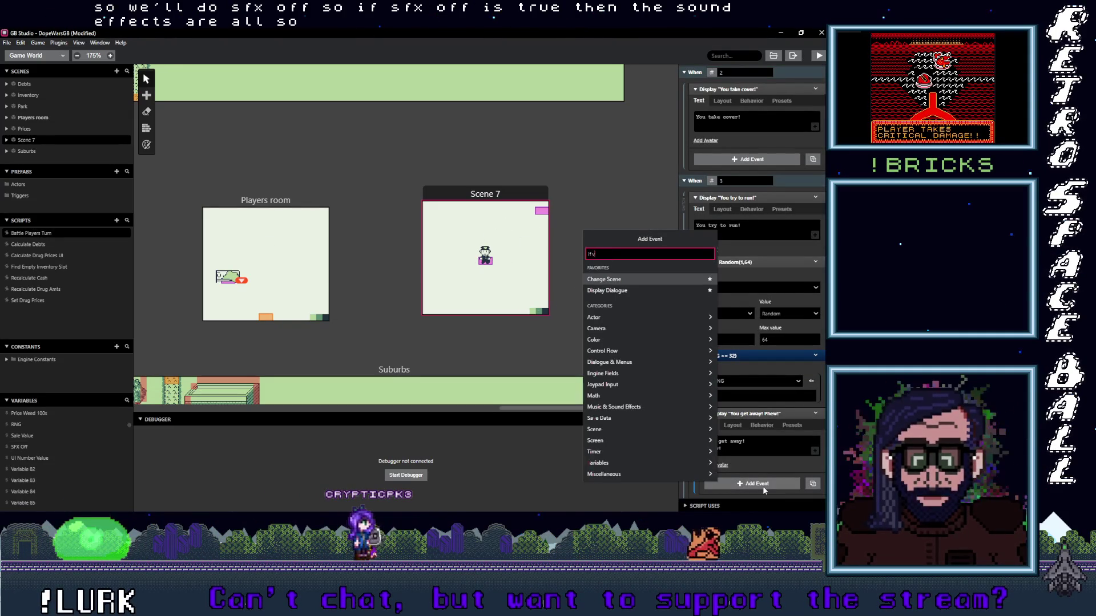
text(if var val)
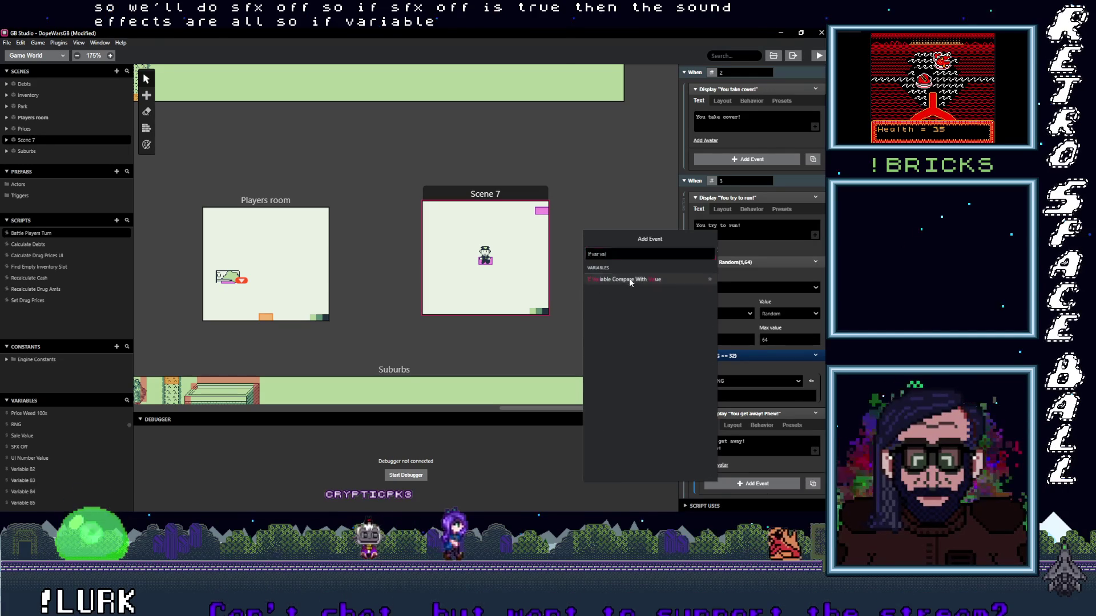
click(622, 279)
click(756, 414)
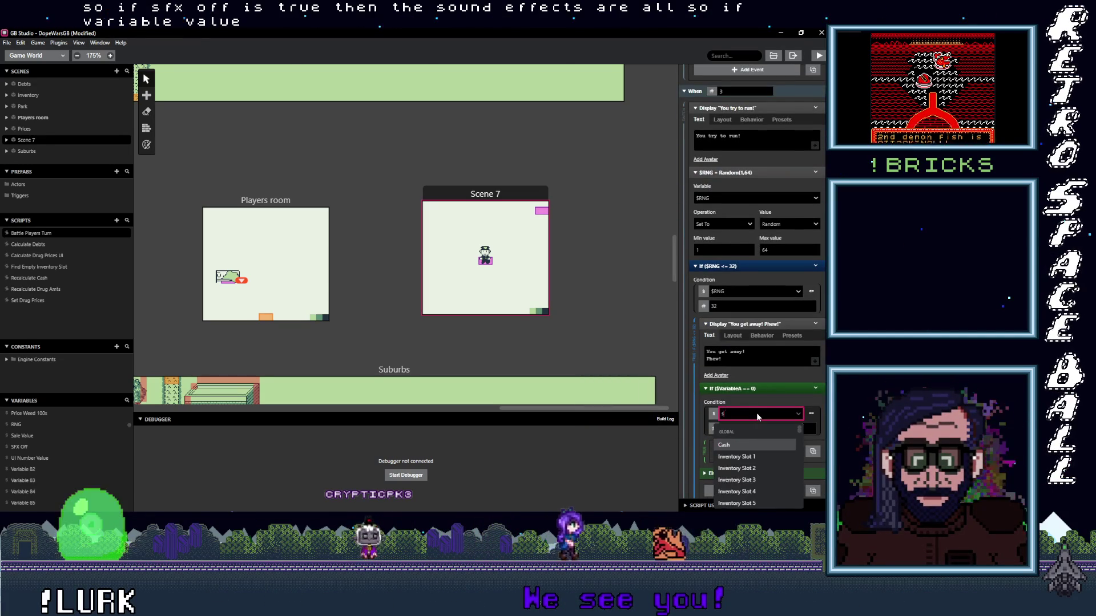
text(sfx)
click(744, 444)
- Put a 'Play Sound Effect' comment inside the SFX Off check and collapse it
click(741, 452)
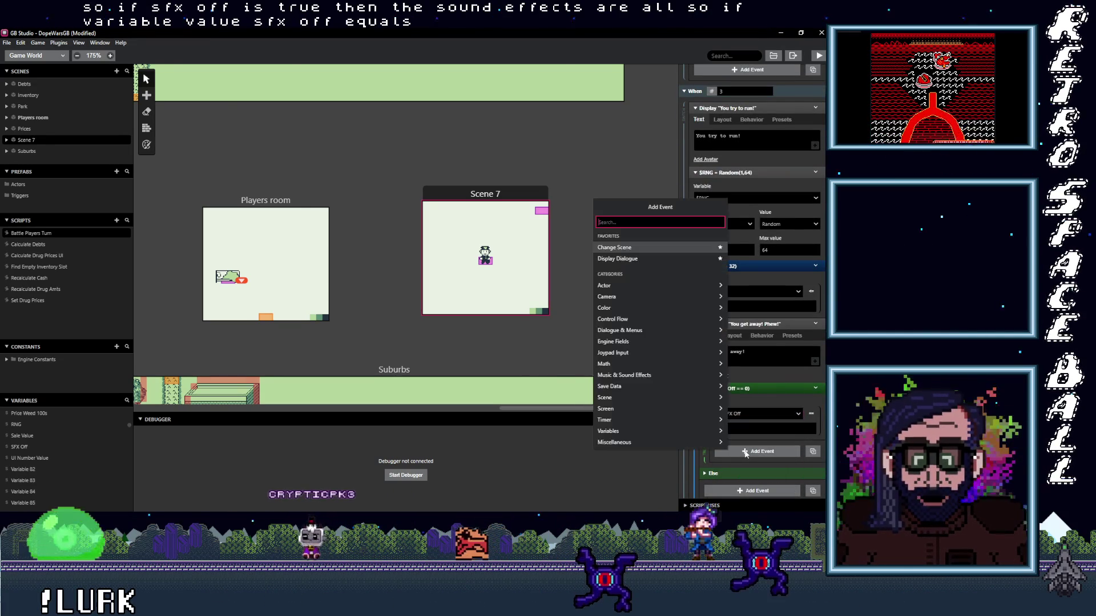
text(comm)
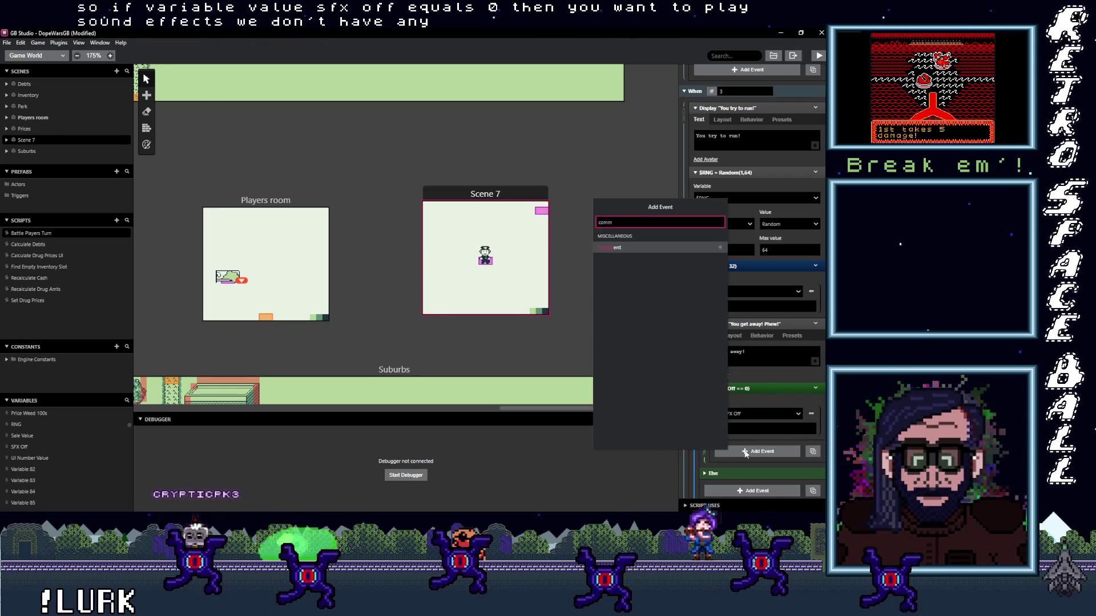
click(625, 247)
text(Play Sound Effect)
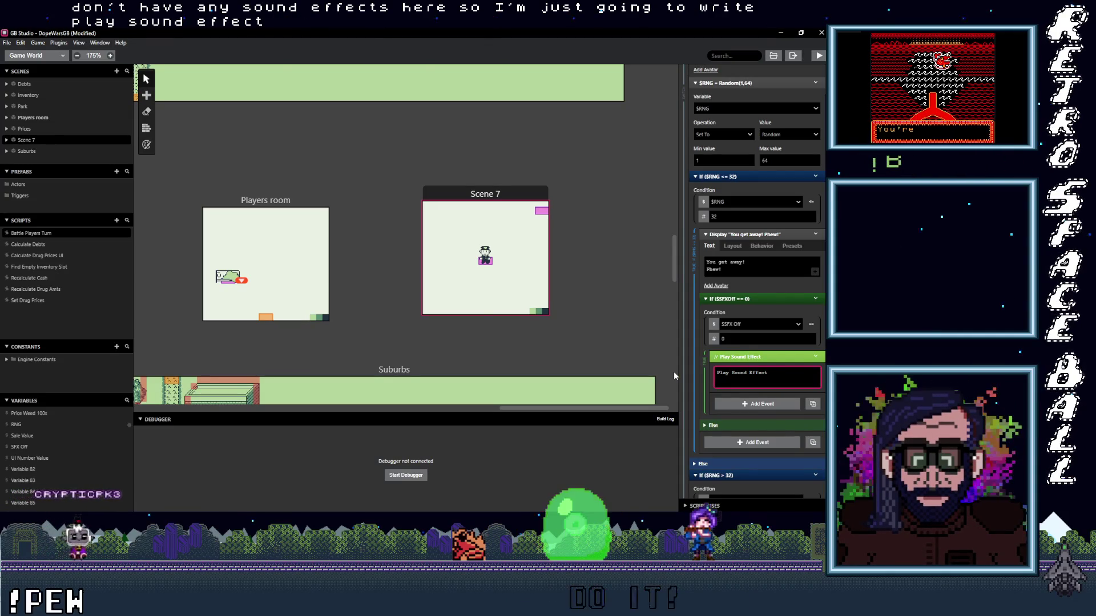
click(756, 357)
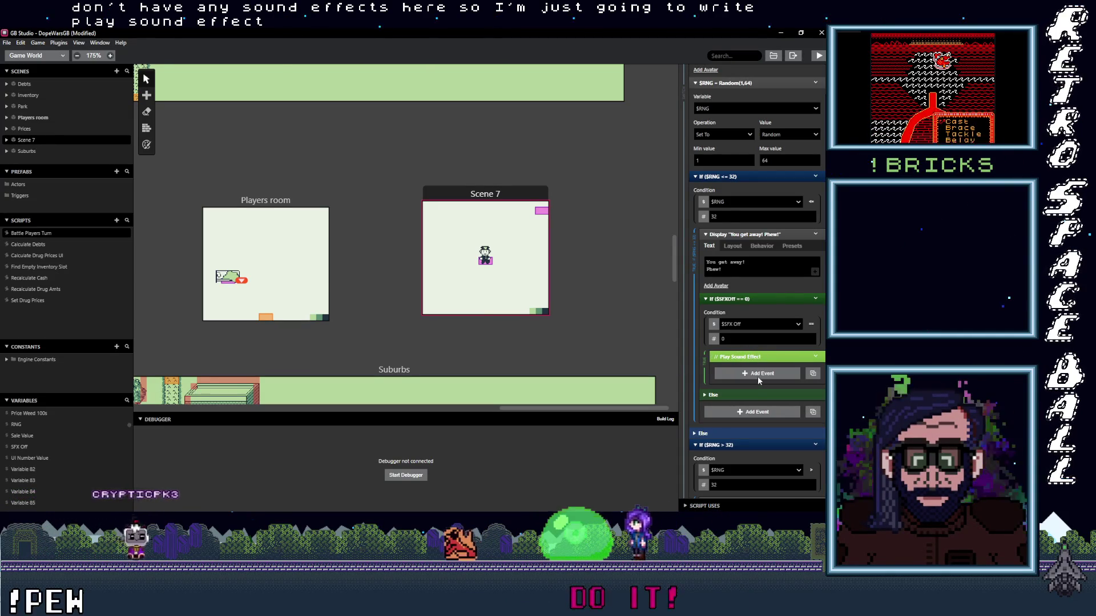
- Add Restore Previous Scene From Stack after the Play Sound Effect comment and collapse it
click(759, 375)
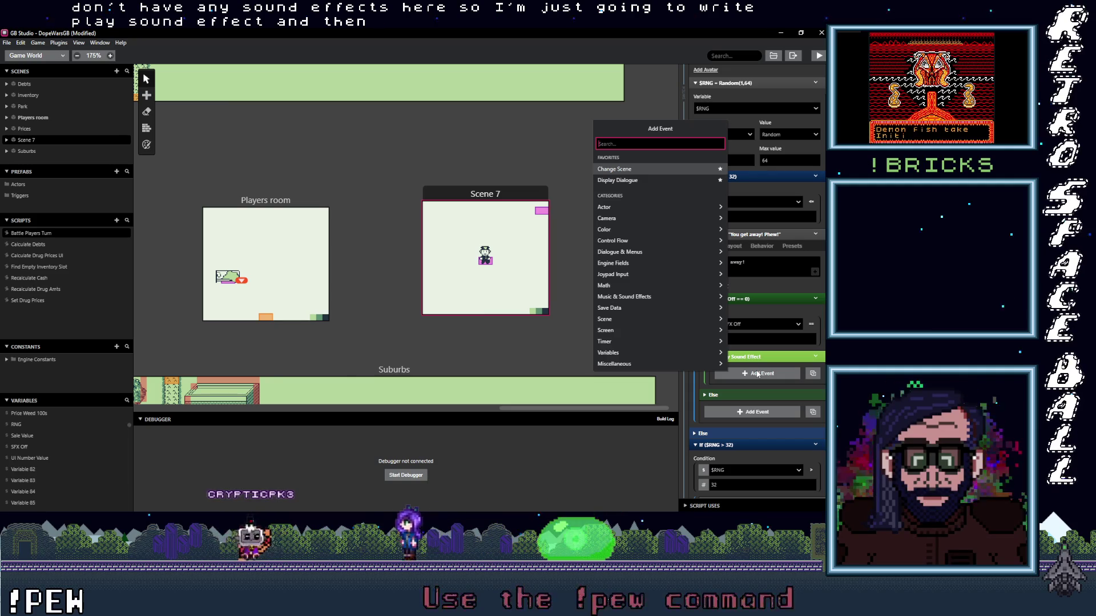
text(mstore)
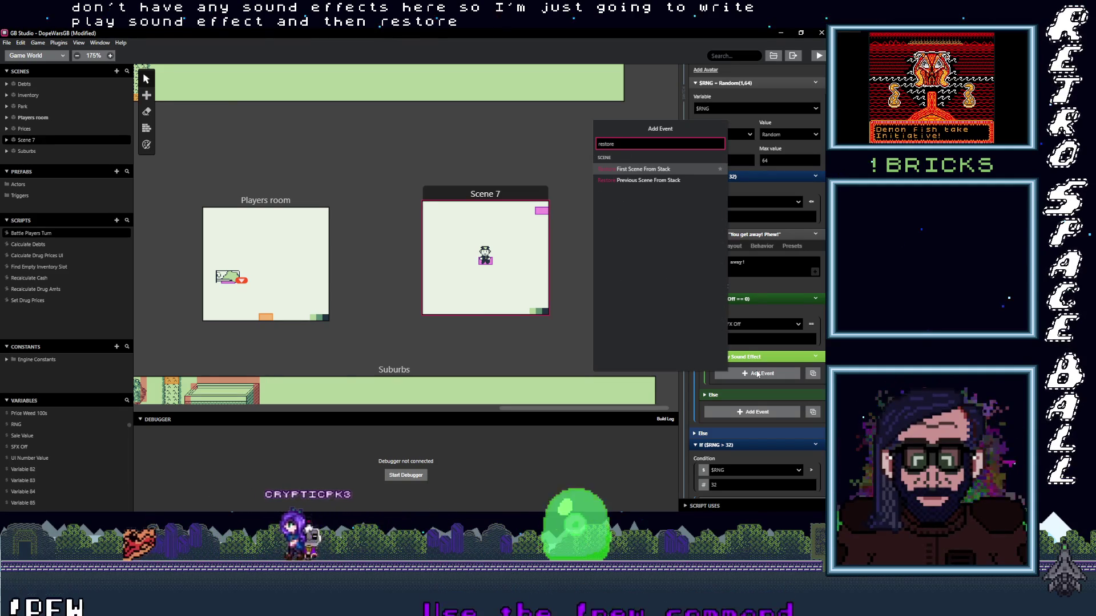
click(634, 181)
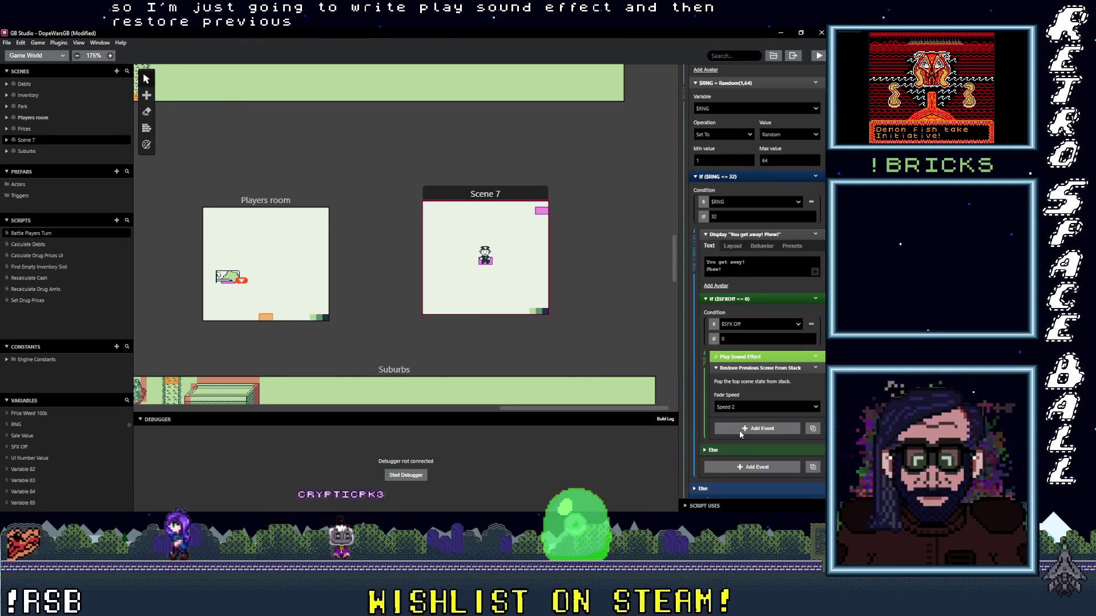
click(774, 369)
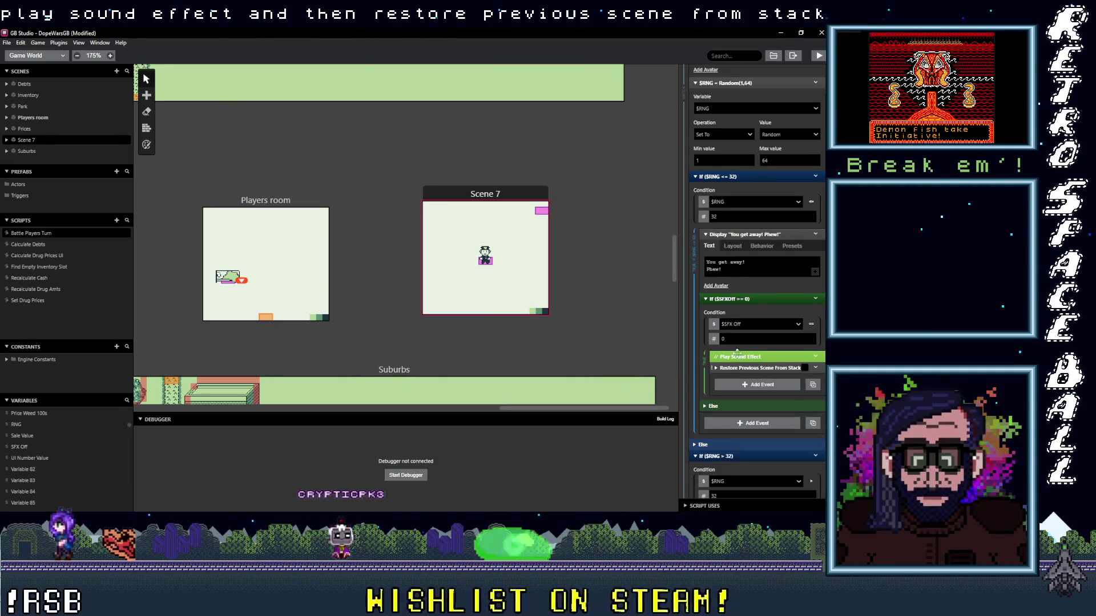
scroll(508, 327, down, 5)
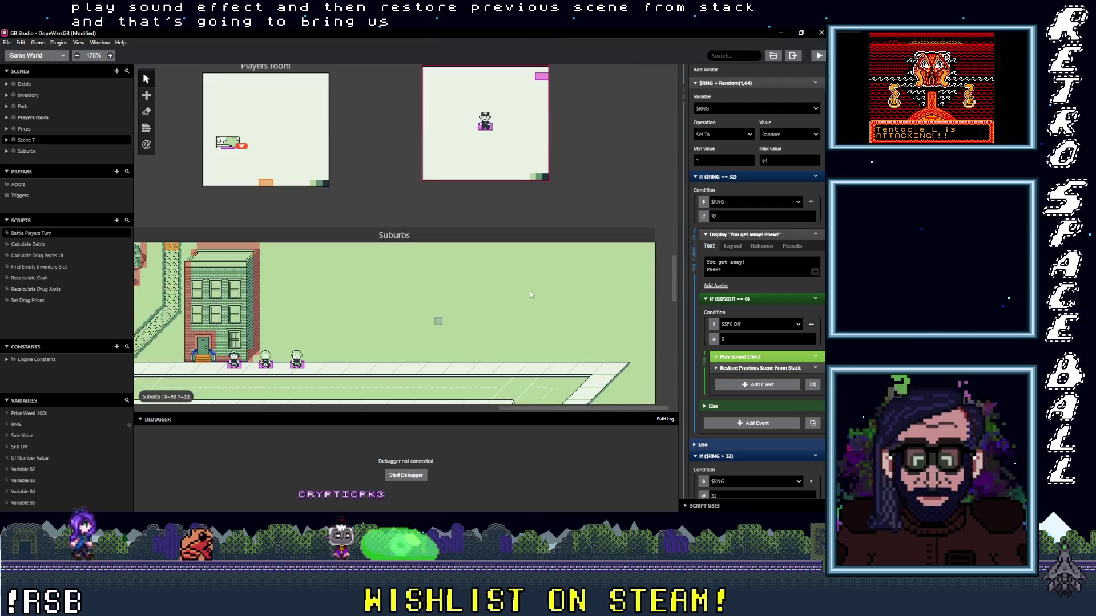
scroll(470, 321, up, 5)
scroll(469, 318, down, 3)
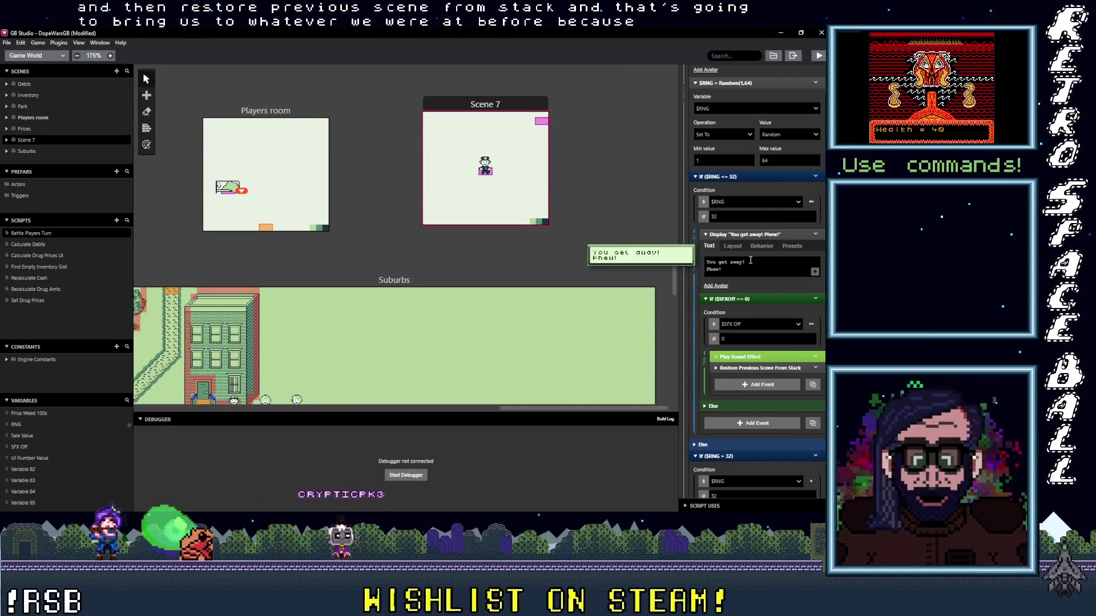
scroll(759, 342, up, 5)
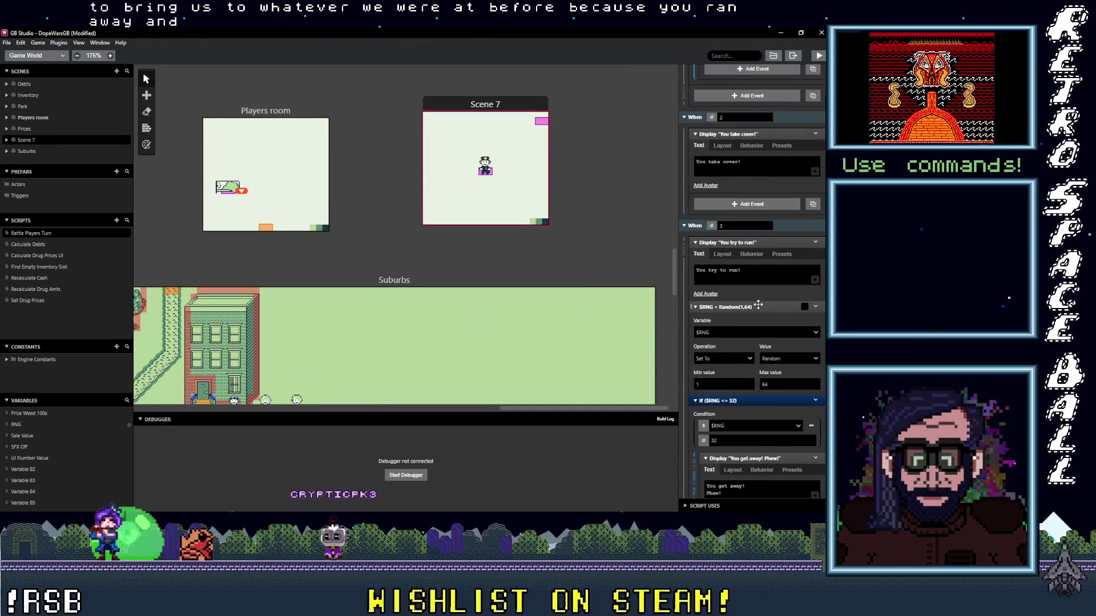
scroll(757, 308, down, 6)
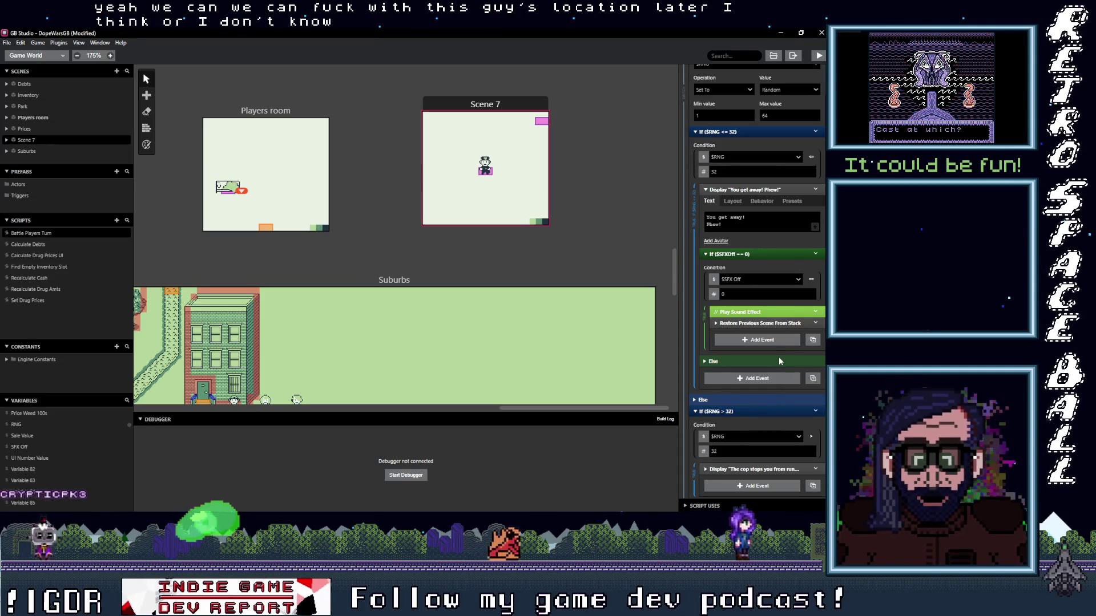
scroll(768, 355, up, 1)
scroll(768, 356, up, 5)
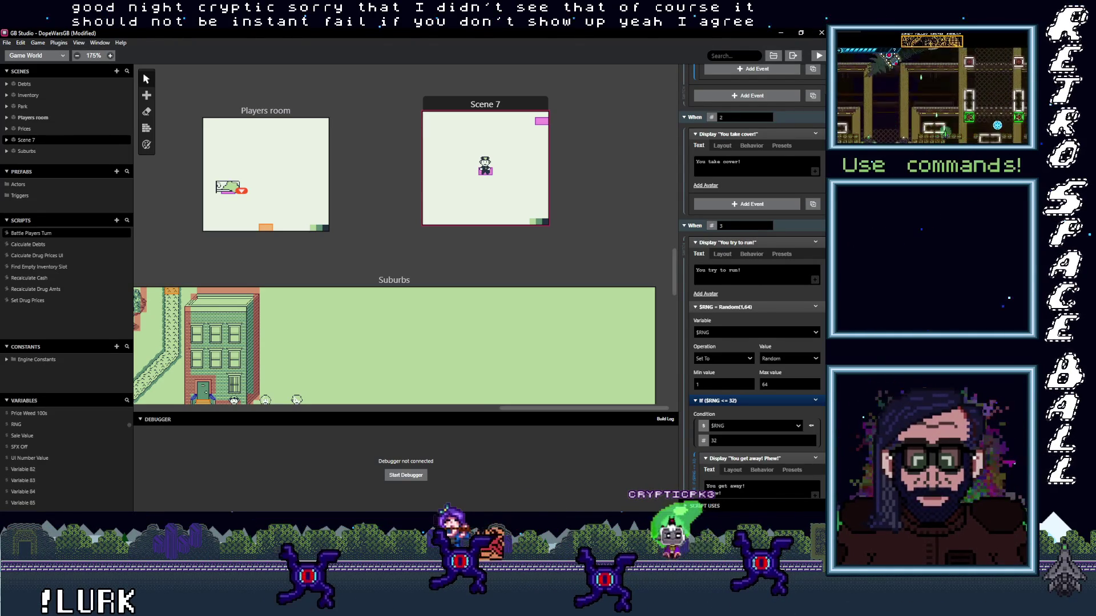
scroll(757, 279, up, 5)
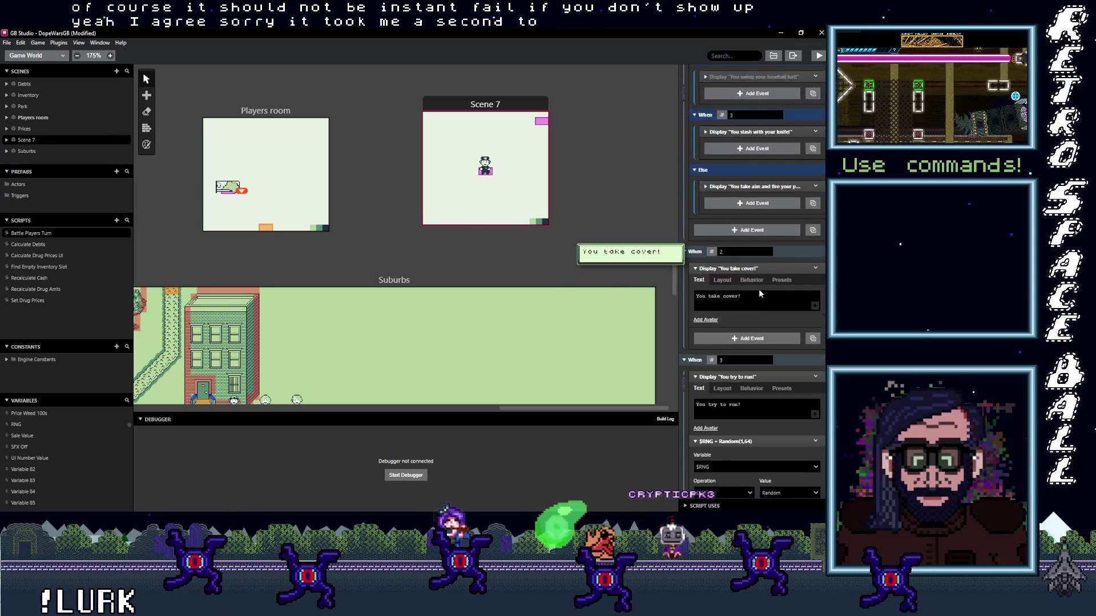
scroll(763, 333, up, 2)
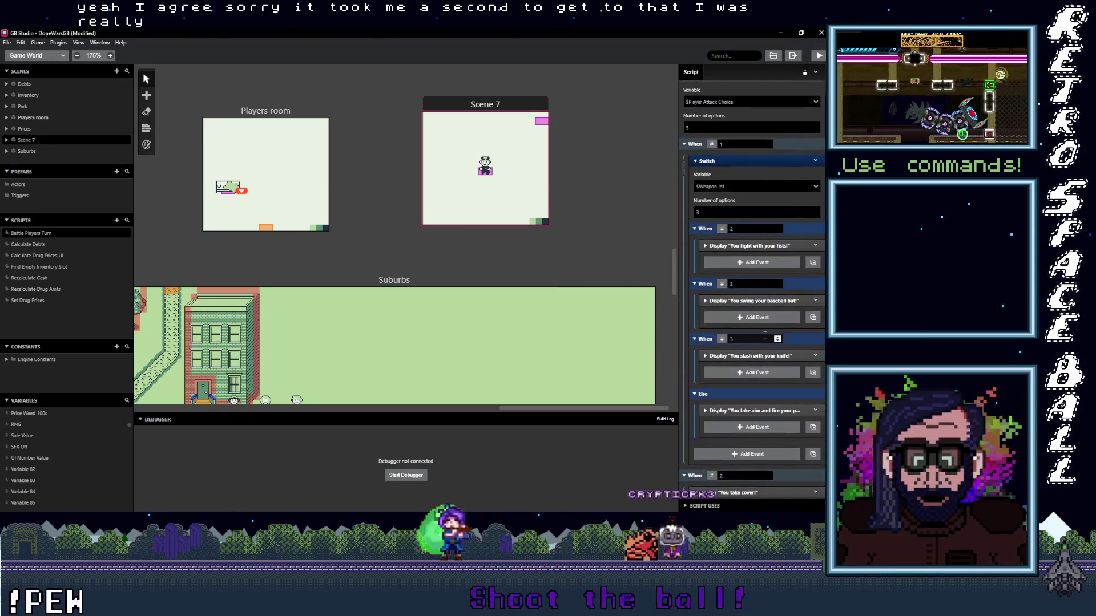
scroll(765, 335, down, 3)
scroll(764, 334, down, 3)
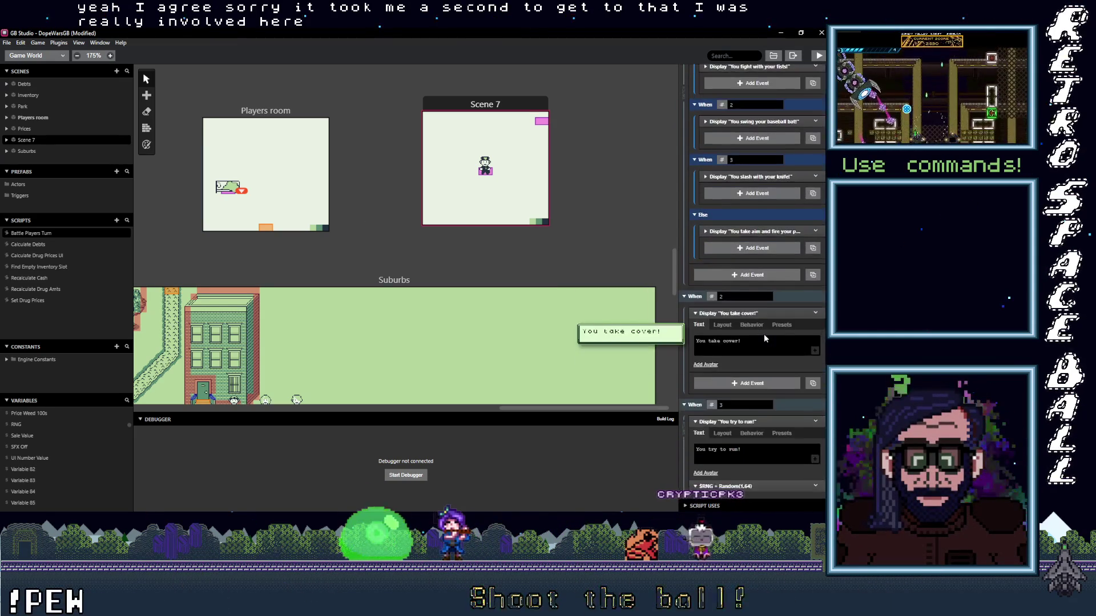
scroll(759, 329, down, 4)
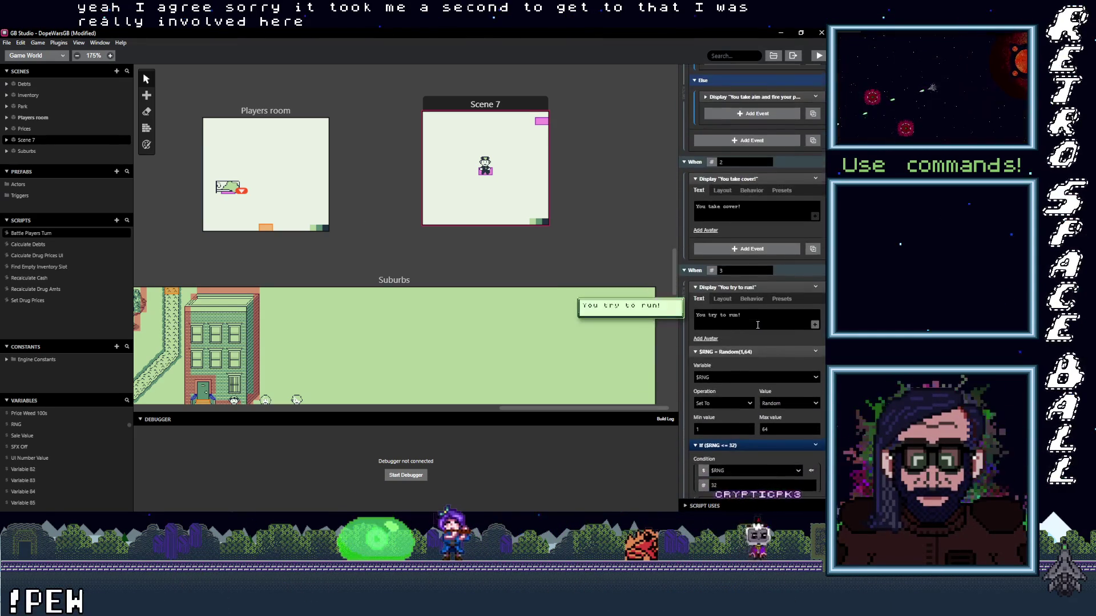
scroll(758, 328, up, 1)
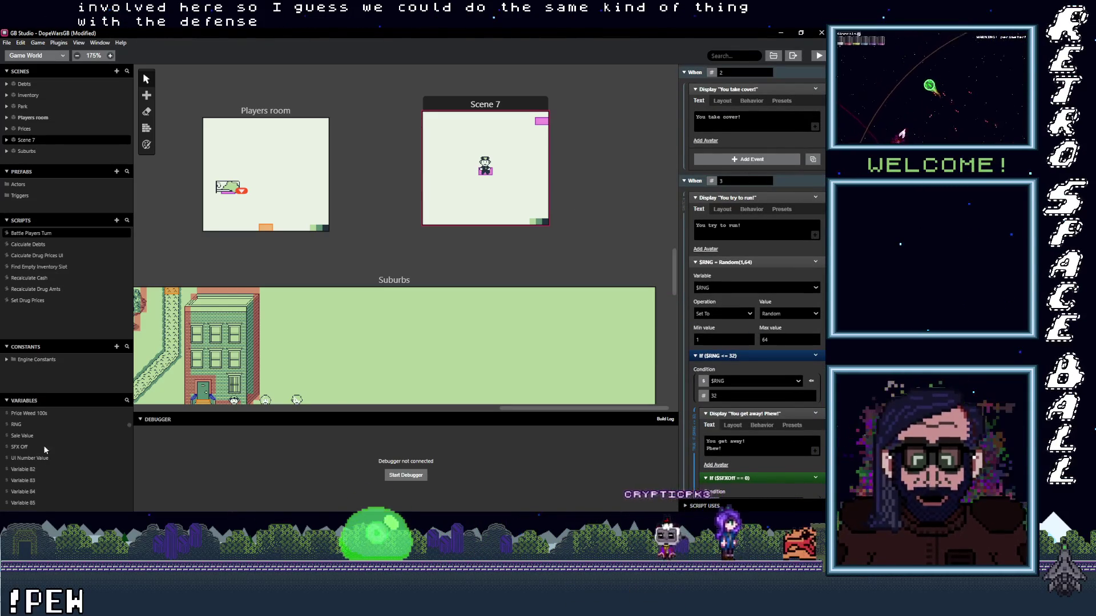
- Rename Variable 82 to 'player defense'
click(32, 469)
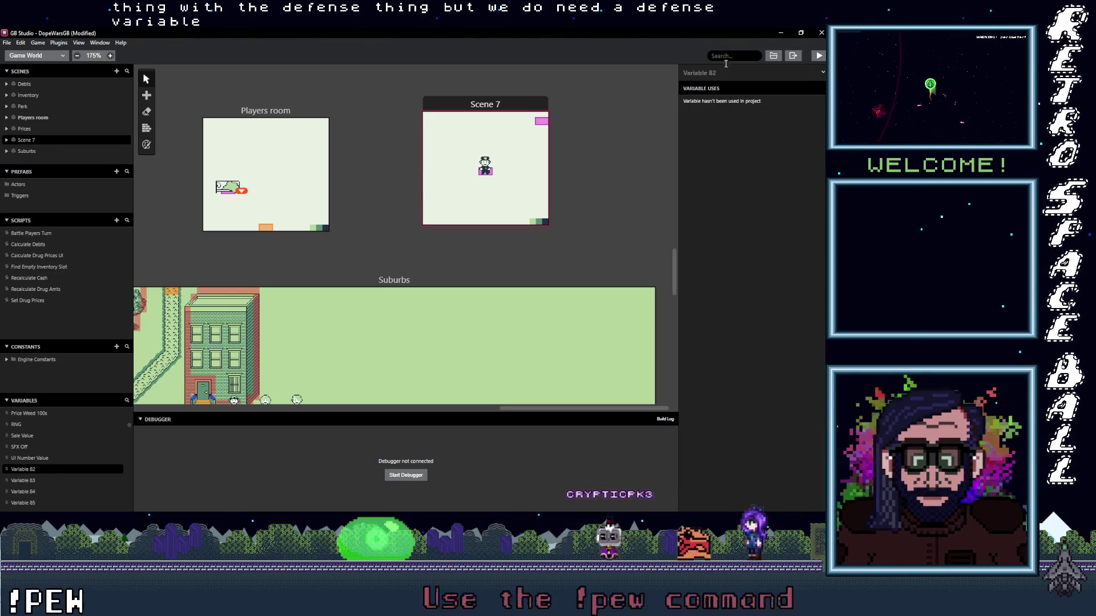
text(player def)
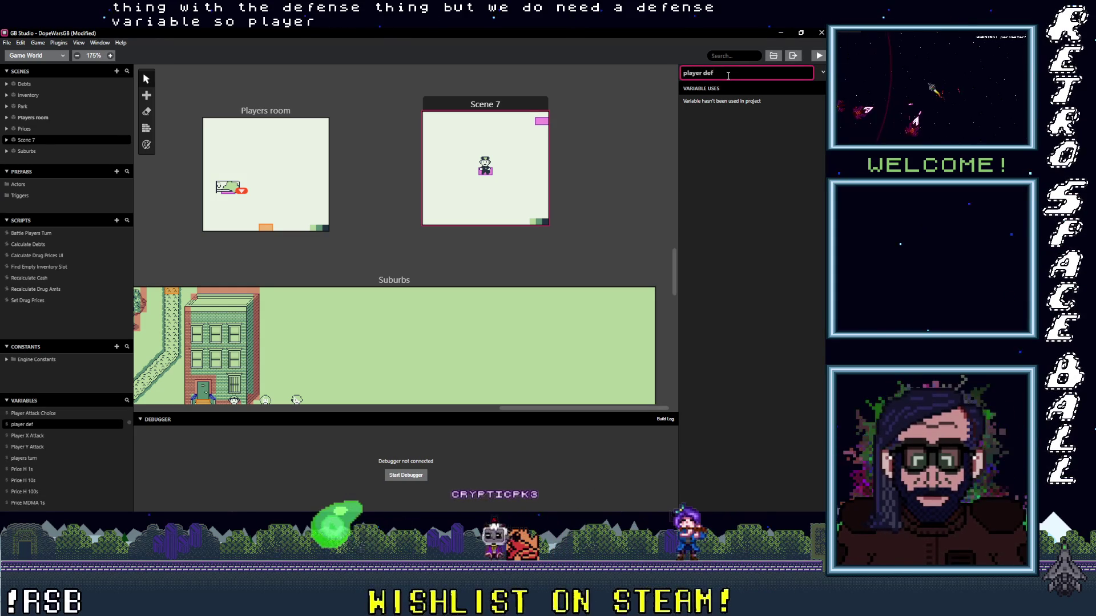
text(ense)
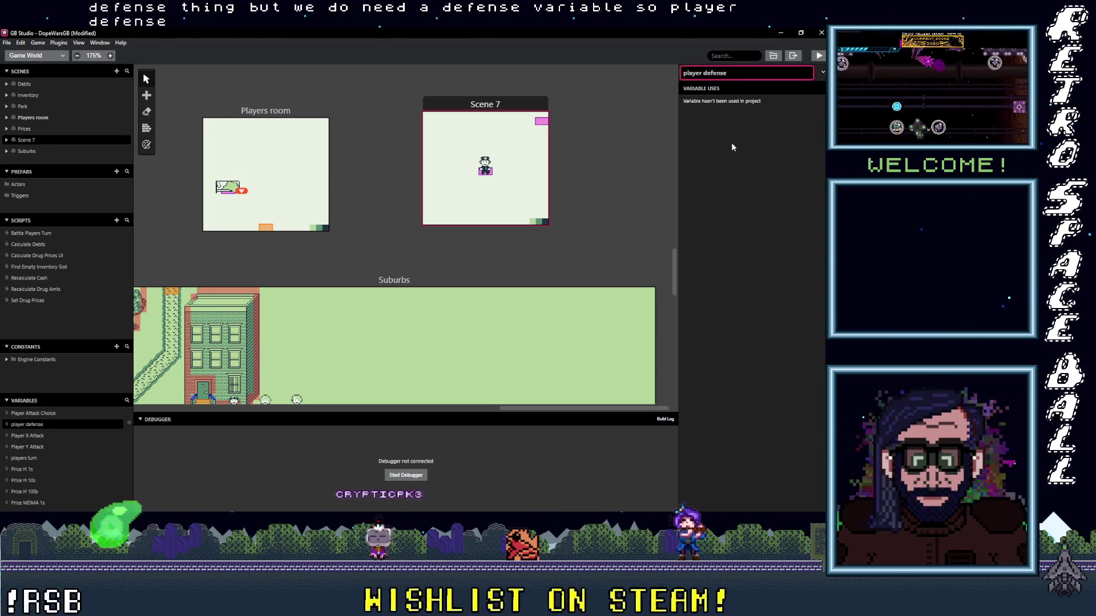
key(Return)
scroll(46, 474, down, 5)
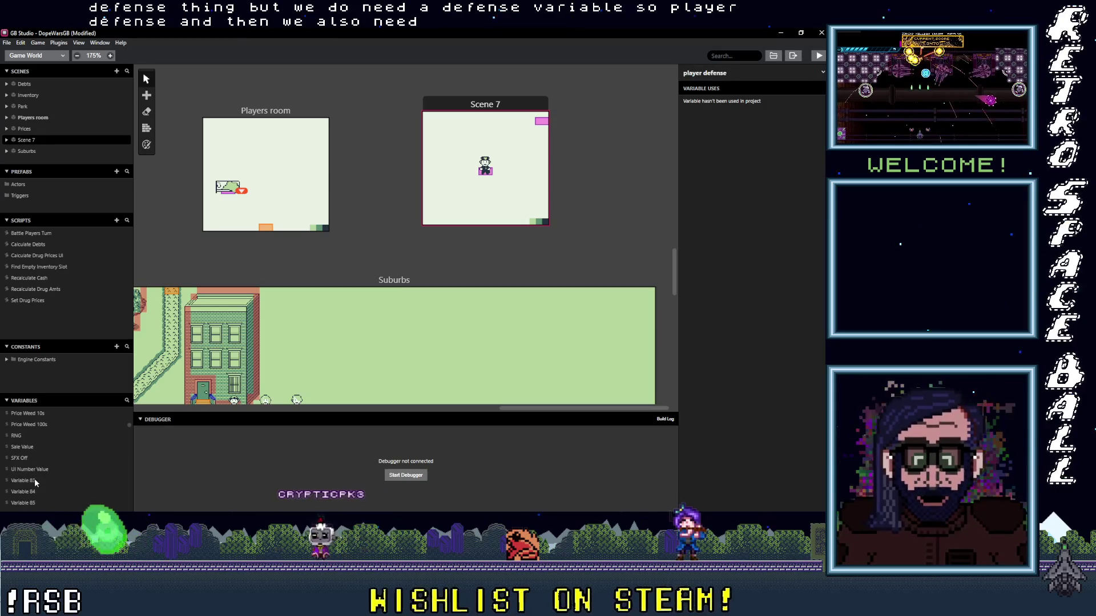
- Rename Variable 83 to 'Cop Defense' and go back to Battle Players Turn
click(34, 481)
click(713, 72)
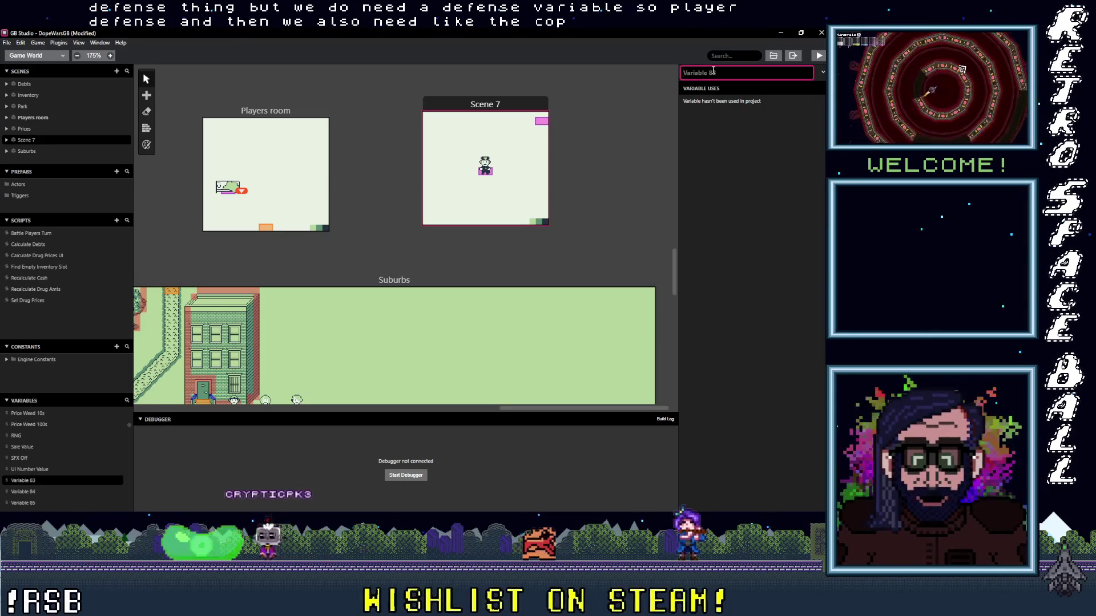
key(ctrl+a)
text(Cop De)
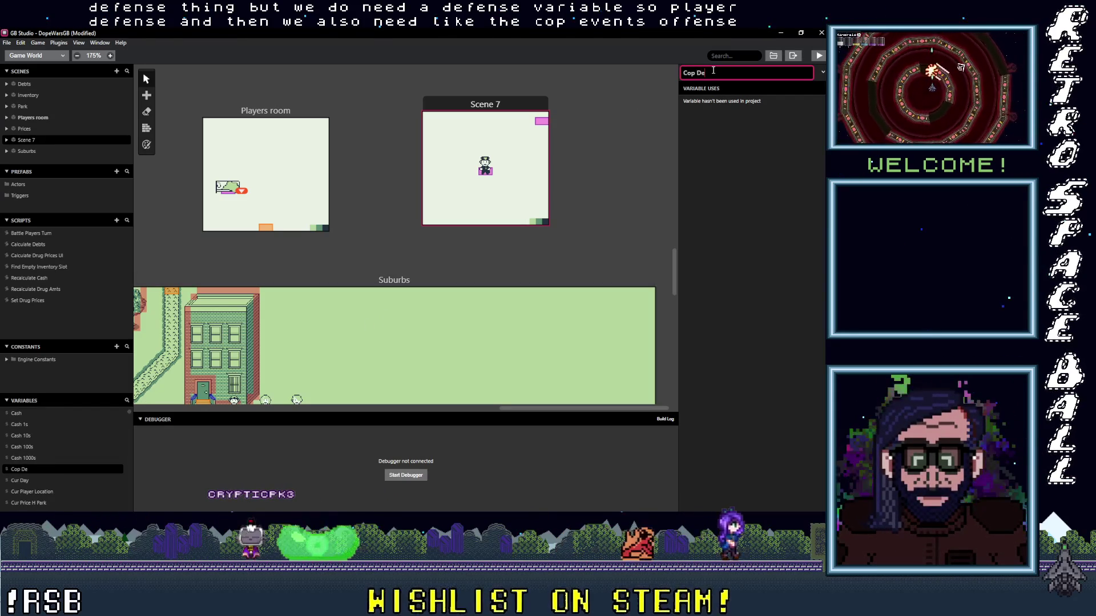
text(ffense)
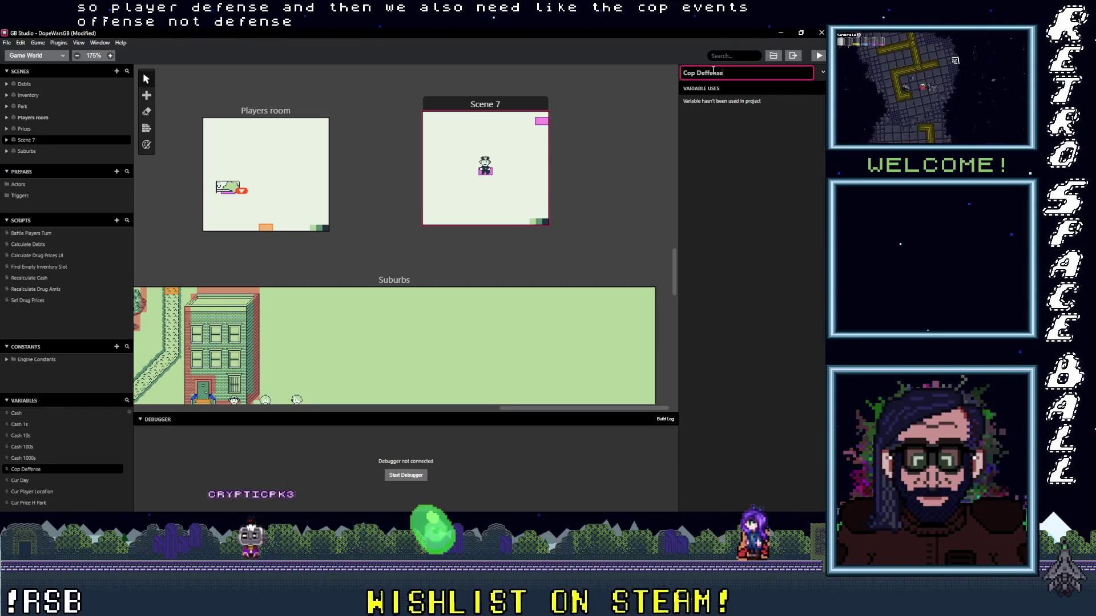
key(BackSpace)
key(BackSpace)
key(BackSpace)
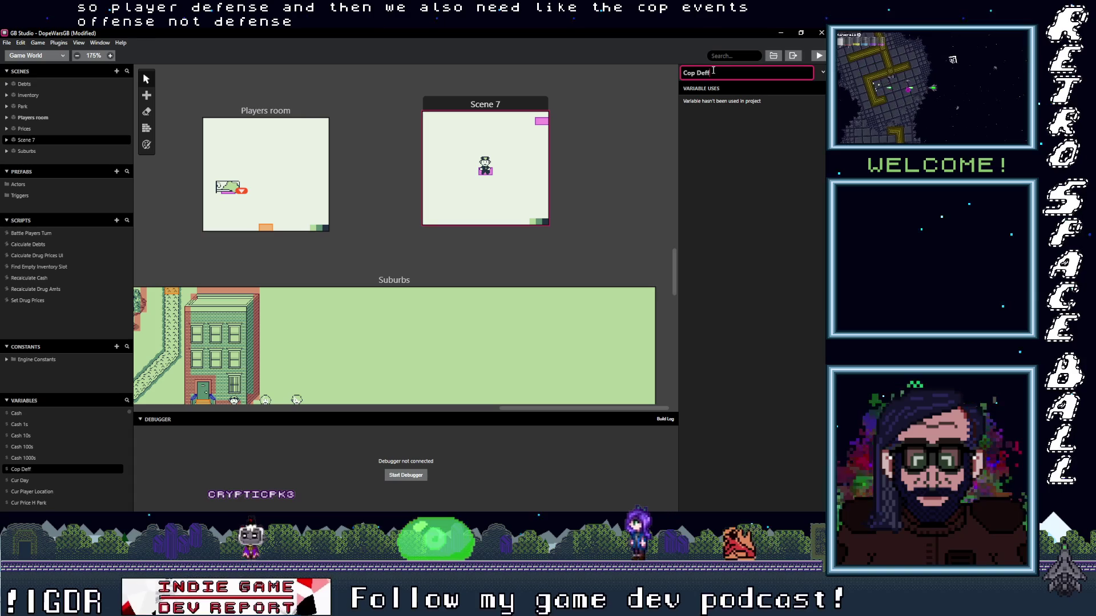
text(ense)
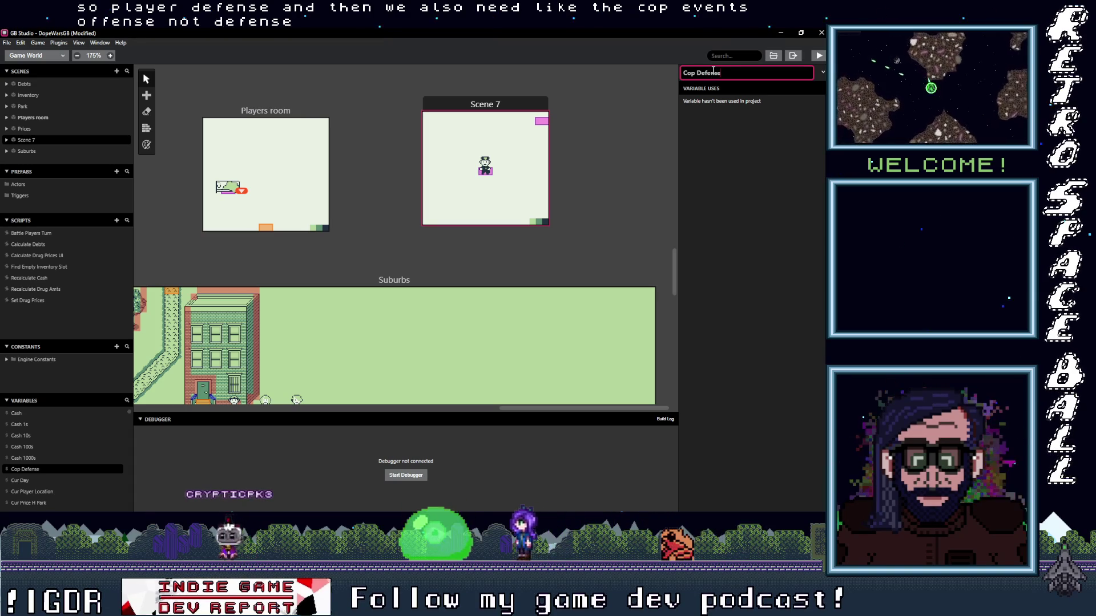
key(Return)
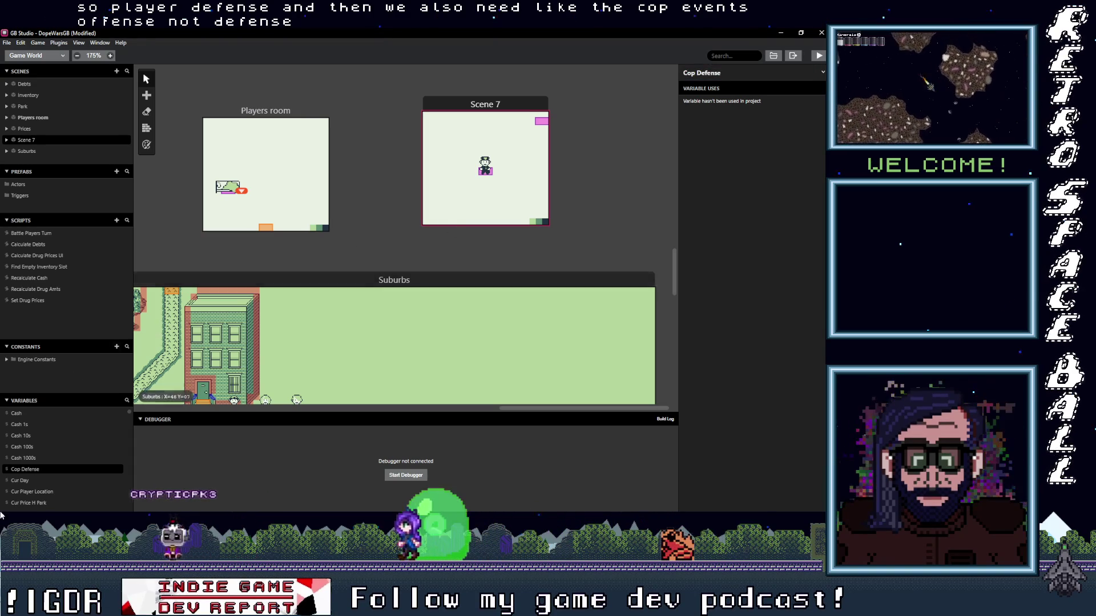
scroll(63, 465, up, 1)
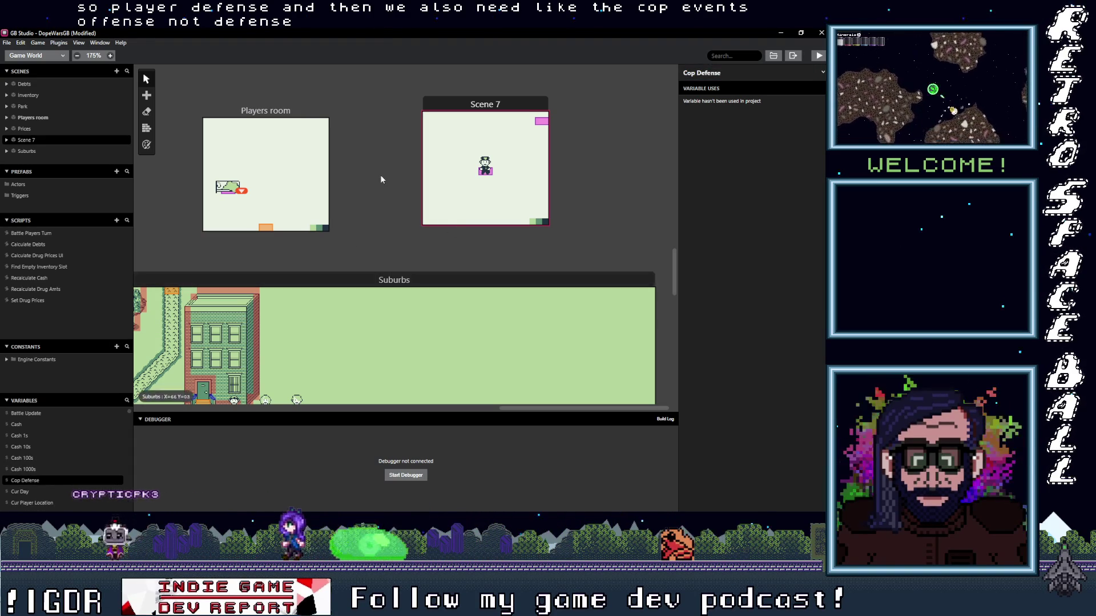
click(42, 233)
- Insert a Math Functions event under 'You take cover!'
scroll(754, 289, down, 5)
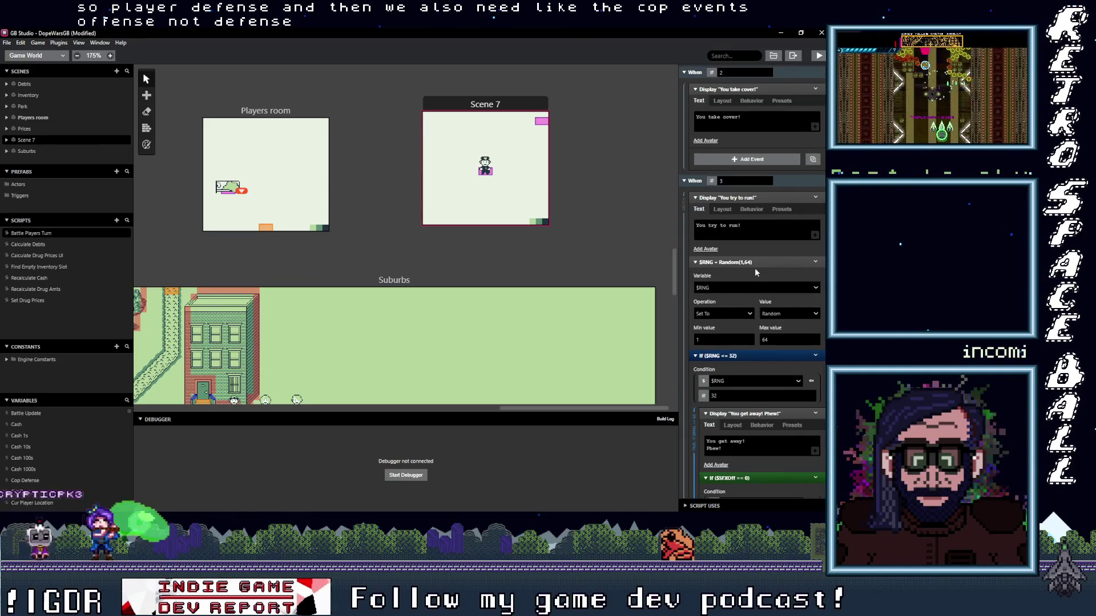
scroll(754, 268, up, 2)
click(752, 249)
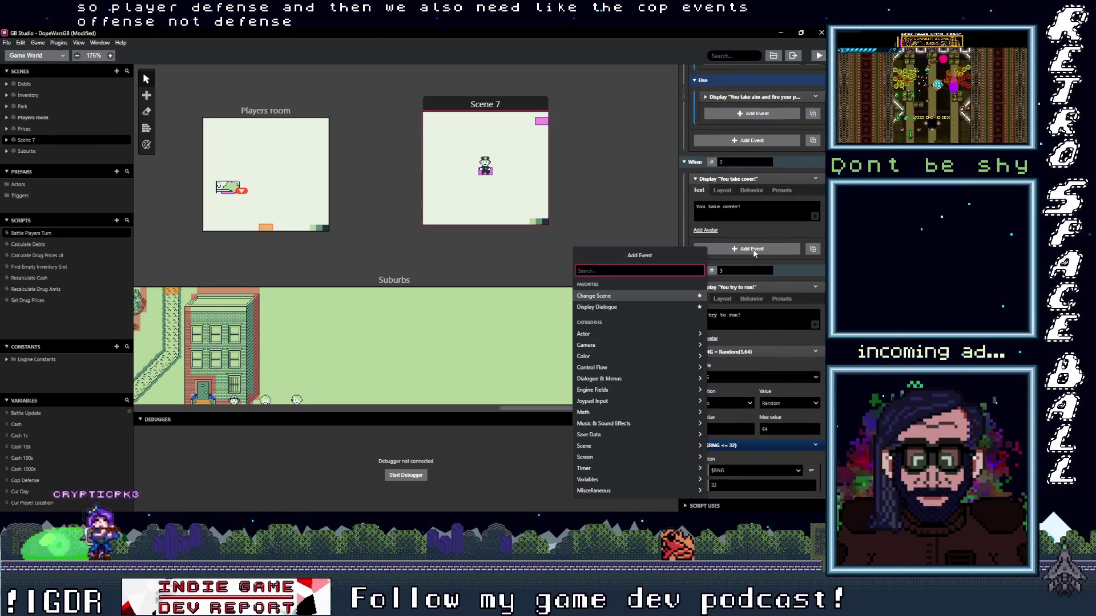
text(math)
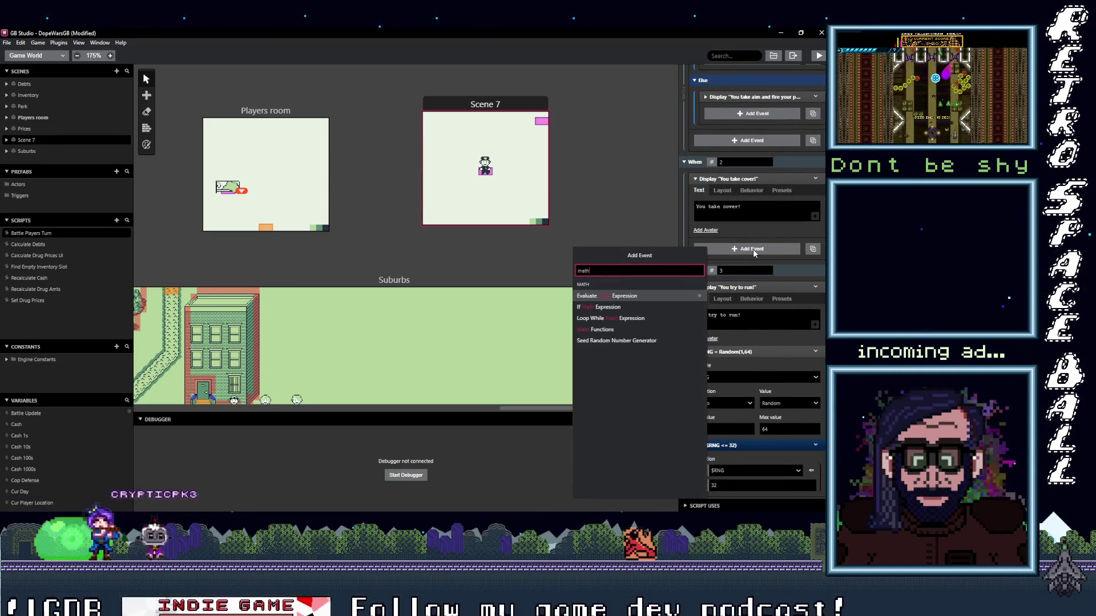
key(Down)
key(Down)
key(Down)
key(Return)
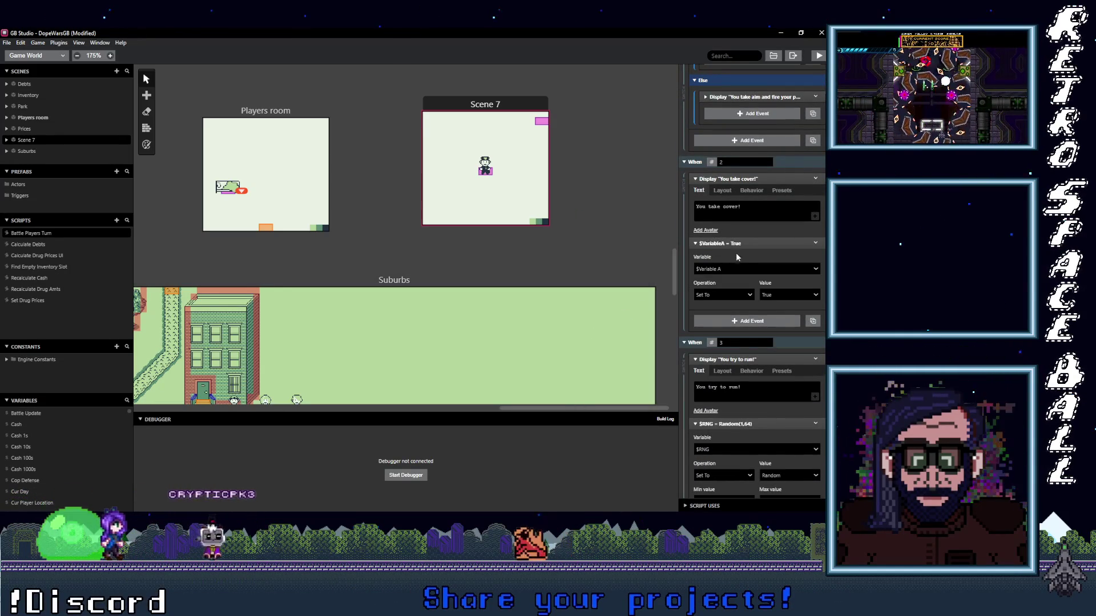
- Make the math event set $RNG to Random with minimum 1 and maximum 64
click(738, 270)
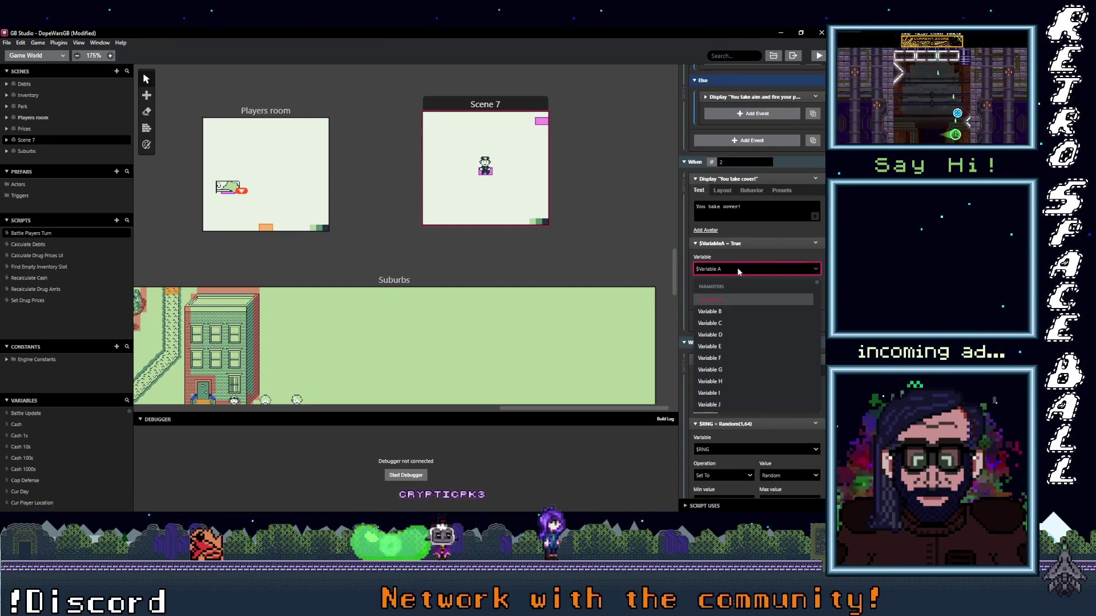
text(c)
key(BackSpace)
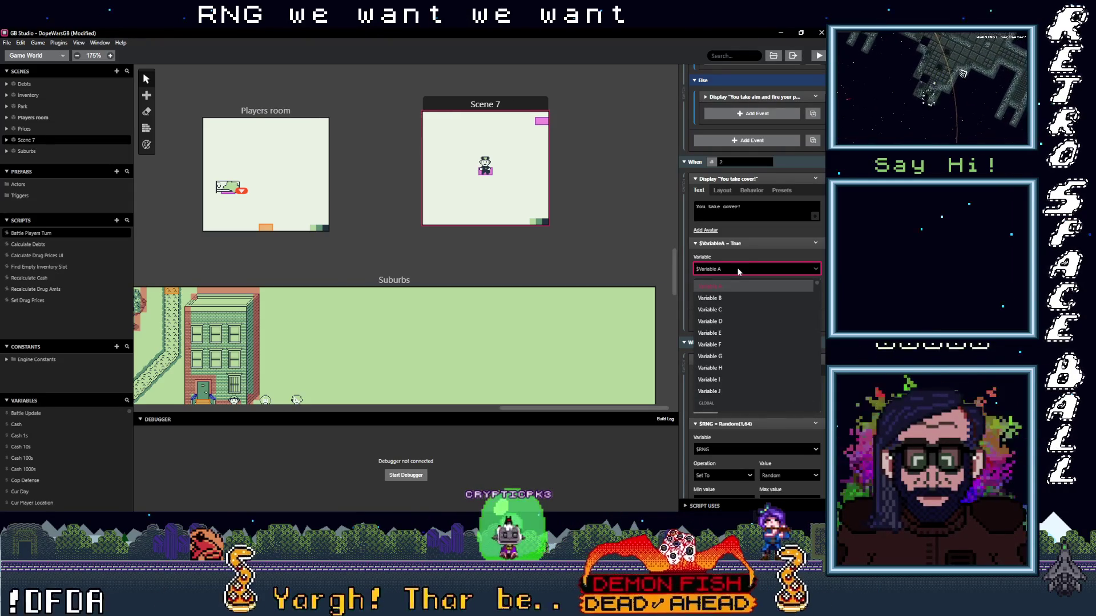
scroll(736, 270, up, 1)
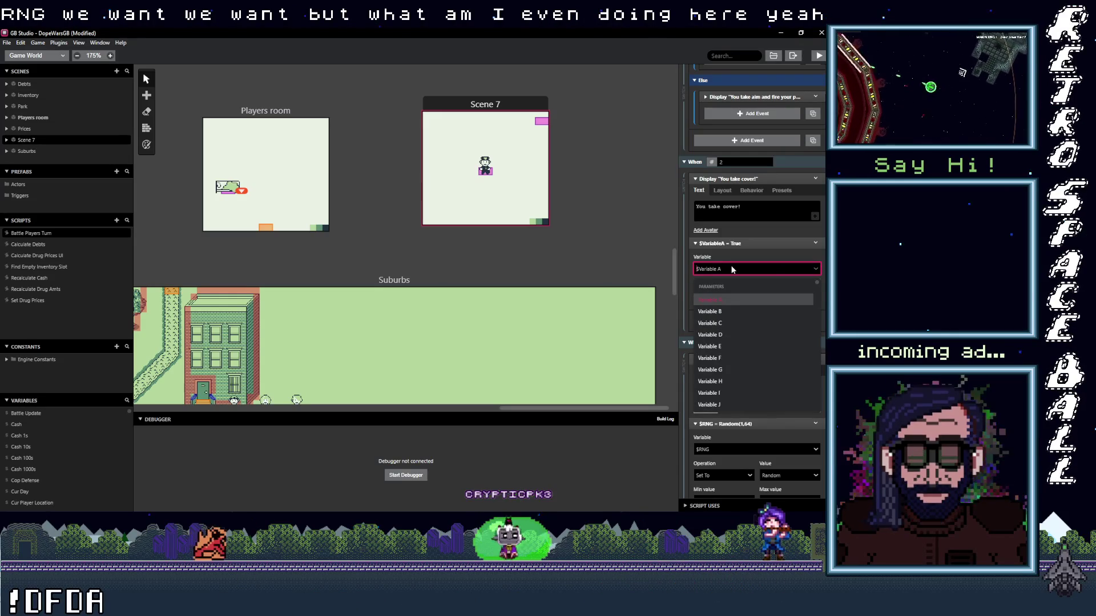
text(rng)
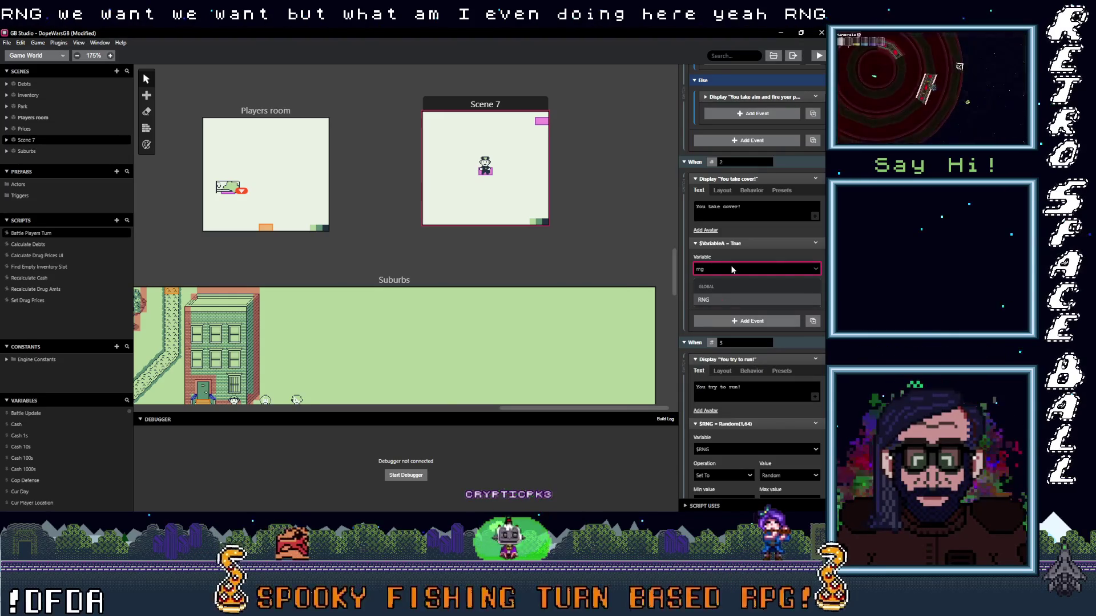
click(723, 300)
click(779, 294)
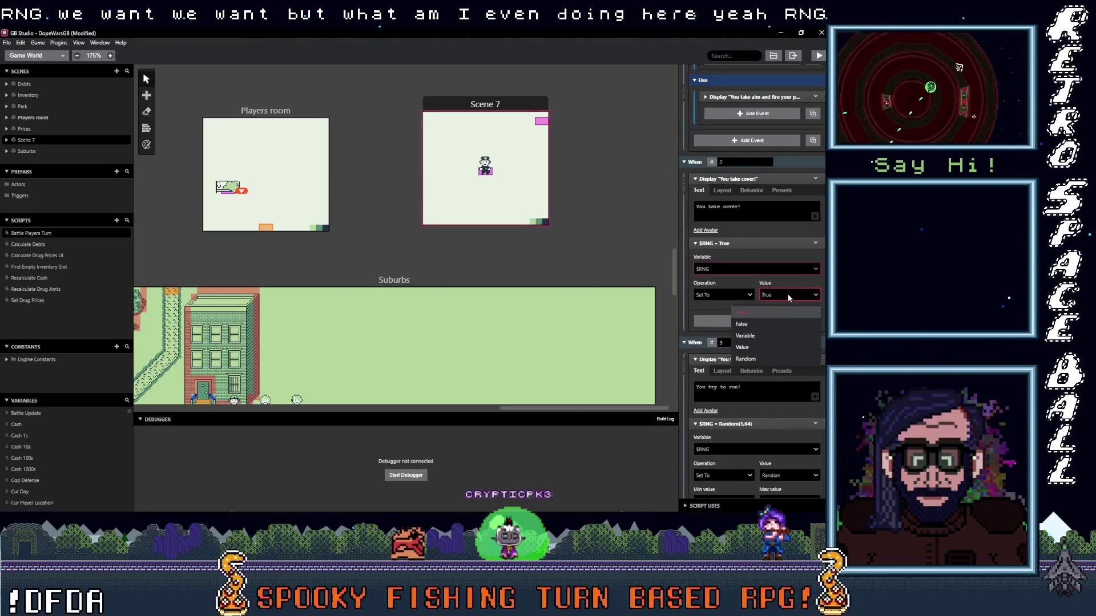
click(770, 351)
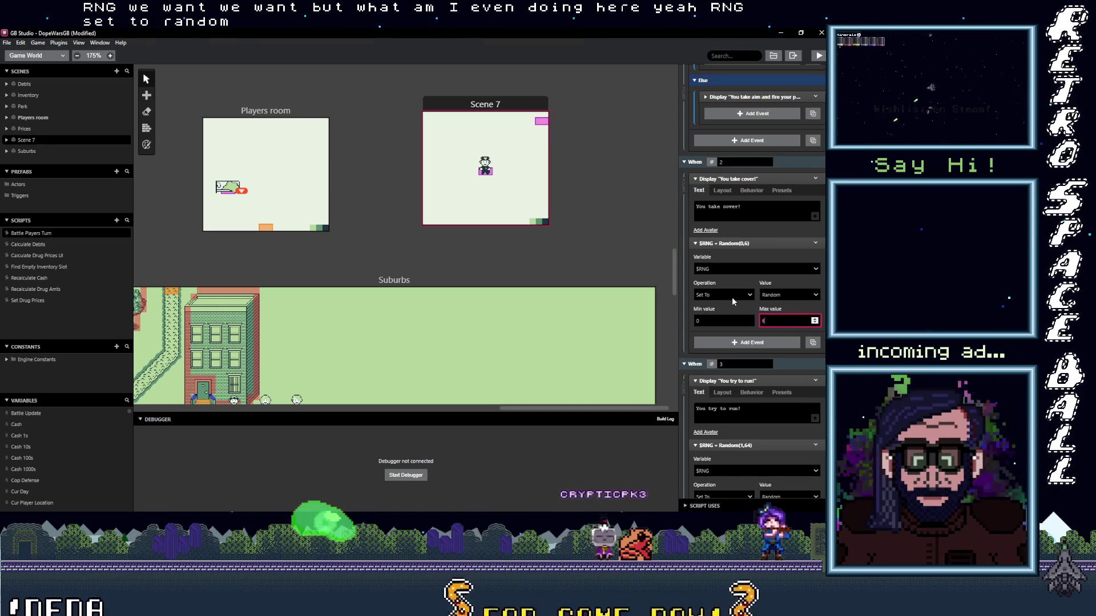
text(4)
key(shift+Tab)
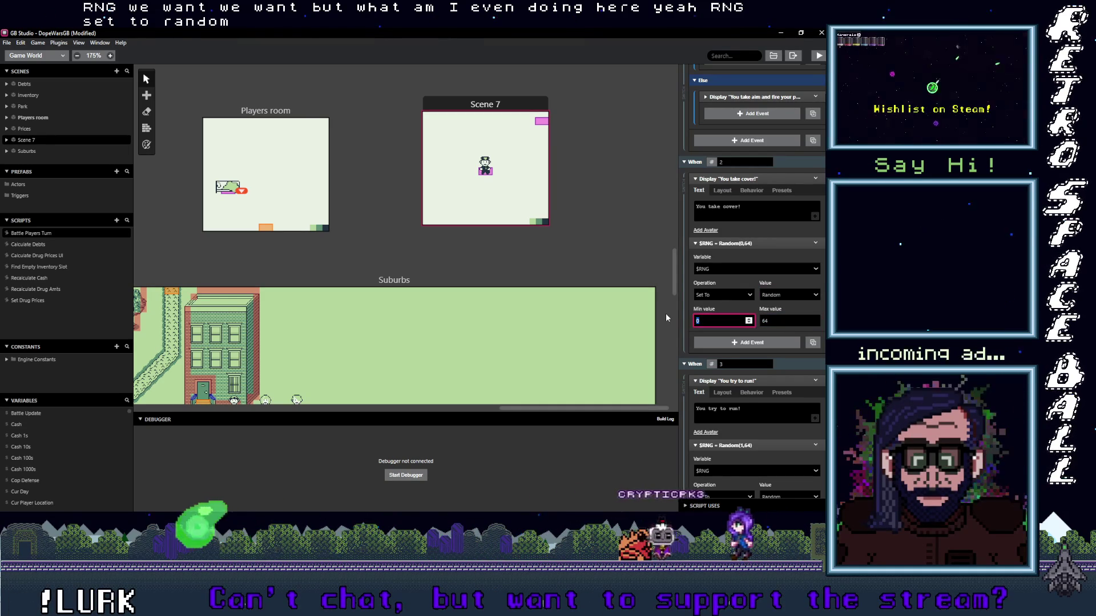
text(1)
click(735, 333)
click(738, 343)
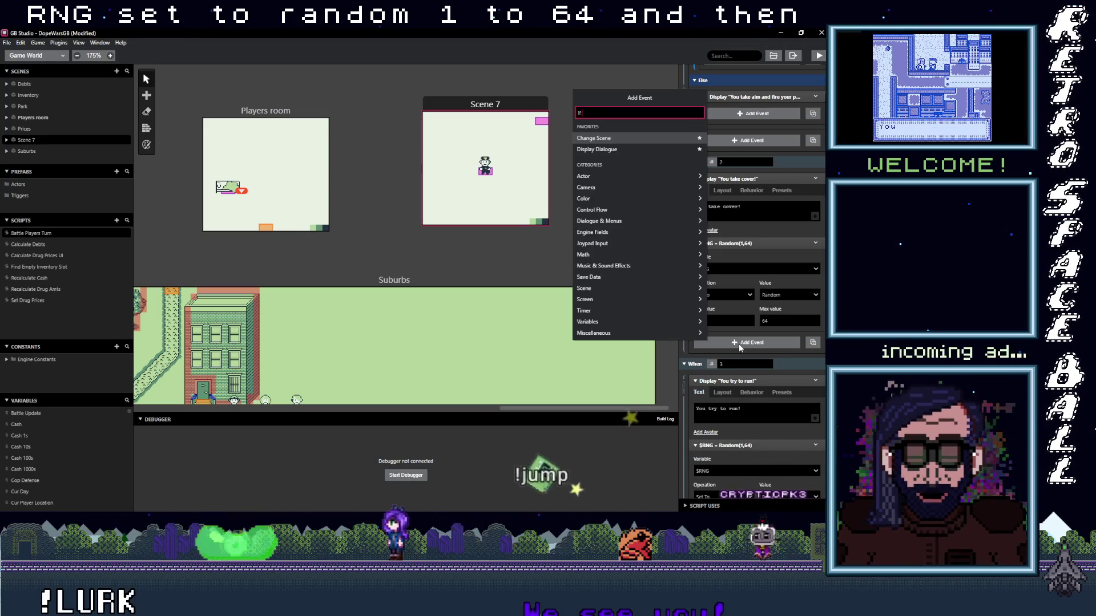
- Add an If ($Variable A <= 8) condition after the $RNG roll
text(If var val)
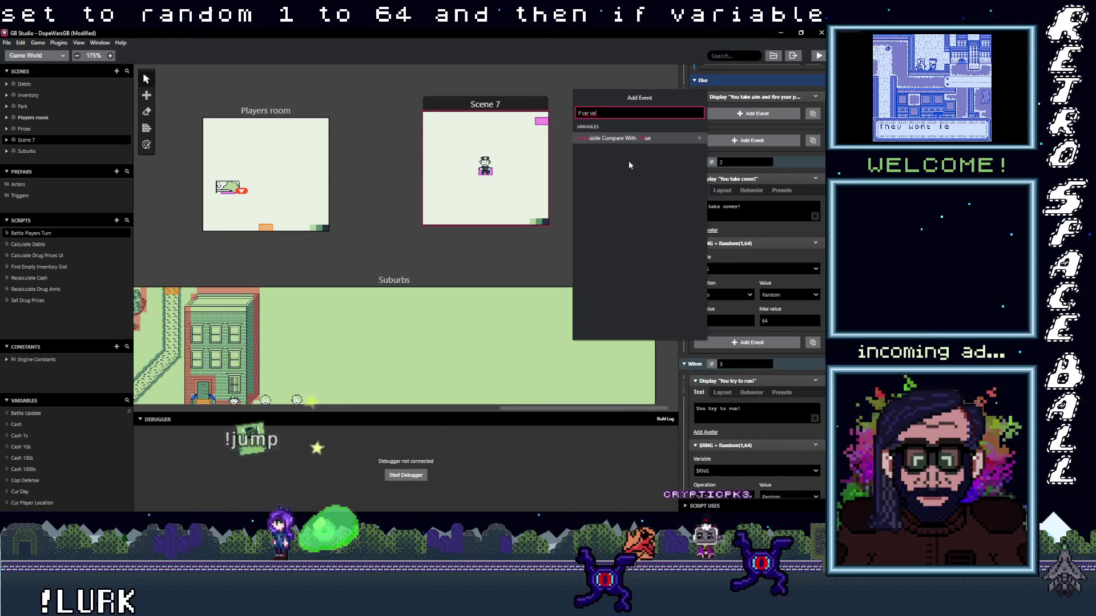
click(626, 139)
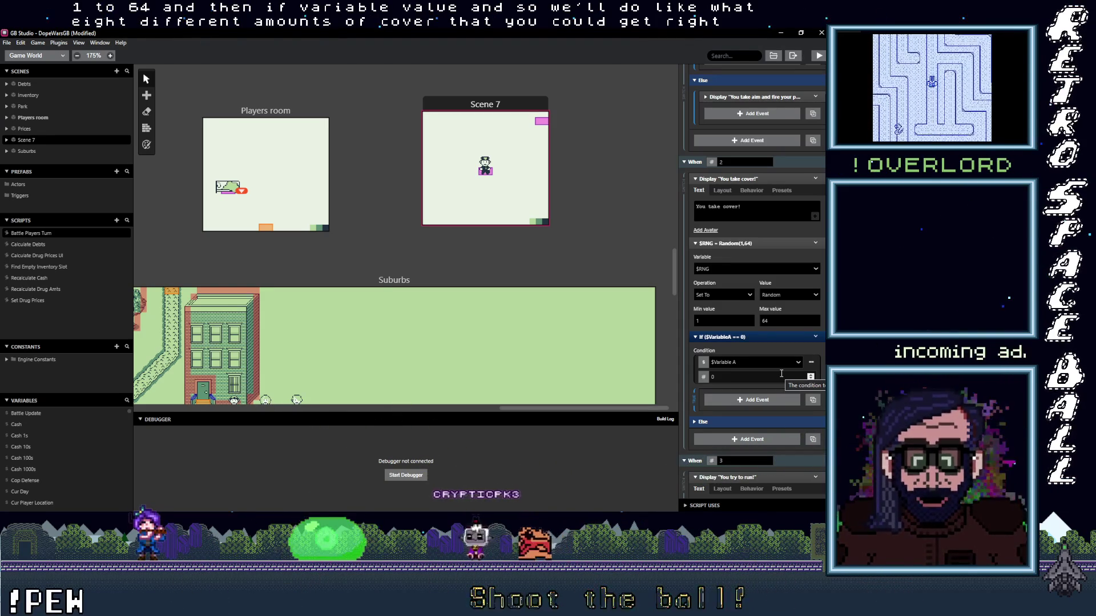
click(813, 363)
mouse_move(807, 398)
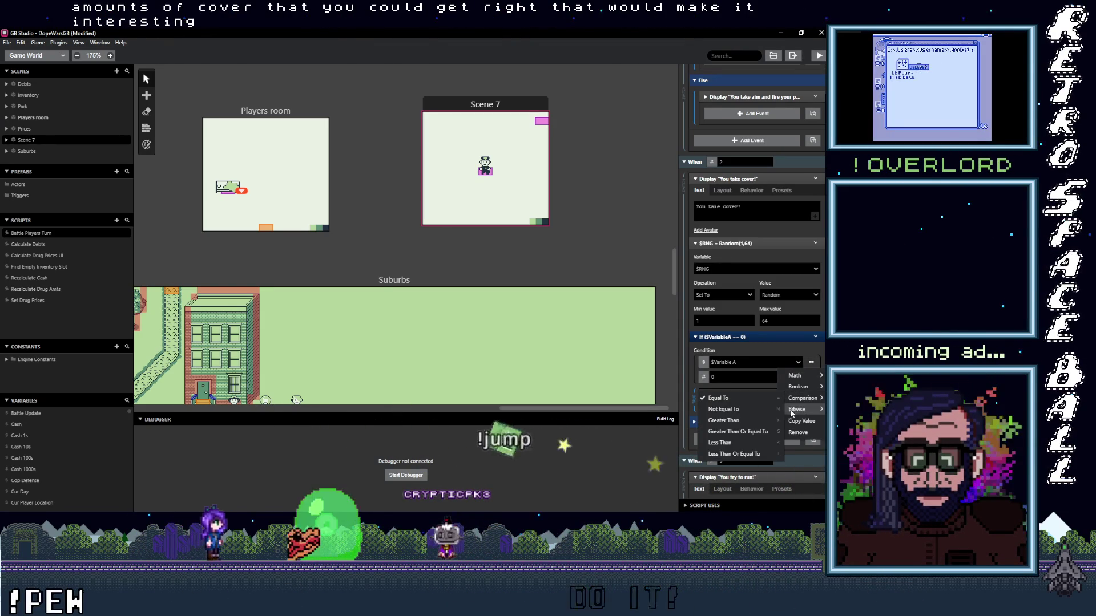
click(757, 455)
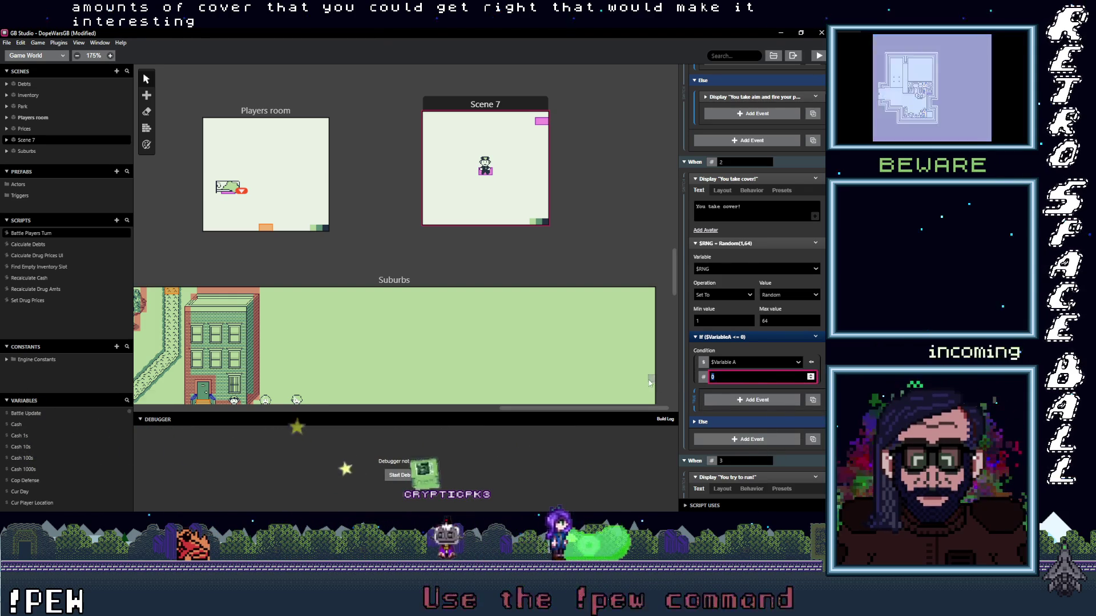
double_click(757, 381)
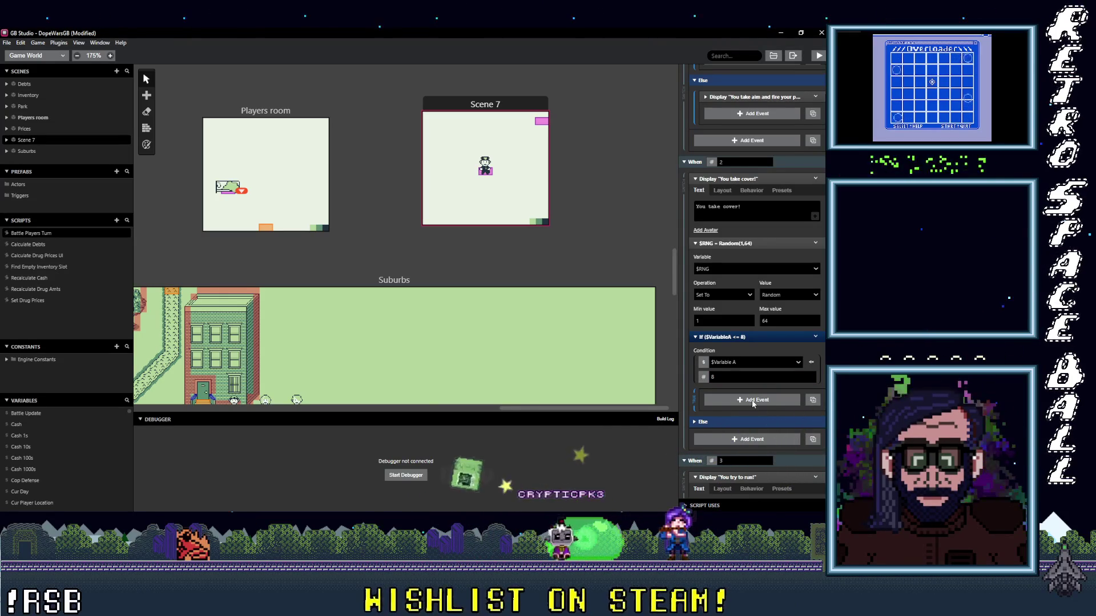
- Add a set-to-value event for player defense inside the If, then delete it
click(753, 402)
text(var va)
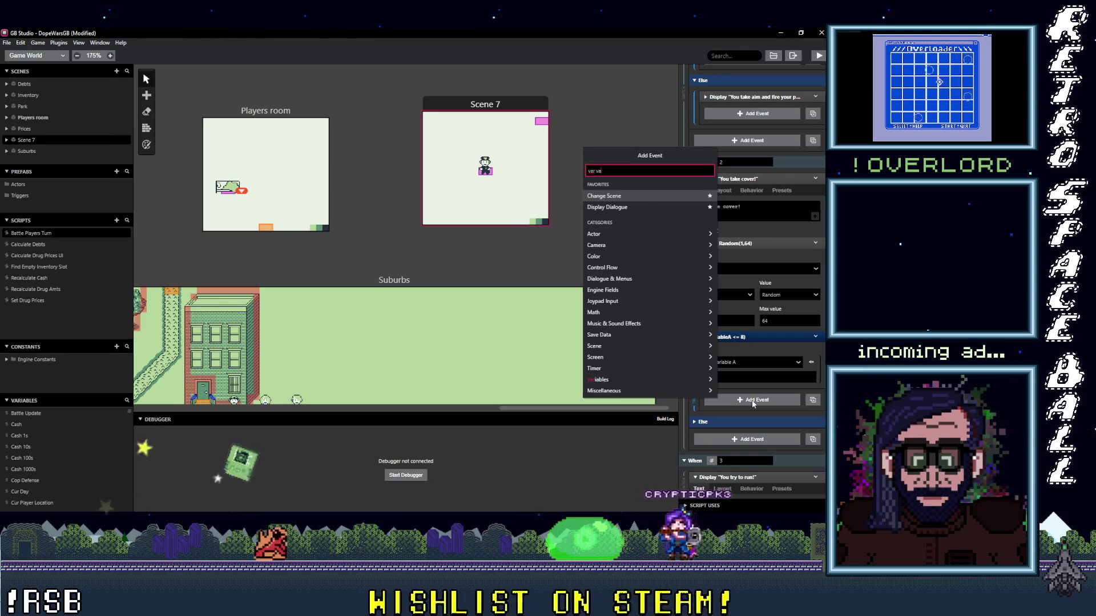
text(l)
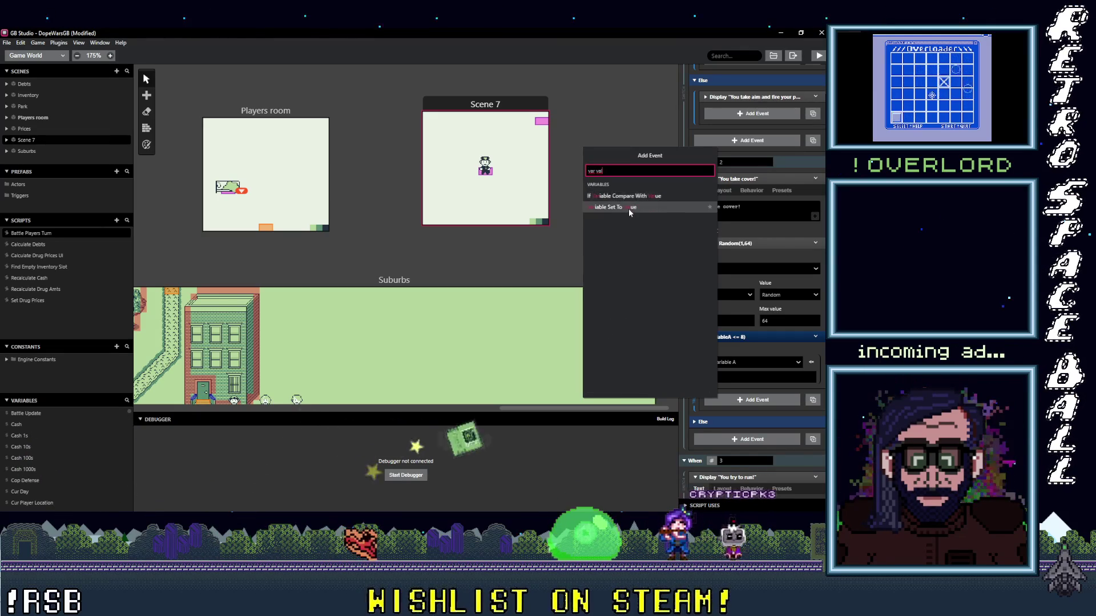
click(627, 207)
click(745, 420)
text(defense)
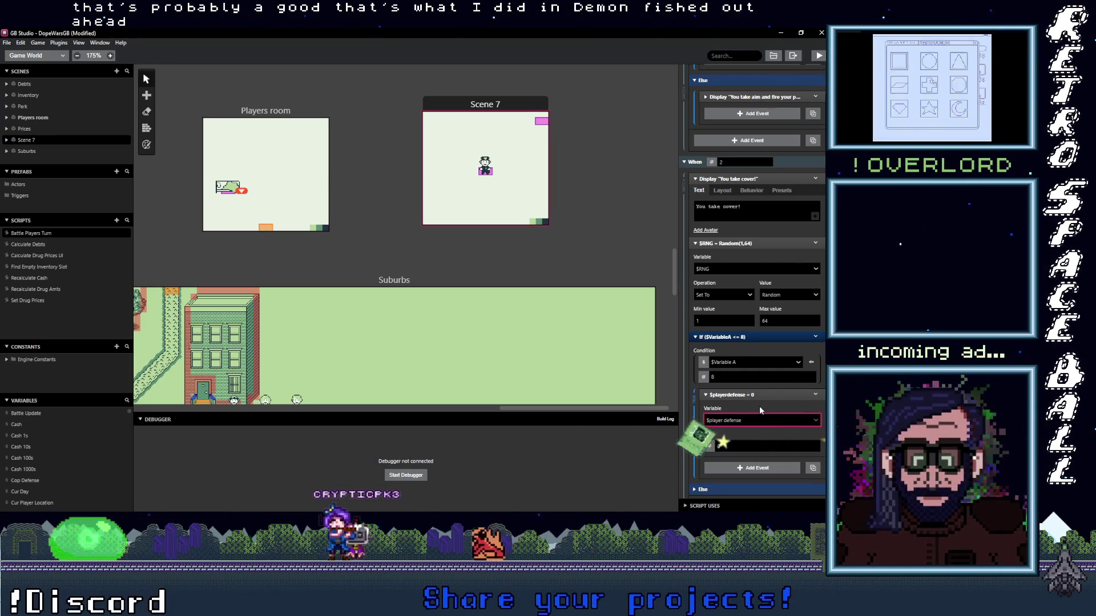
click(815, 395)
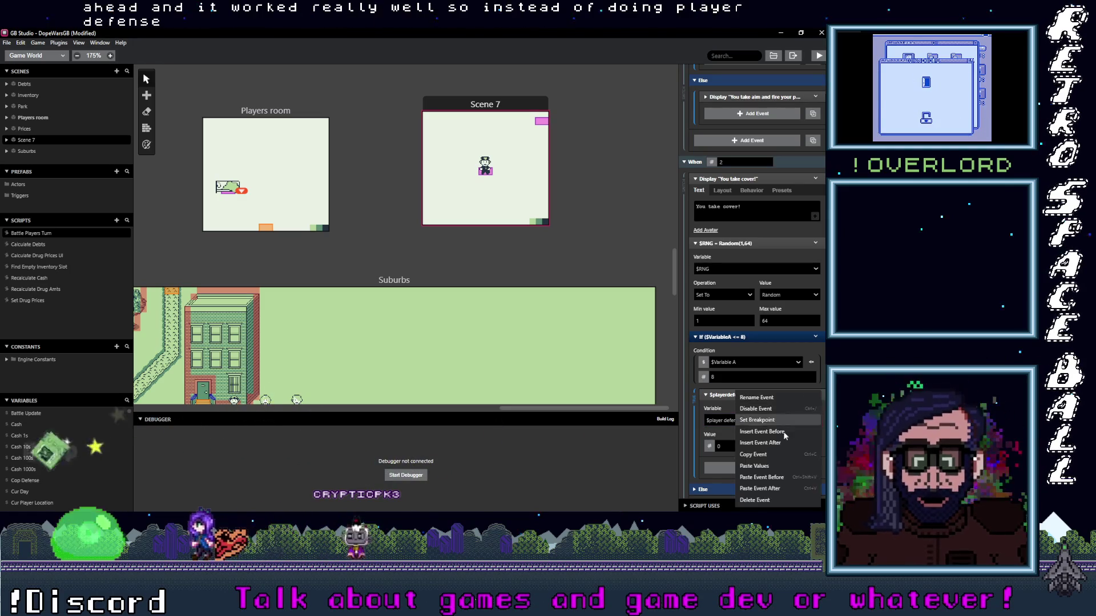
click(759, 501)
- Add a math event inside the If that adds 0 to $player defense, then collapse it
click(752, 399)
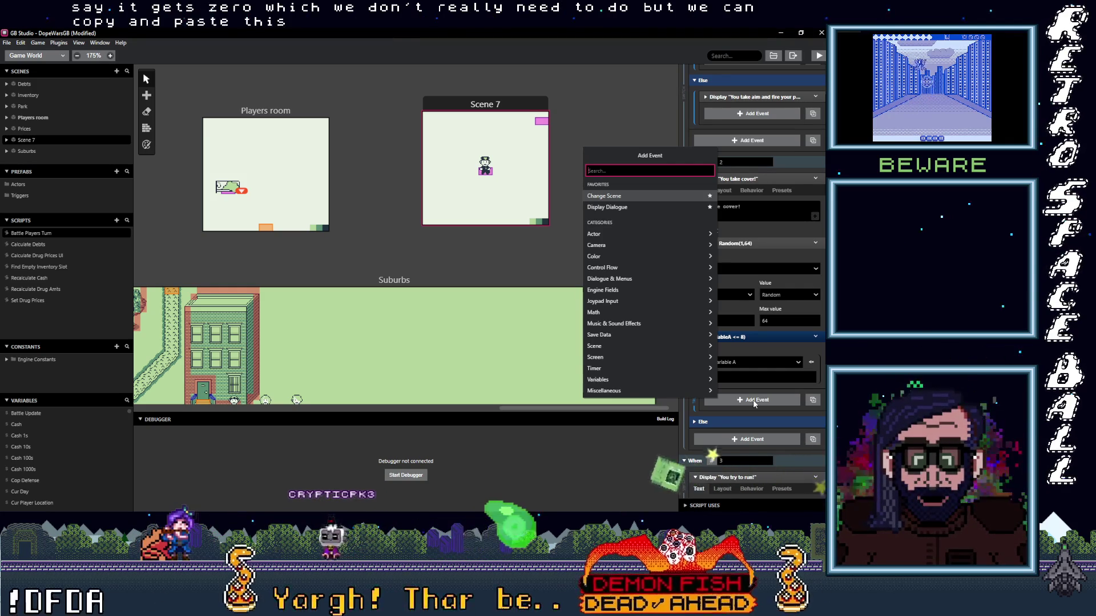
text(math)
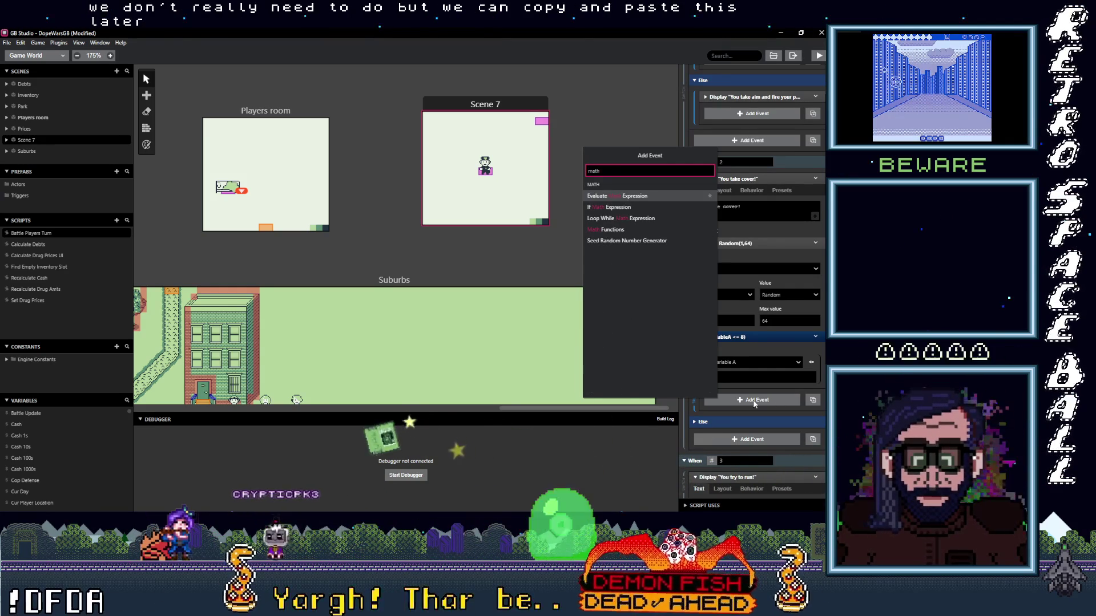
click(623, 233)
click(755, 420)
text(p)
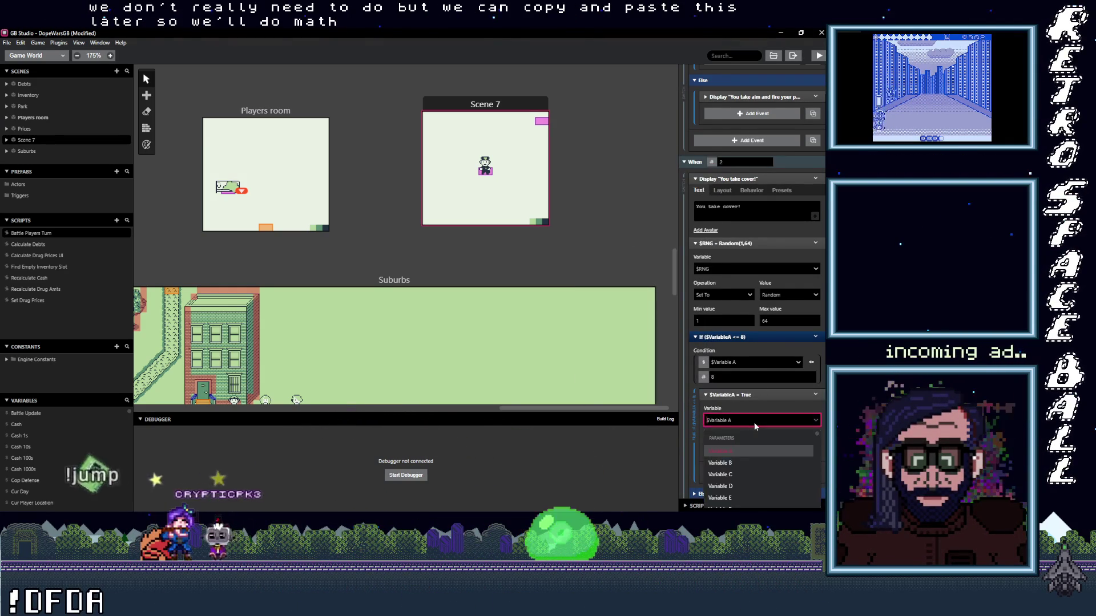
text(lay)
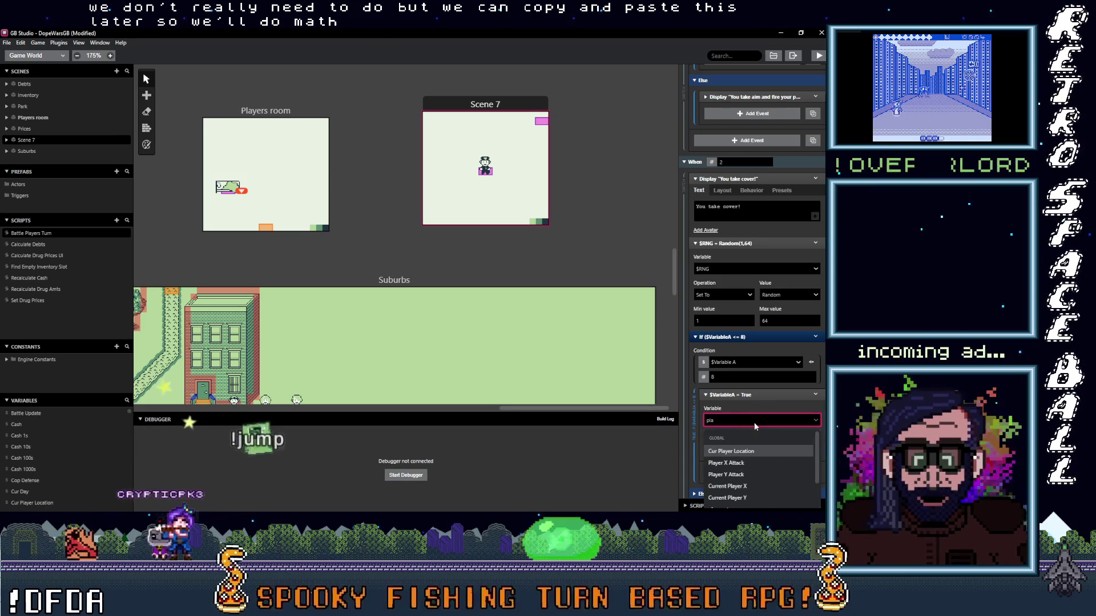
key(Escape)
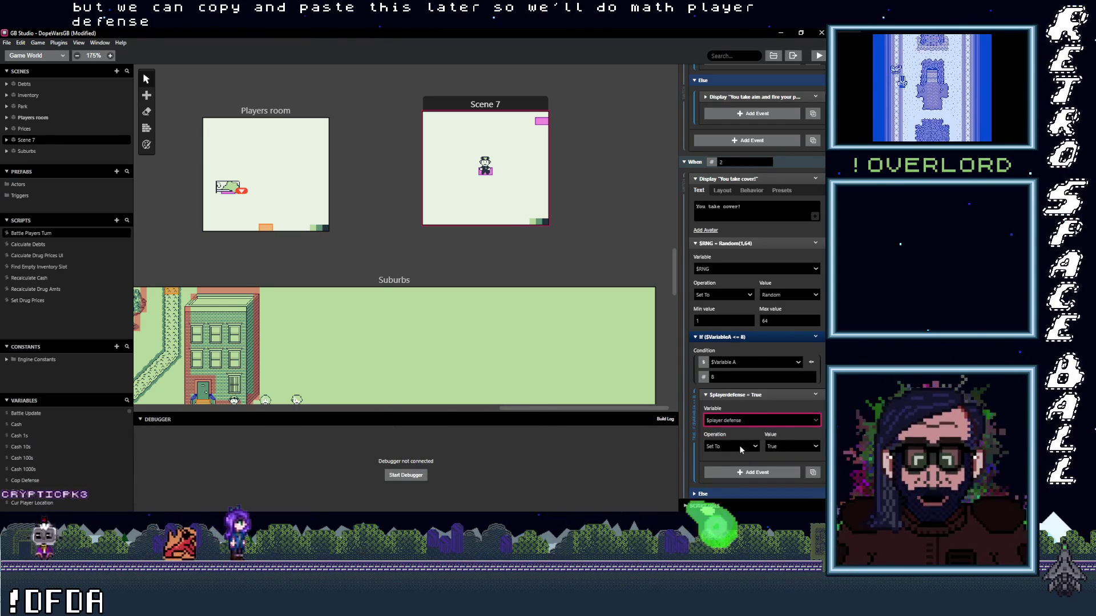
click(742, 446)
click(710, 386)
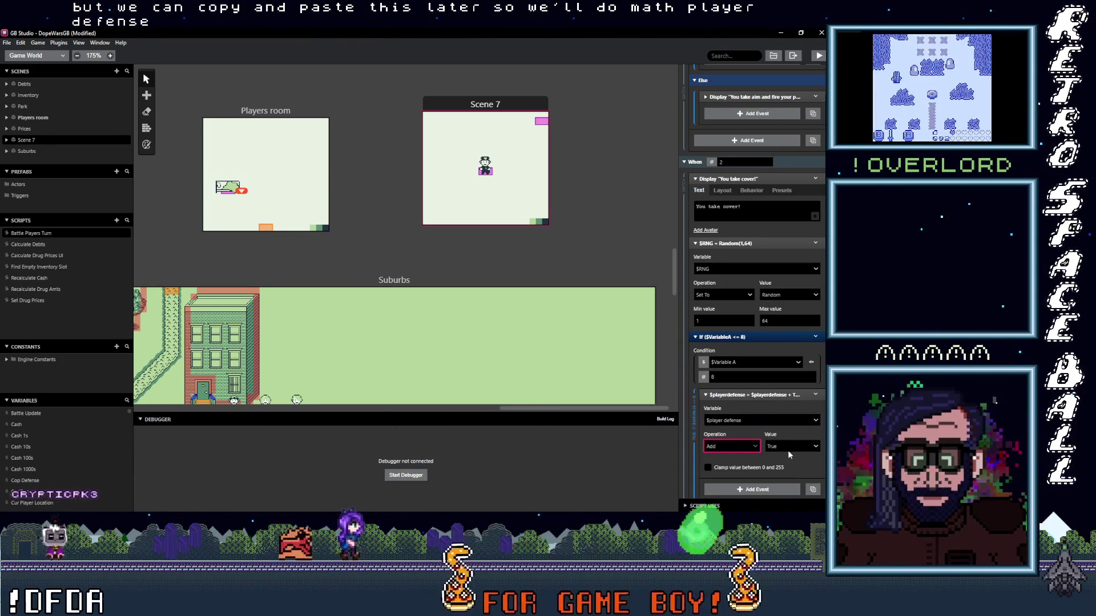
click(789, 448)
click(759, 418)
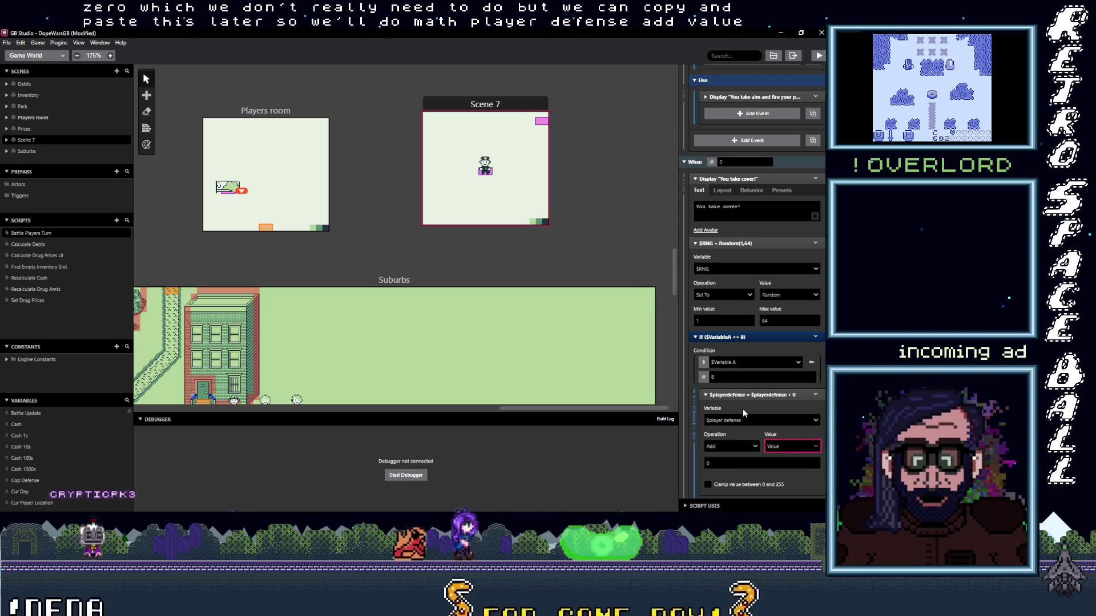
scroll(760, 364, down, 1)
click(776, 350)
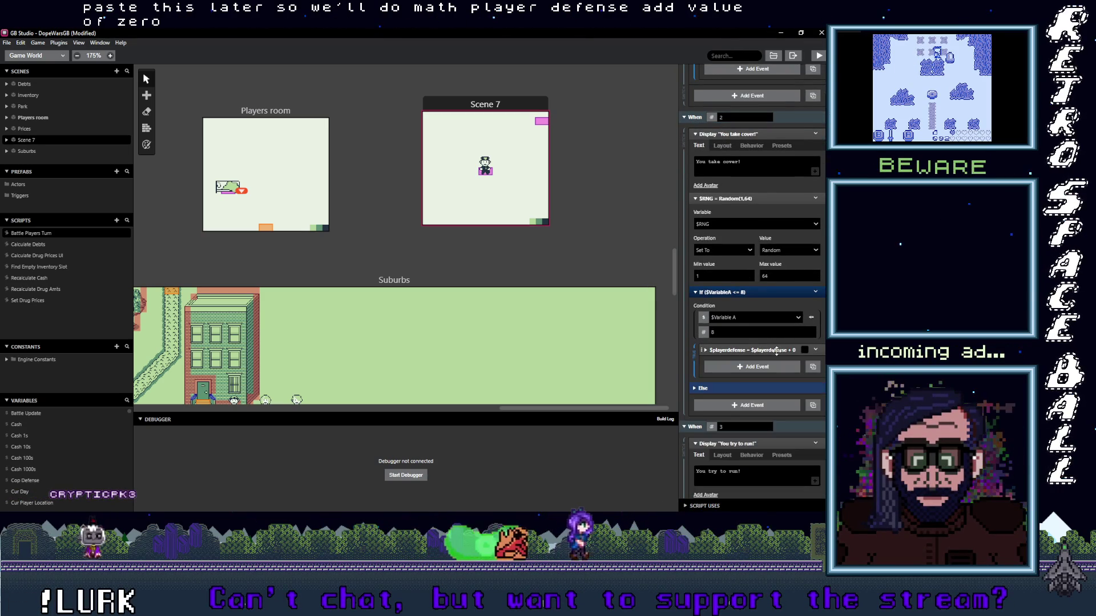
- Copy and paste the If block, changing the duplicate's operator to greater than 8
click(764, 295)
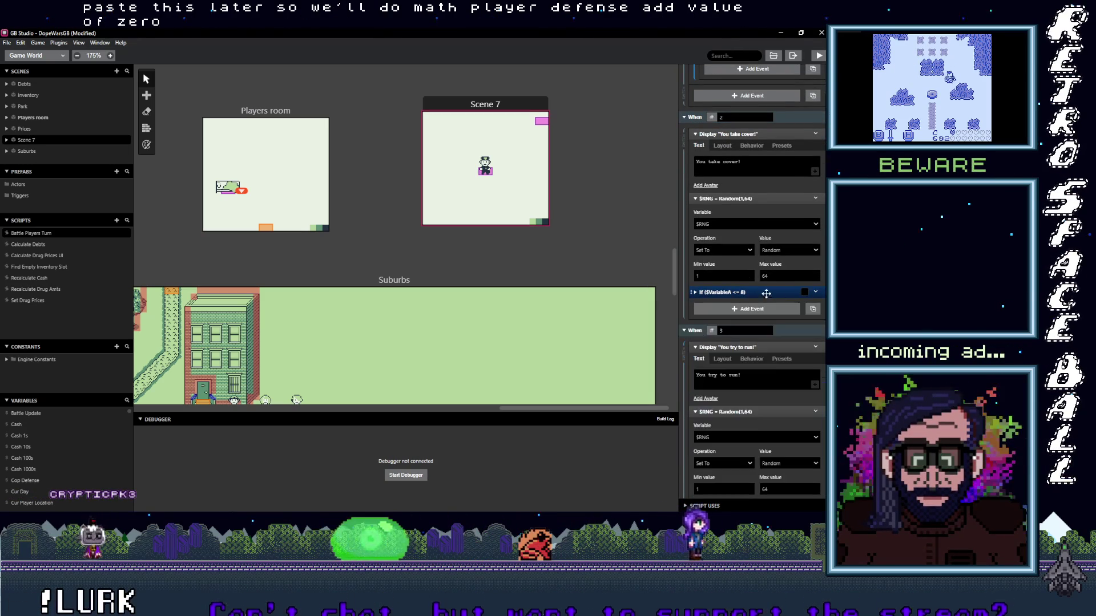
click(815, 291)
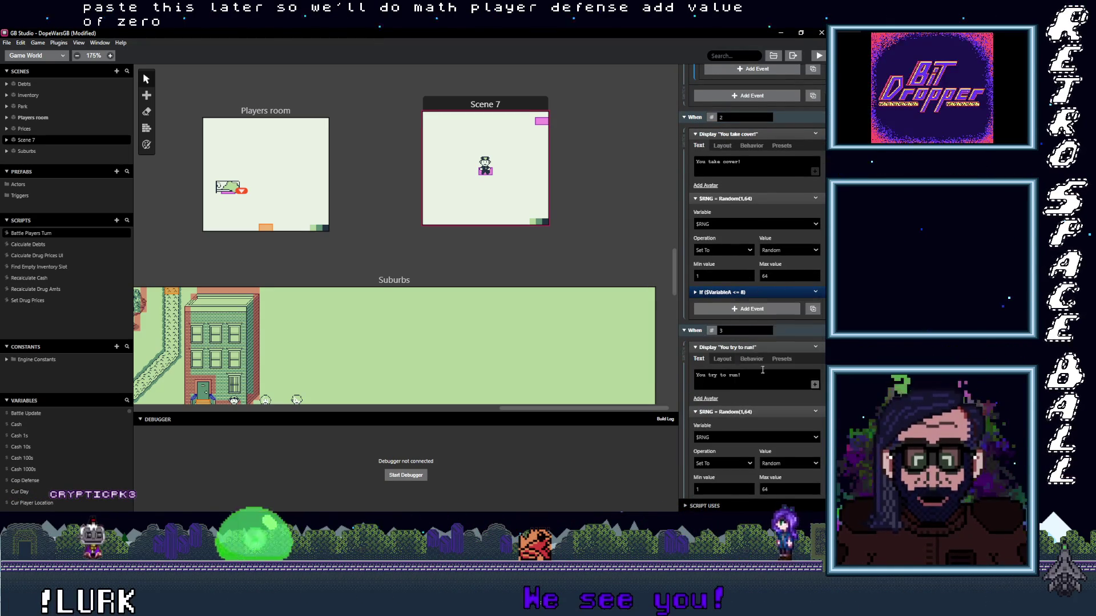
click(753, 373)
key(ctrl+v)
click(744, 305)
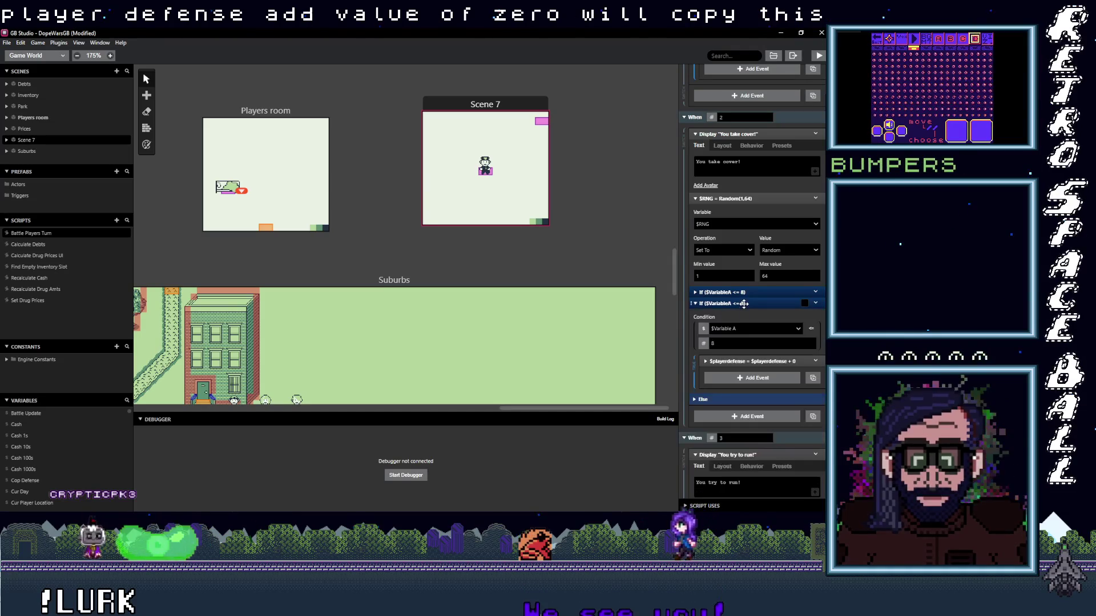
click(812, 328)
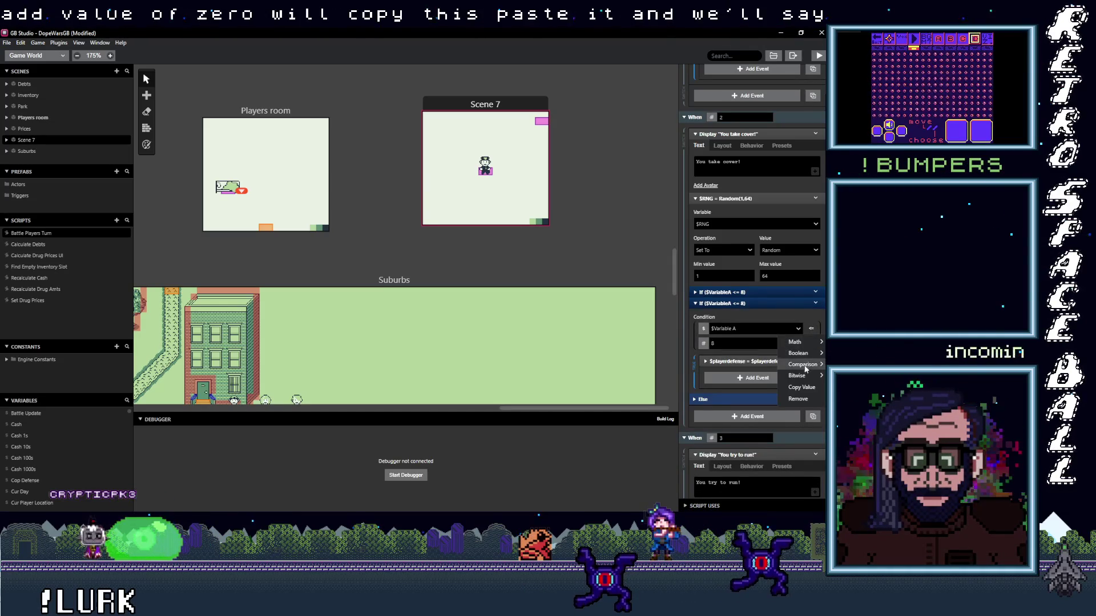
mouse_move(805, 365)
click(747, 386)
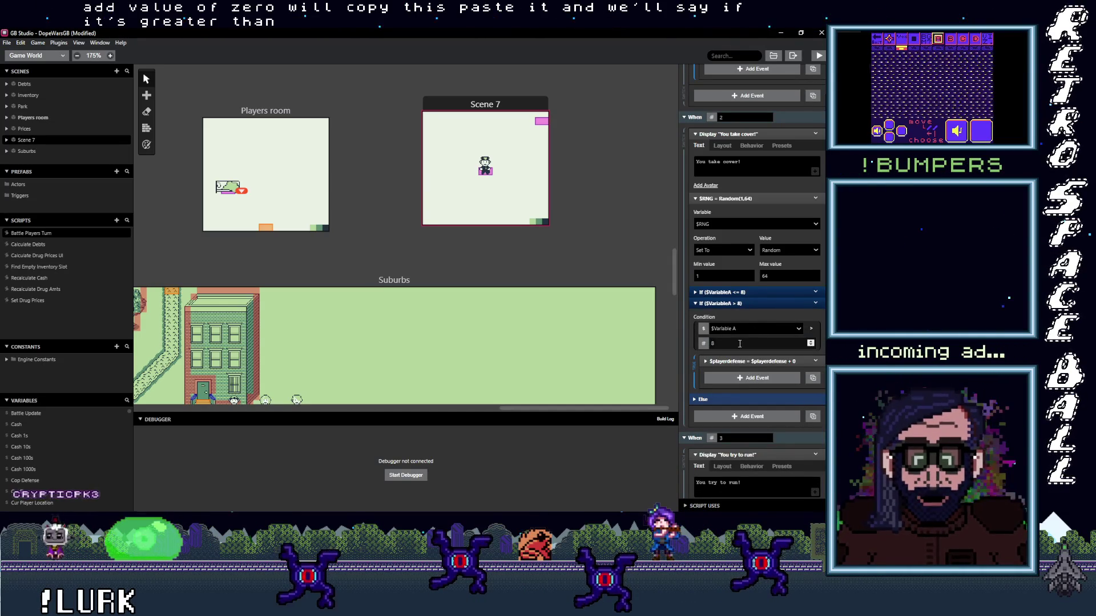
- Nest the copied If block inside the > 8 check and delete its leftover Else defense event
click(746, 362)
click(746, 362)
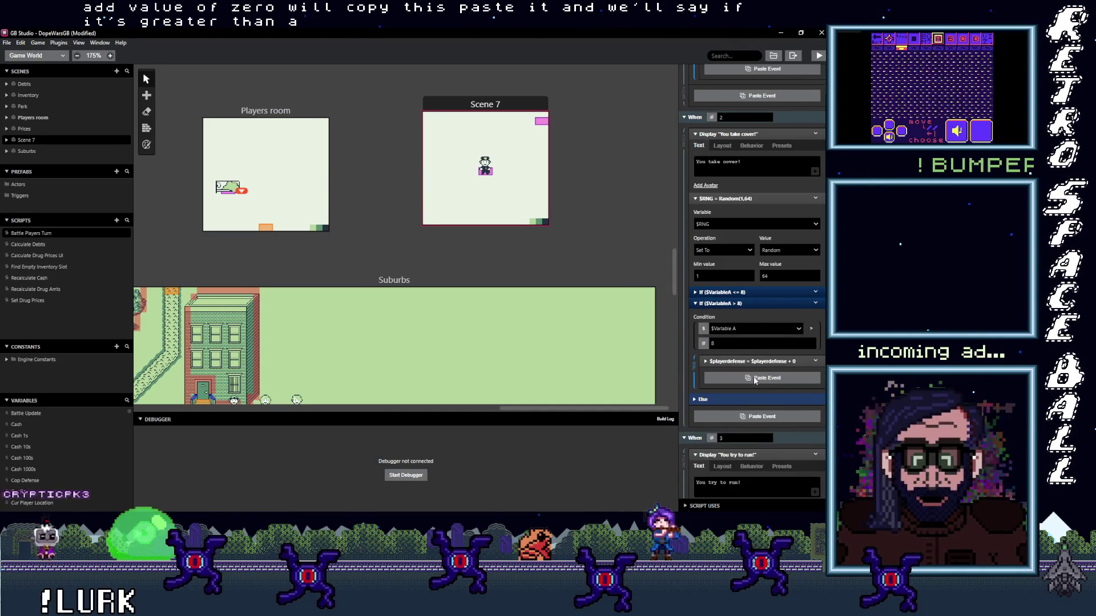
key(ctrl+v)
click(742, 361)
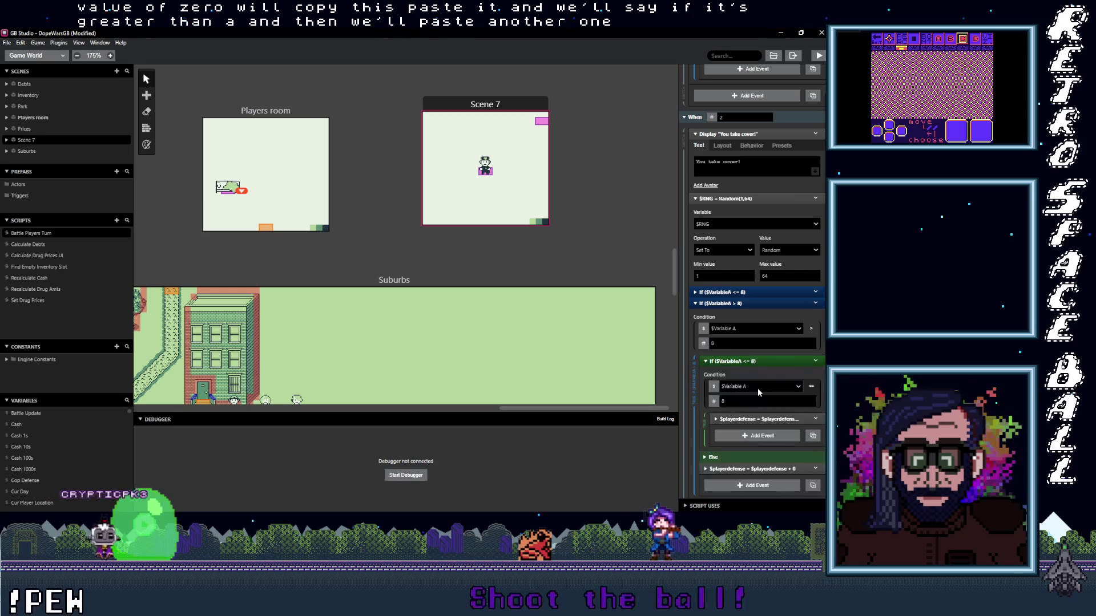
click(814, 468)
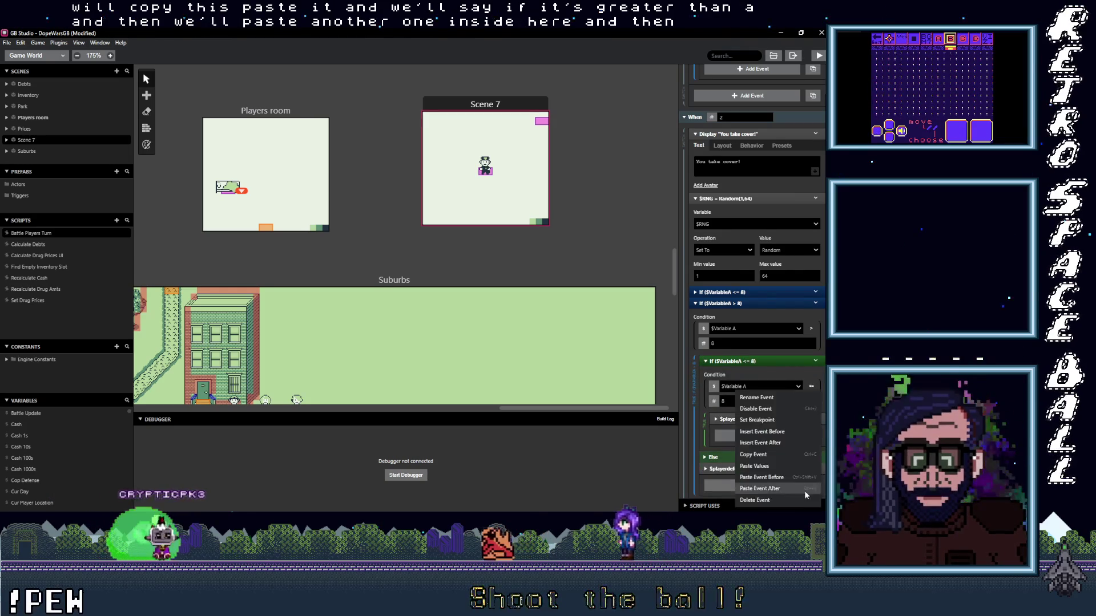
click(797, 496)
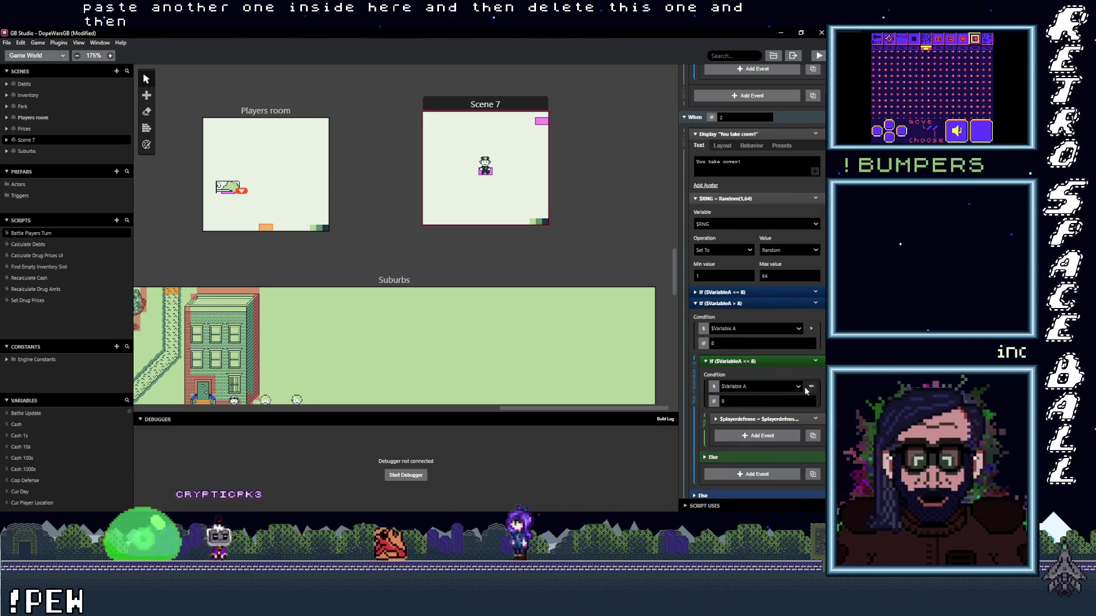
- Set both conditions to compare $RNG and change the nested limit to 16
click(776, 386)
click(774, 386)
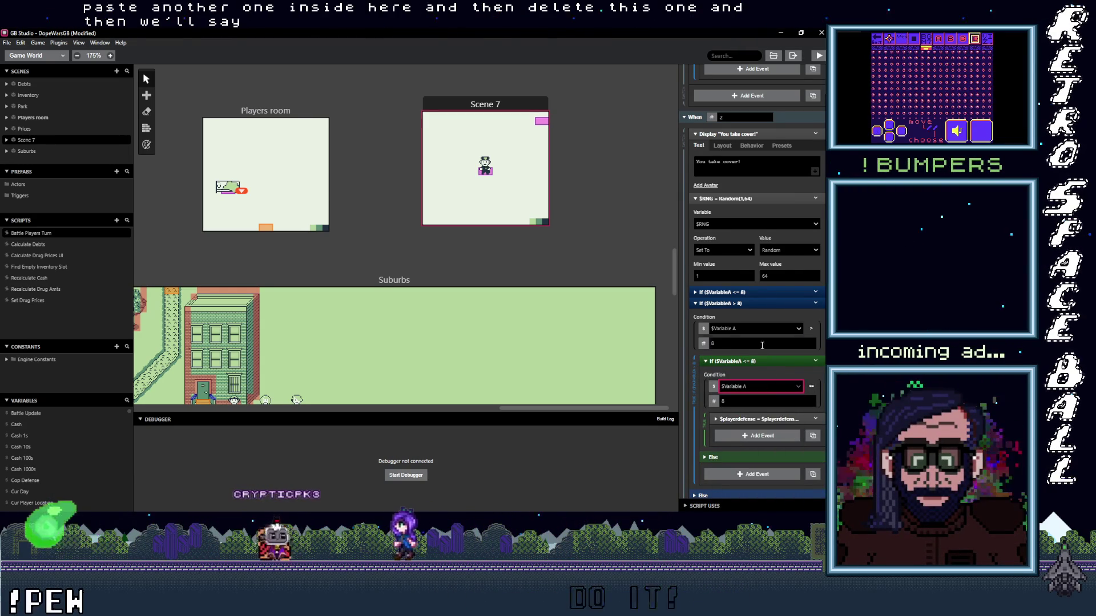
click(749, 330)
text(rng)
key(Return)
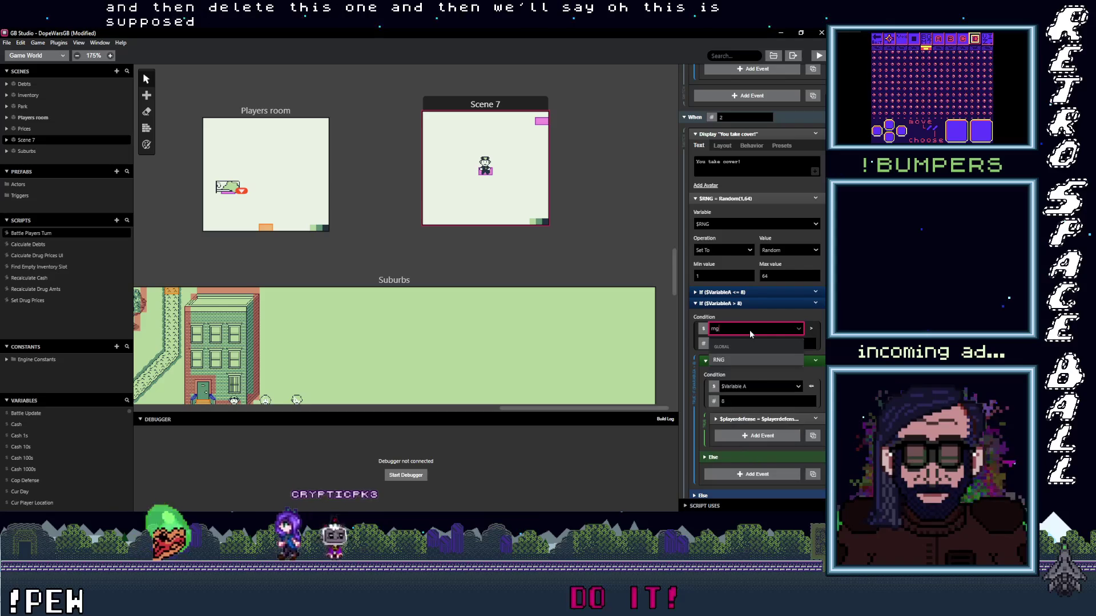
click(743, 386)
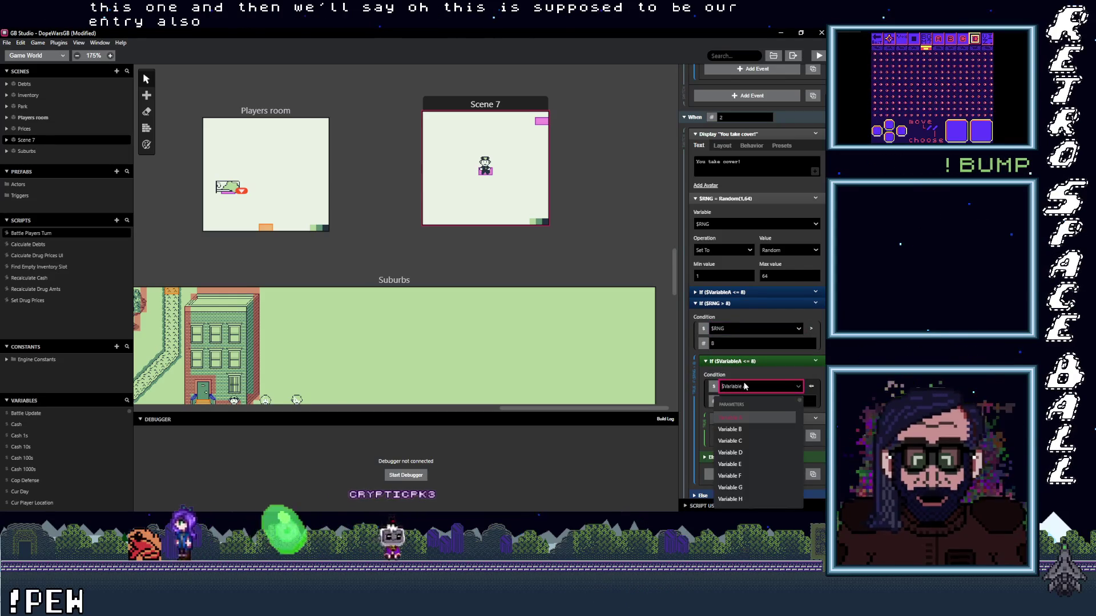
text(rng)
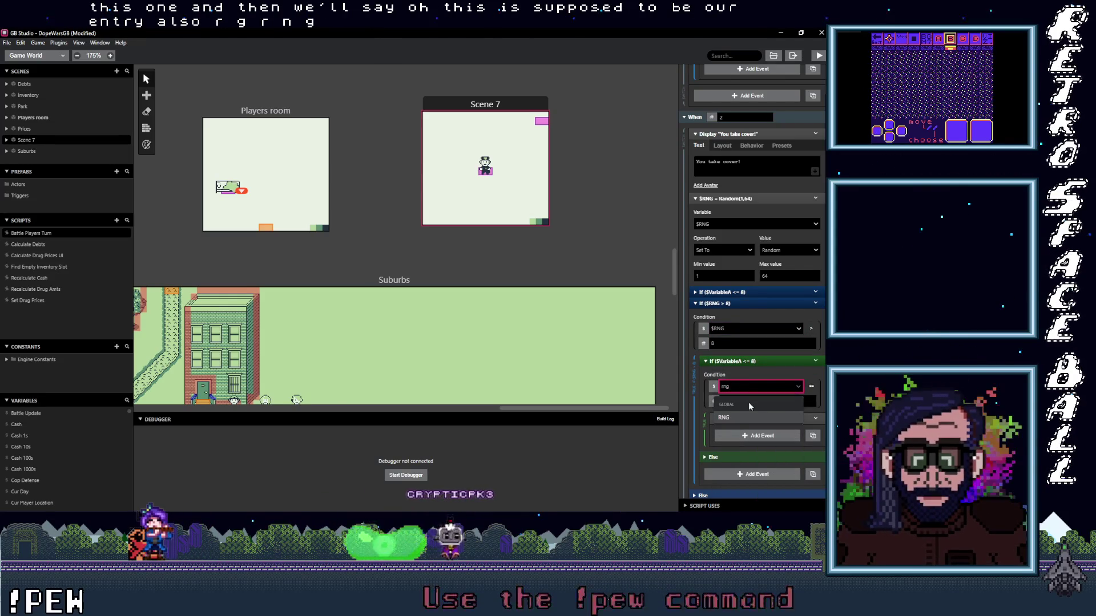
click(751, 416)
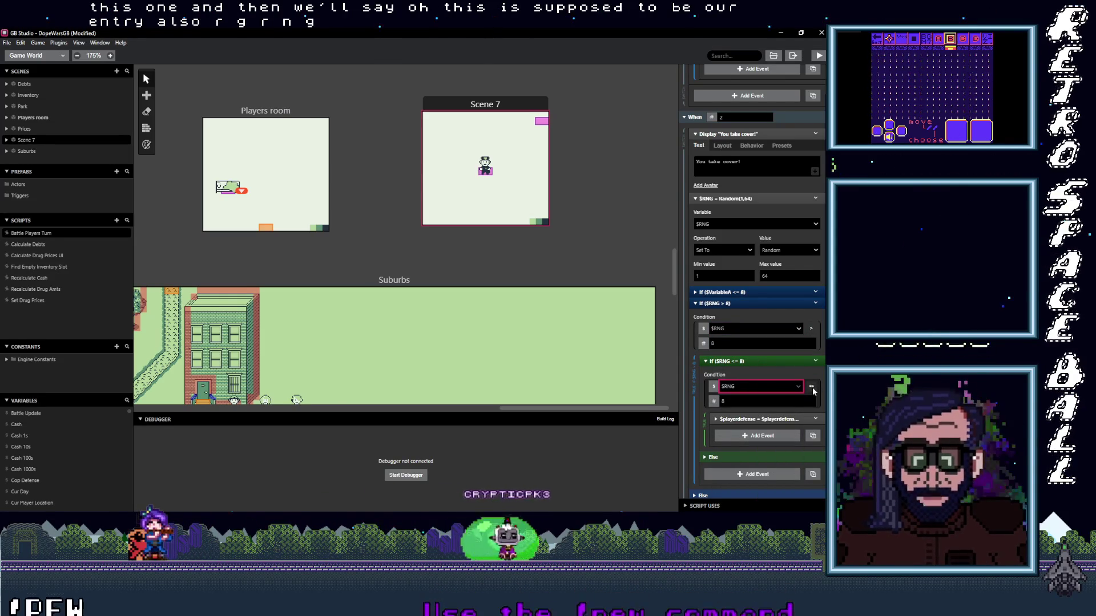
double_click(780, 402)
text(16)
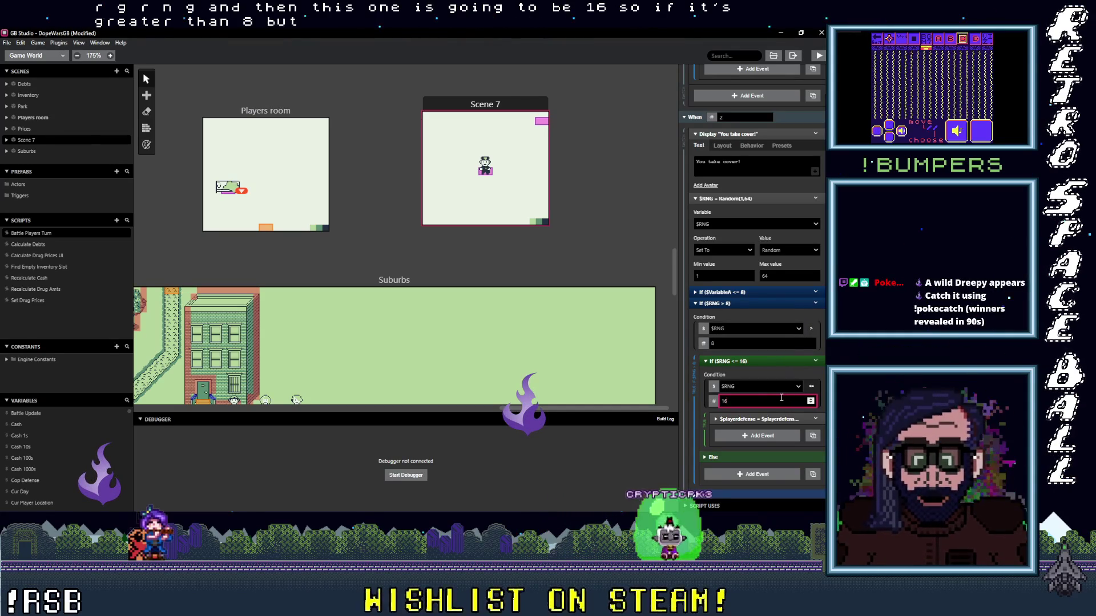
click(770, 424)
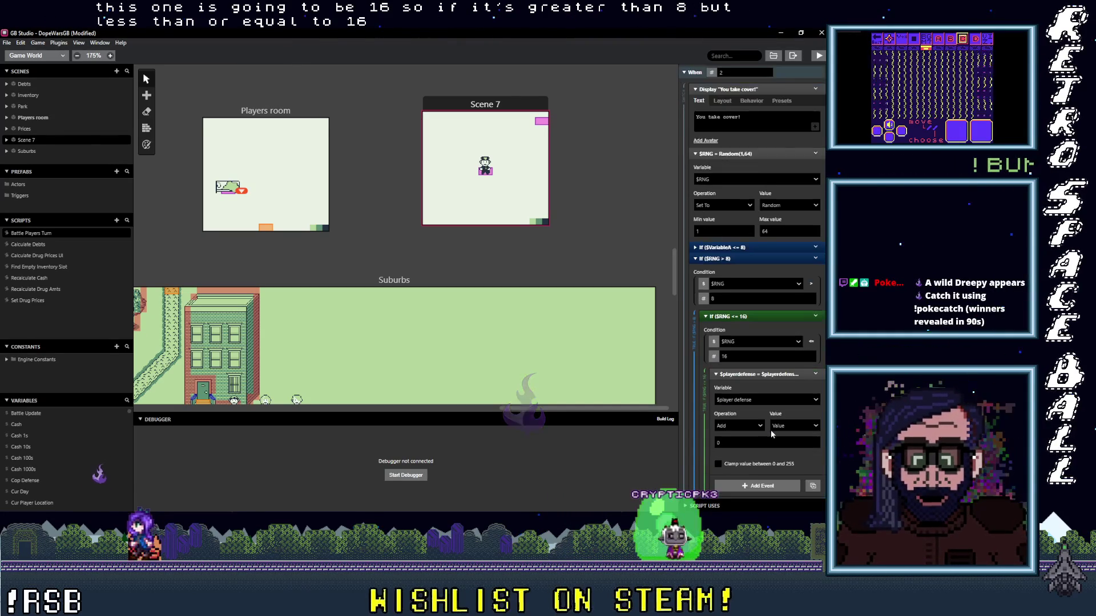
- Expand the first If ($VariableA <= 8) block and its $player defense event for review
scroll(771, 429, down, 2)
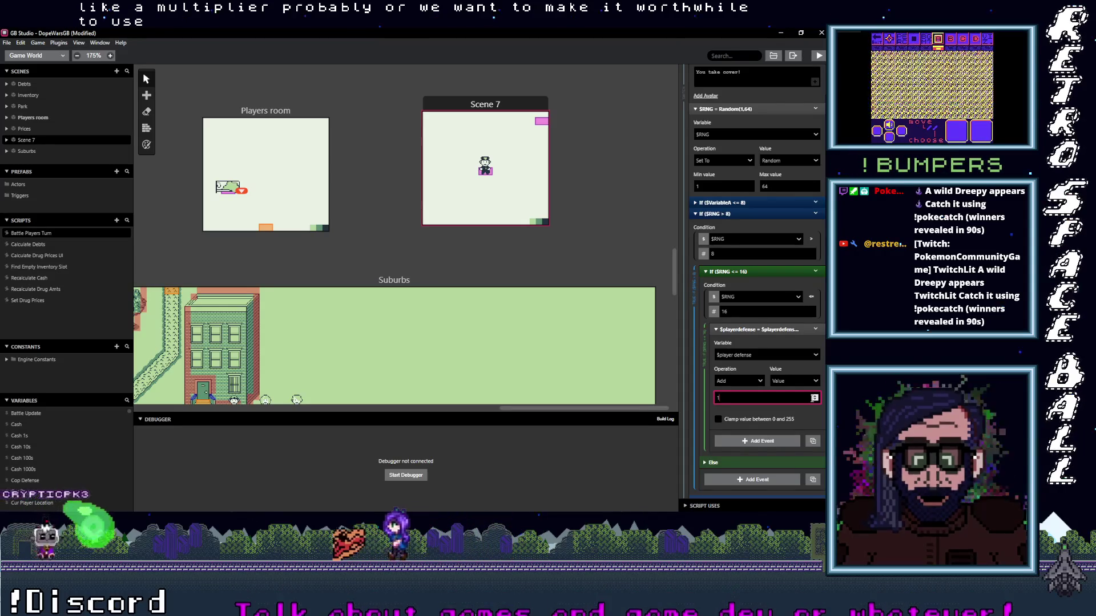
click(752, 199)
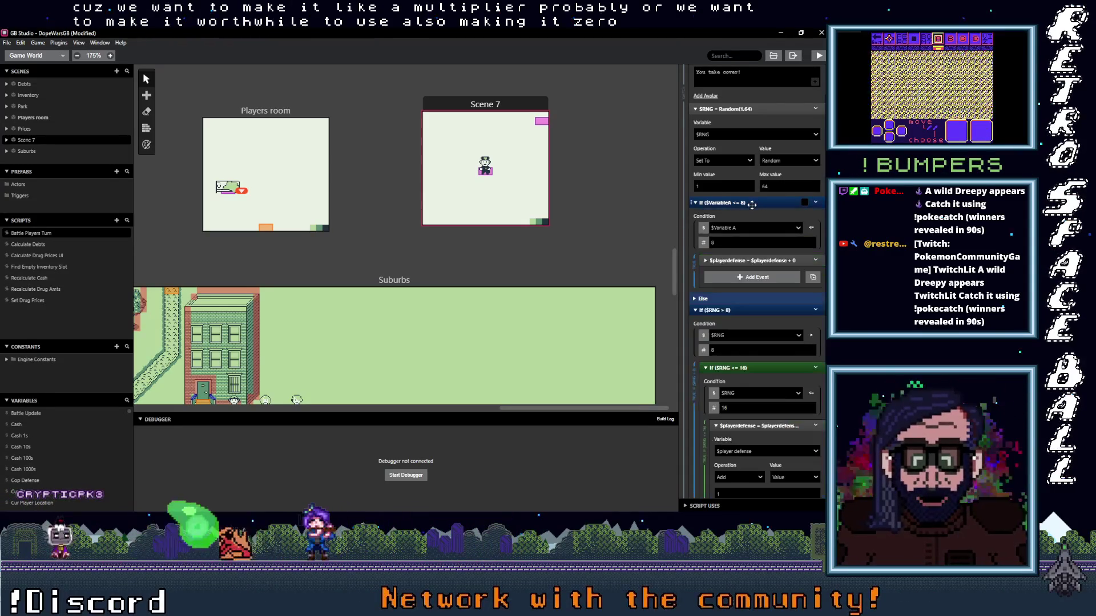
click(766, 259)
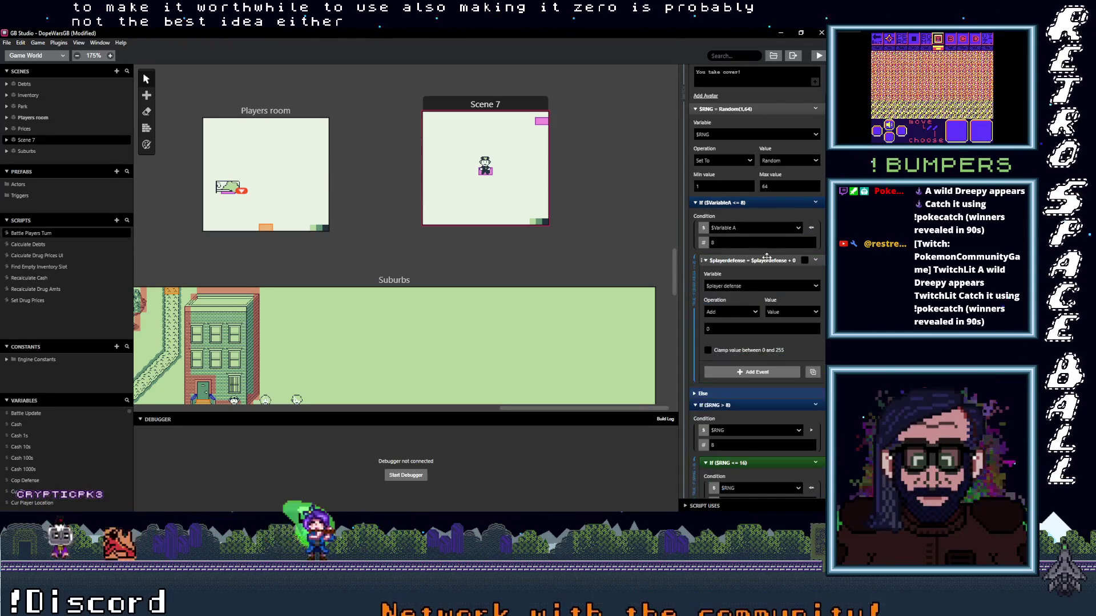
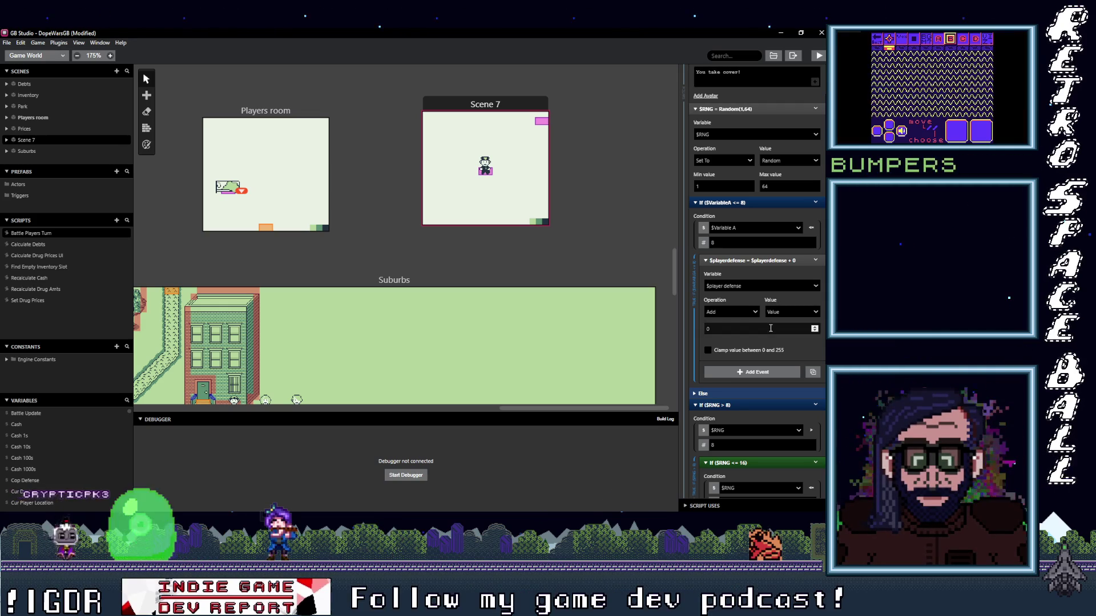
- Find Variable 84 in the Variables sidebar and start editing its name
scroll(770, 328, down, 3)
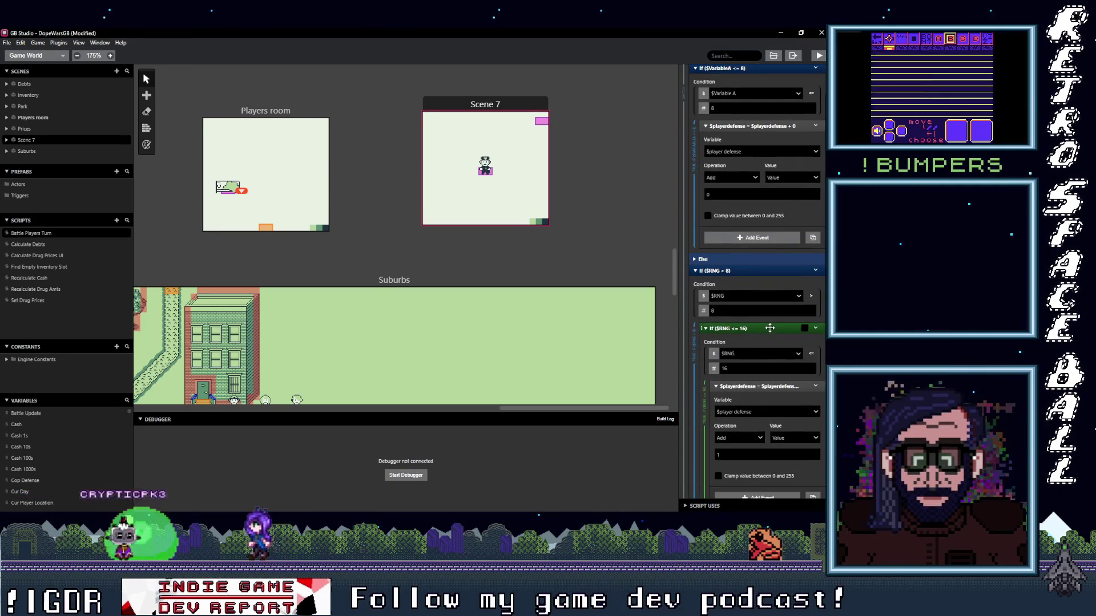
scroll(769, 343, down, 2)
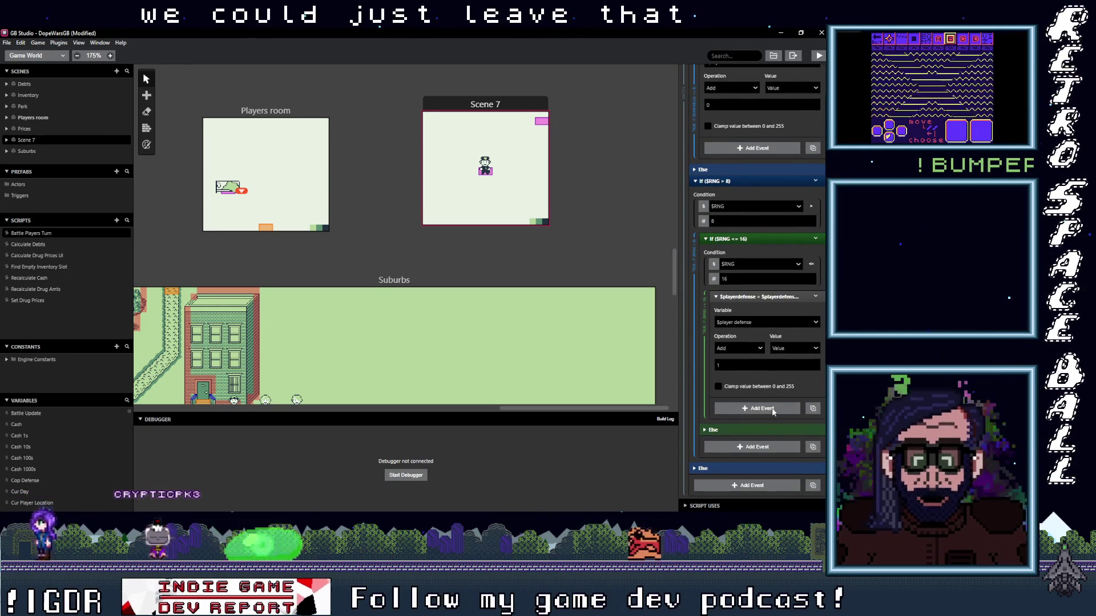
scroll(764, 430, up, 6)
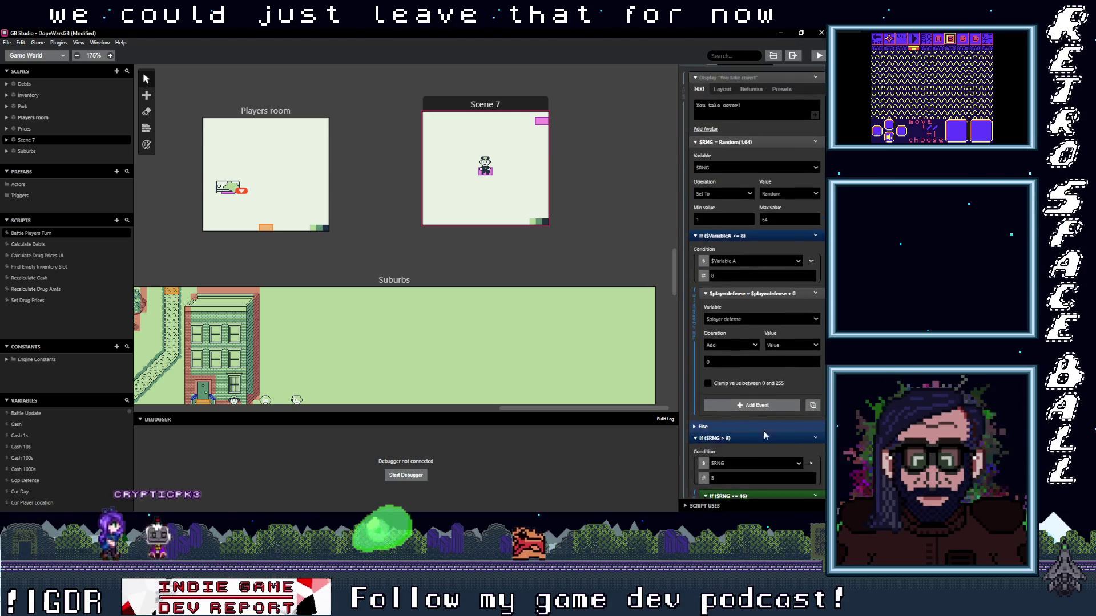
scroll(765, 435, up, 3)
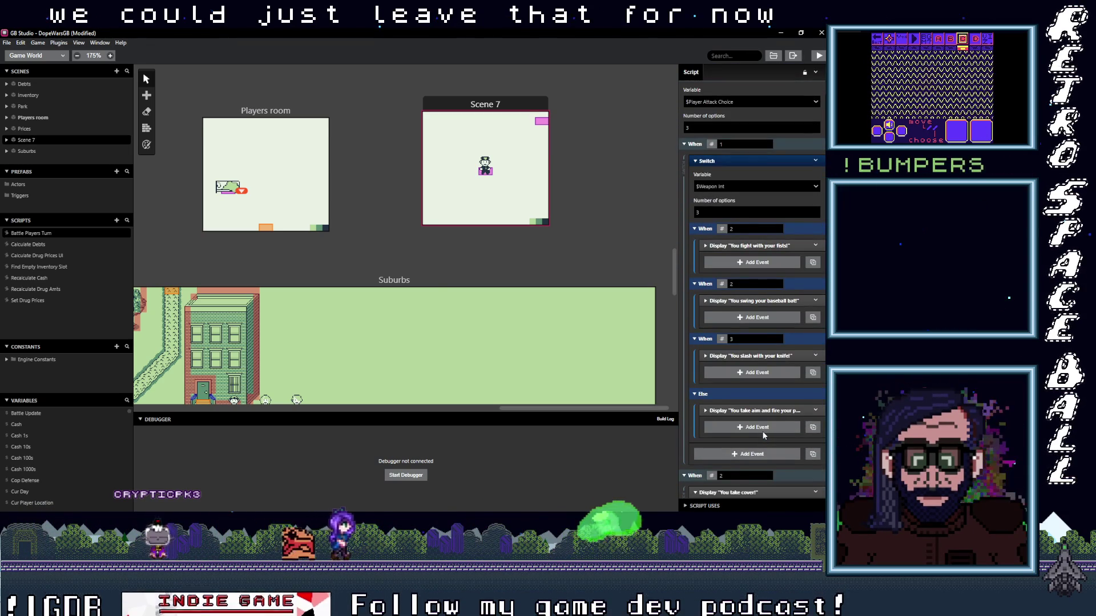
scroll(49, 446, down, 4)
scroll(48, 449, down, 5)
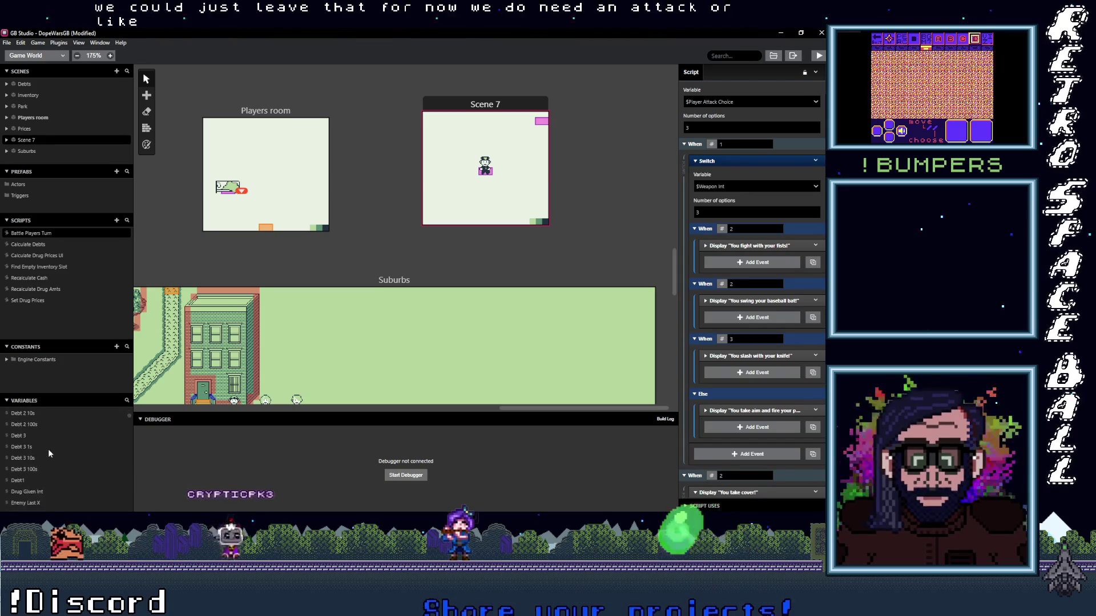
scroll(46, 451, down, 5)
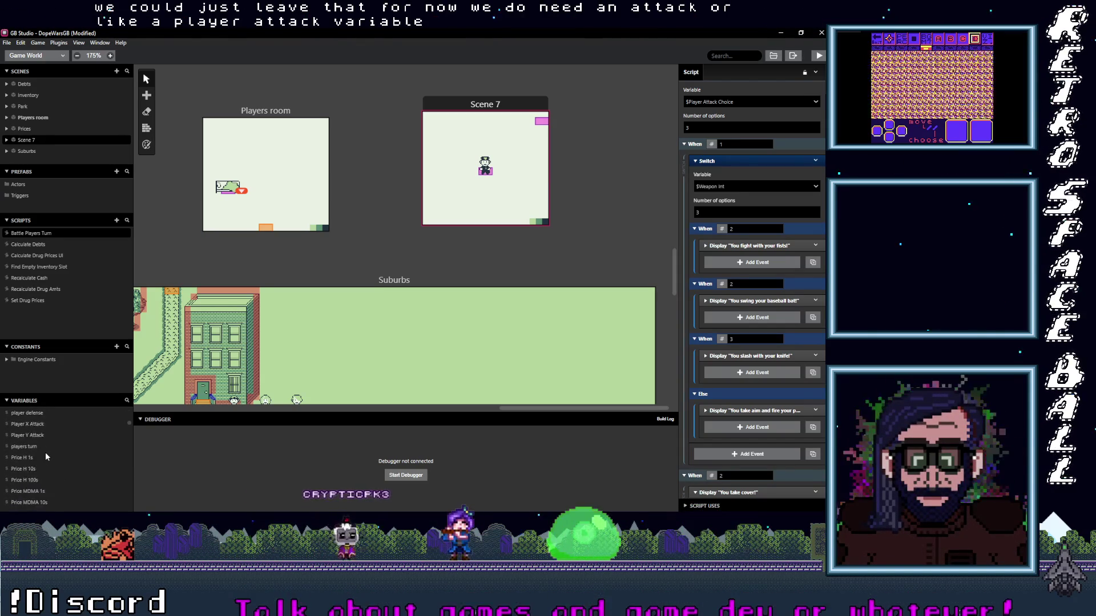
scroll(44, 457, down, 3)
scroll(43, 456, down, 3)
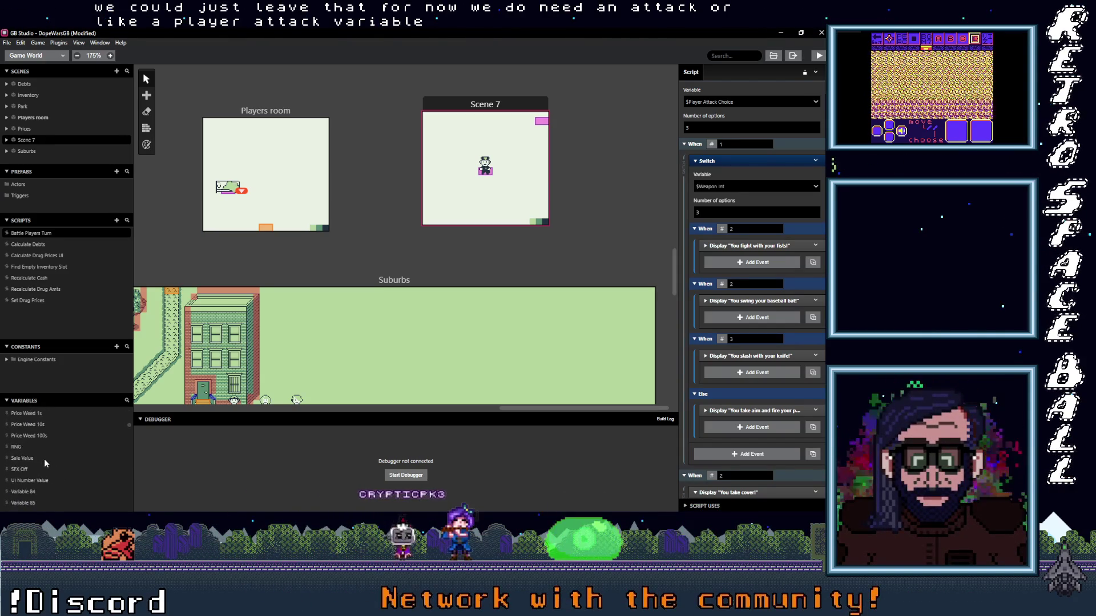
click(40, 447)
click(726, 70)
text(player a)
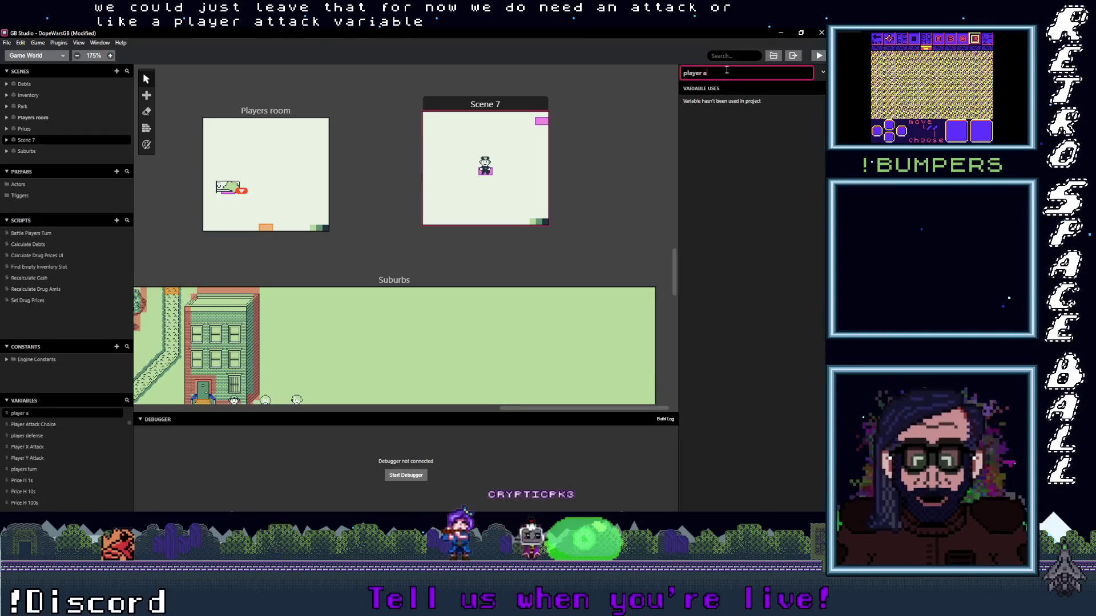
- Name the variable 'Player Attack Int' with capital P and A
text(ttack)
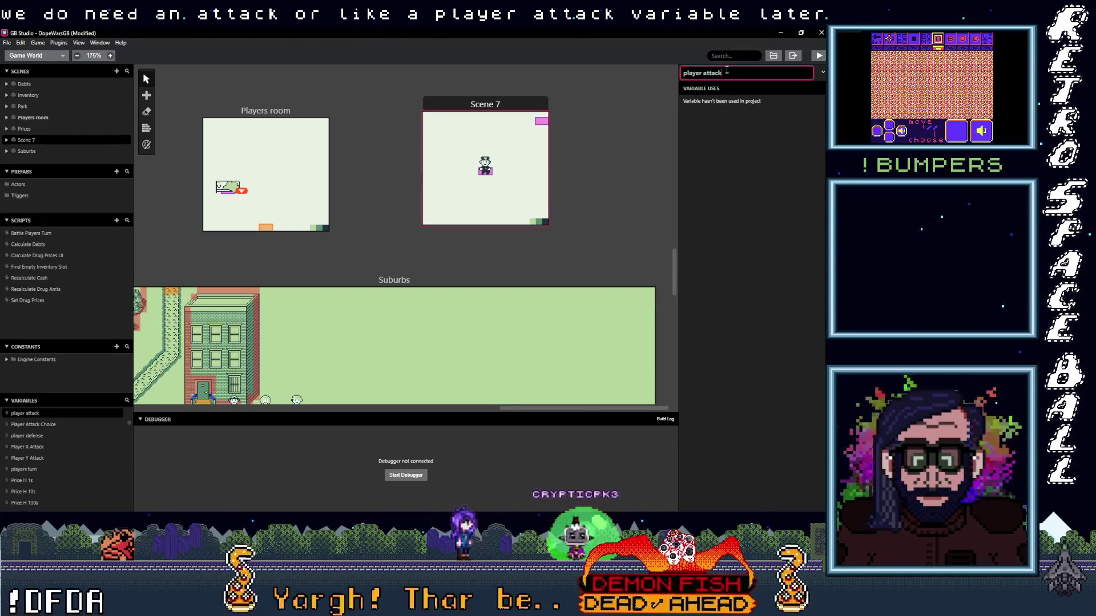
text( int)
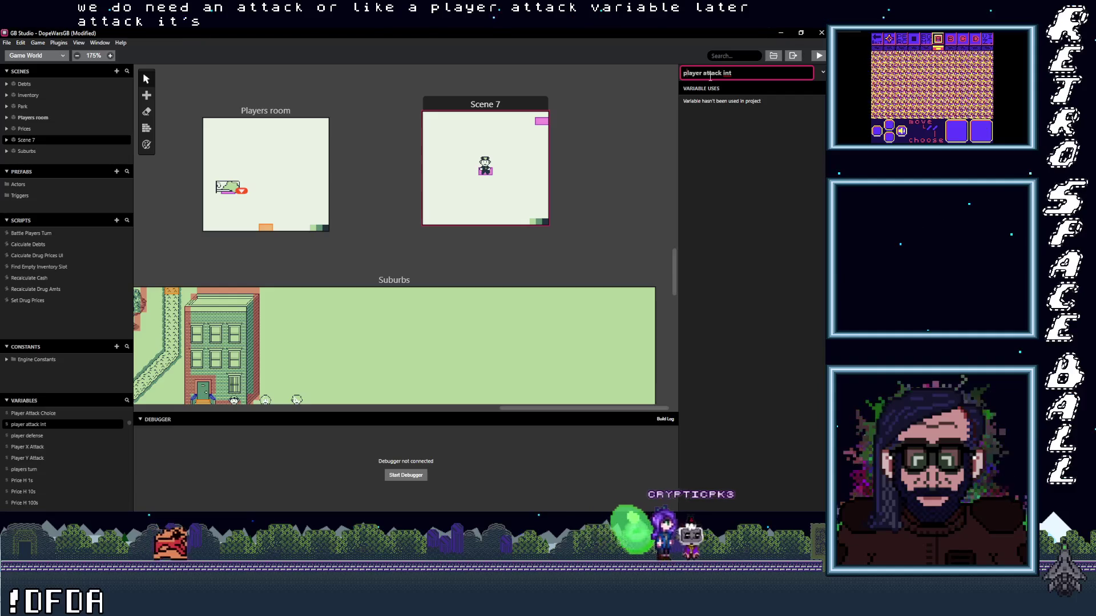
key(Home)
key(Delete)
text(P)
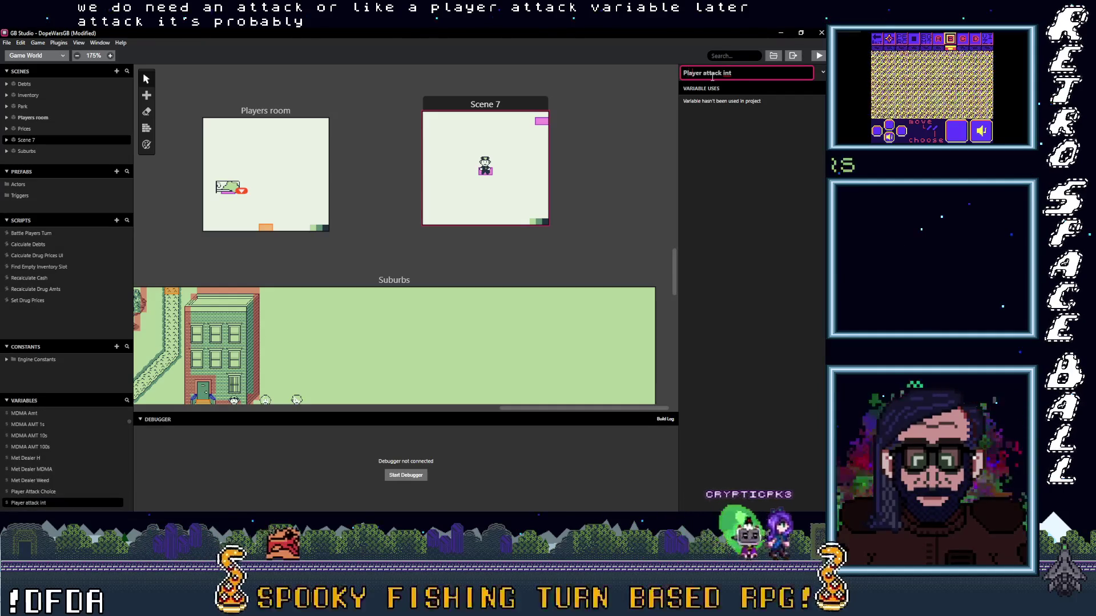
key(Delete)
text(A)
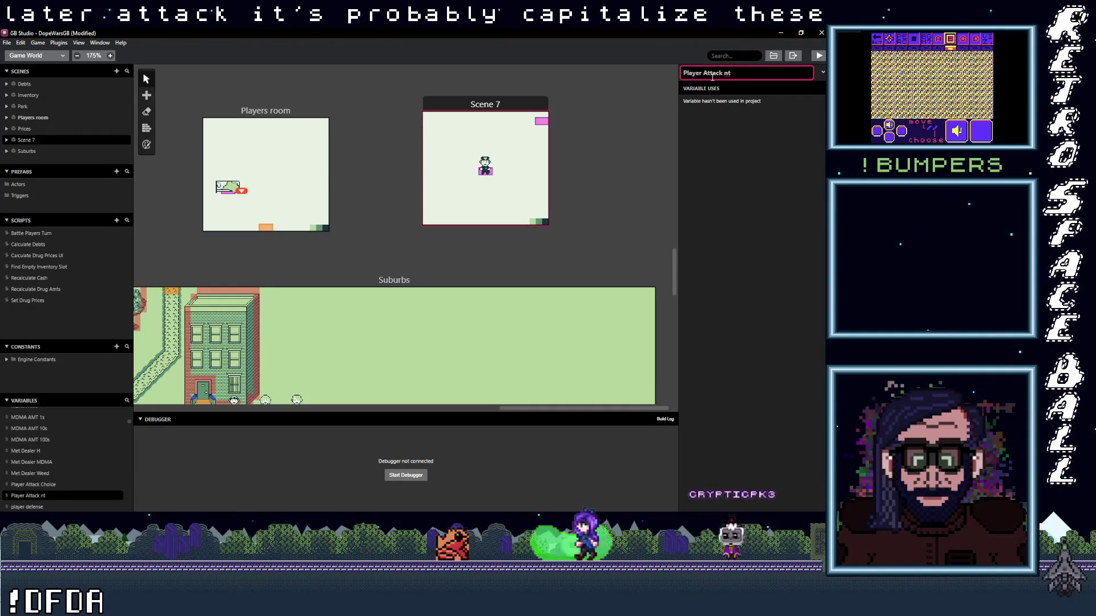
key(Return)
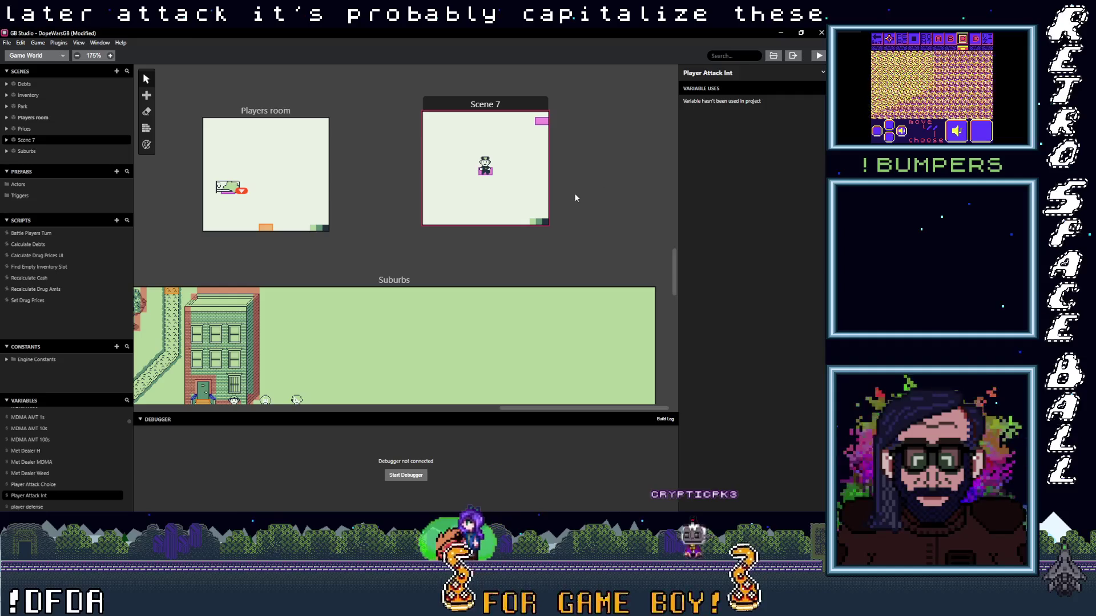
- In Battle Players Turn's fists branch, add a Variable Set event targeting $RNG
click(26, 234)
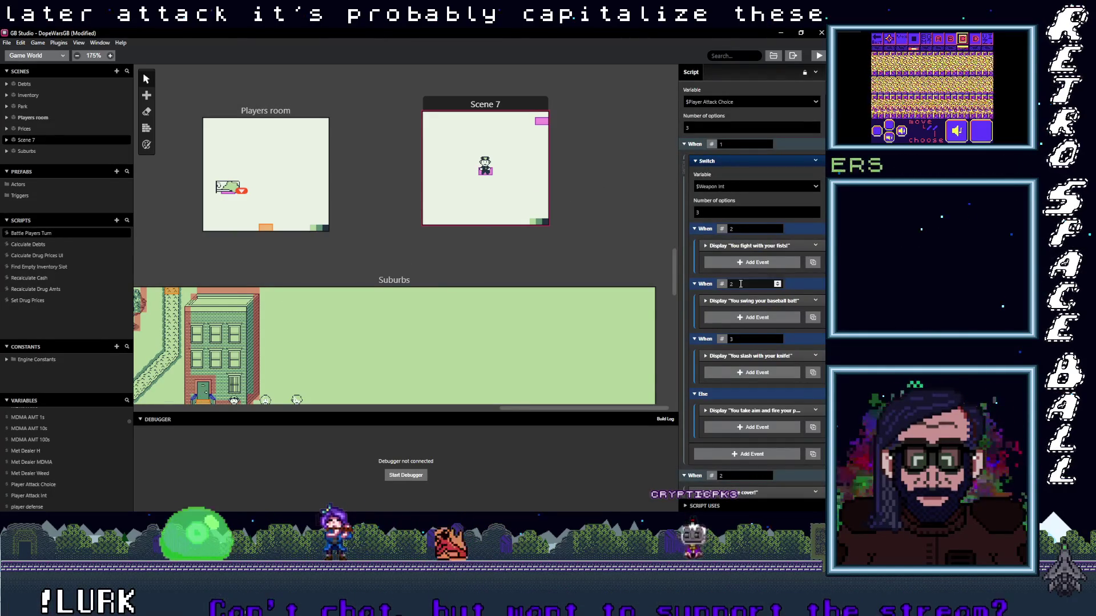
click(741, 263)
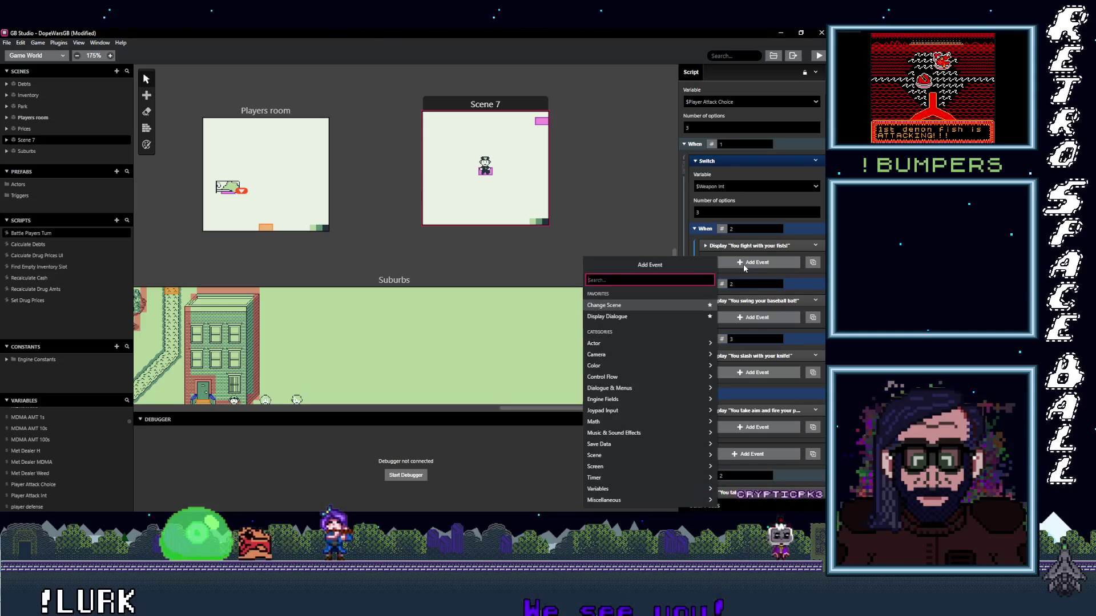
text(math)
key(BackSpace)
key(BackSpace)
key(BackSpace)
text(true)
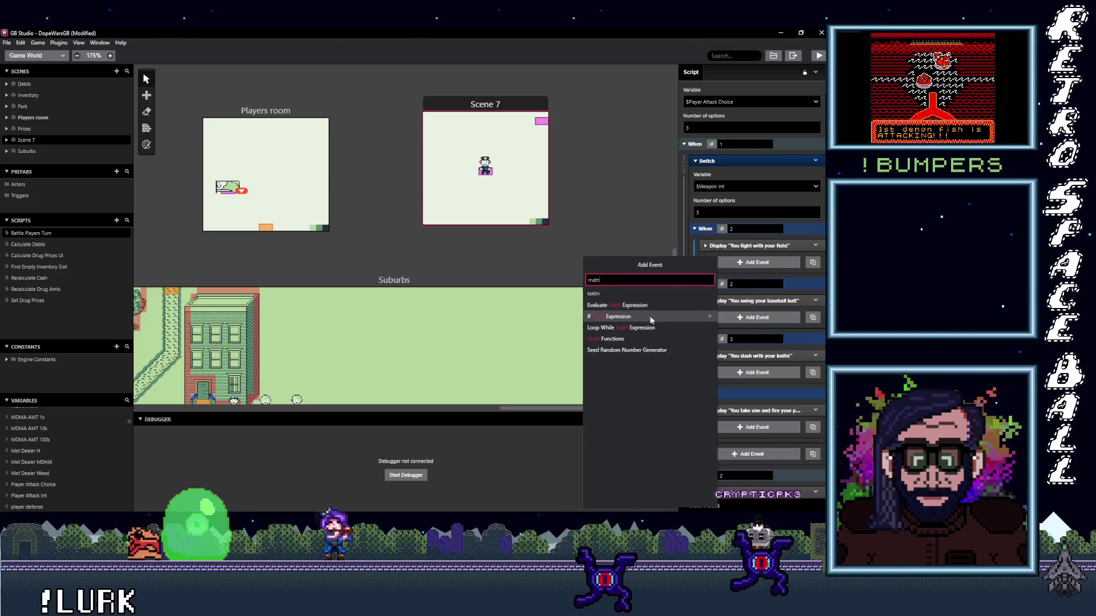
key(Return)
click(749, 282)
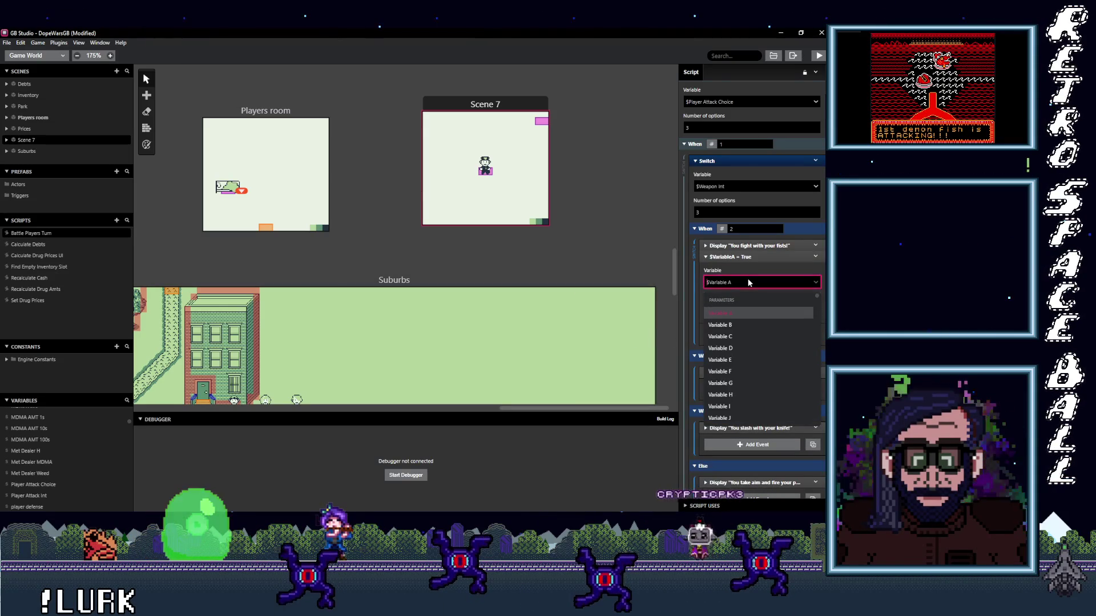
text(rng)
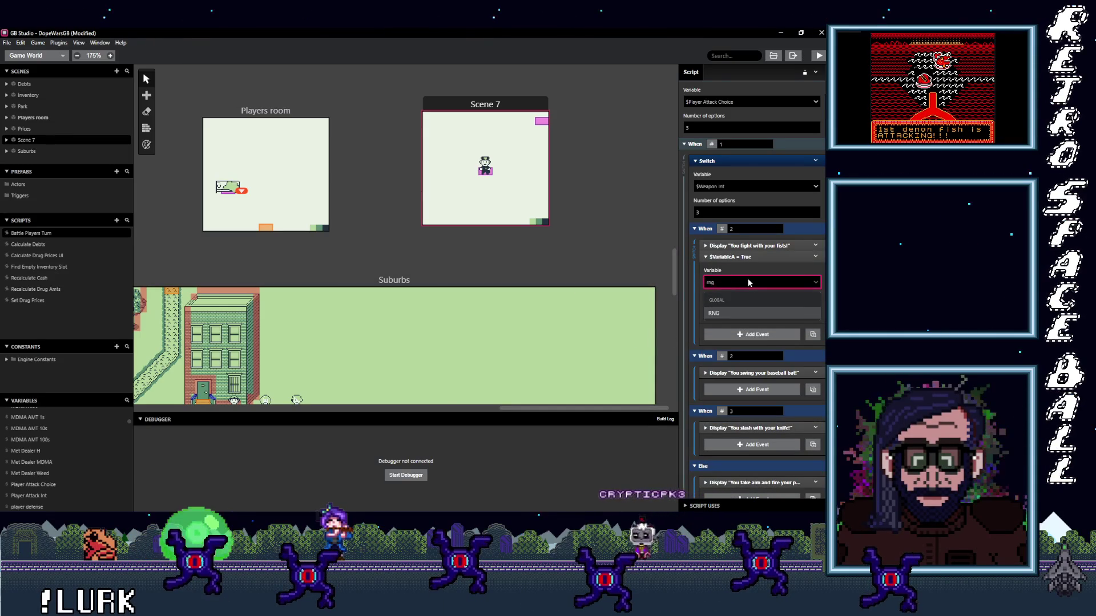
click(782, 313)
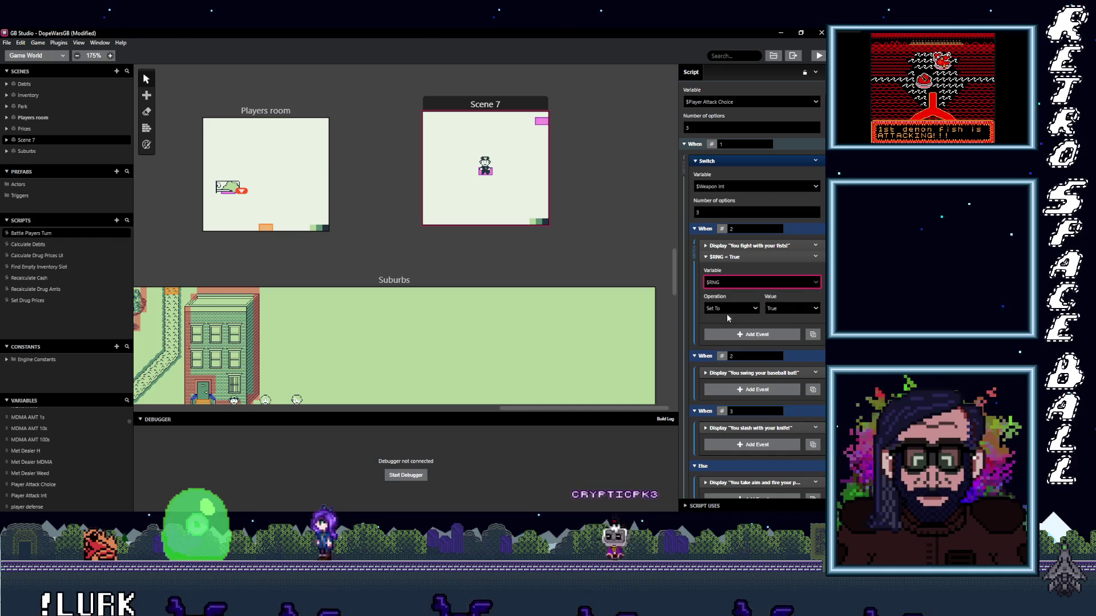
- Make the $RNG value a random number with minimum 1 and maximum 64
click(785, 311)
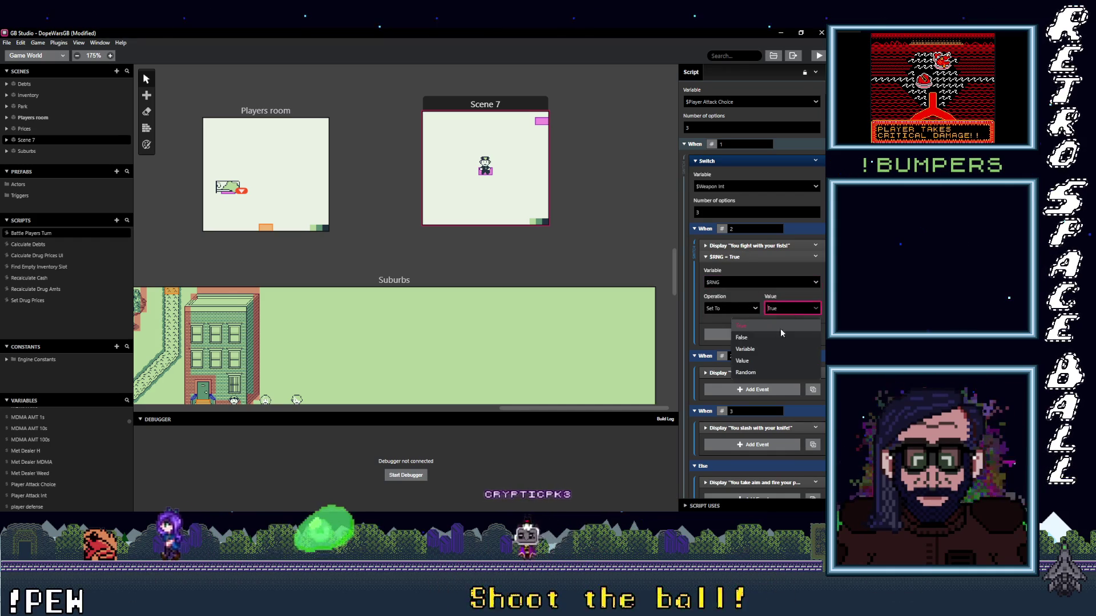
click(746, 372)
double_click(728, 335)
text(1)
double_click(792, 334)
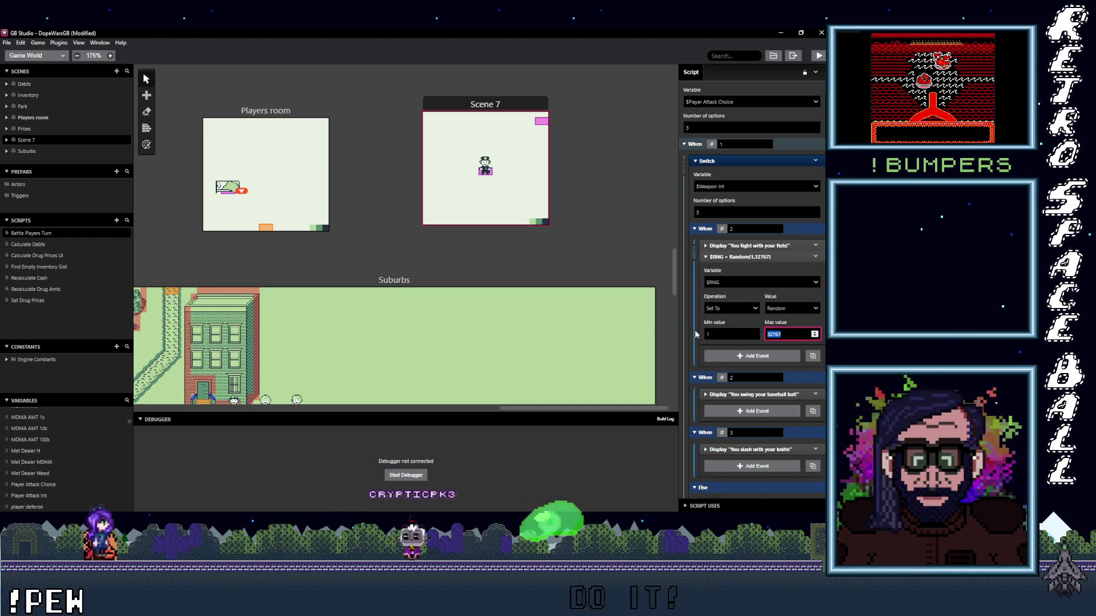
text(64)
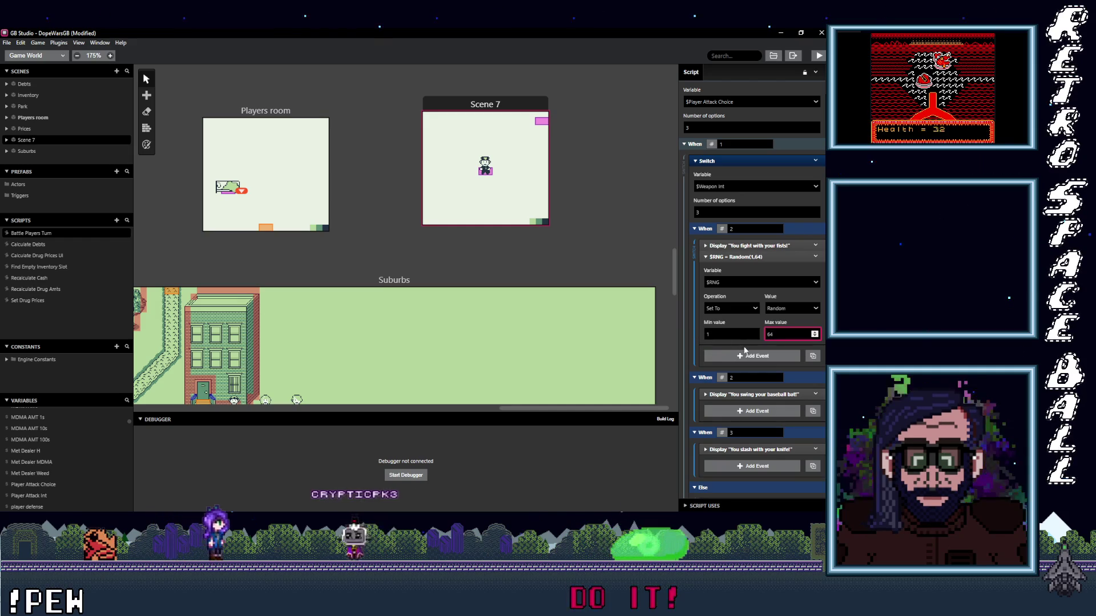
click(748, 357)
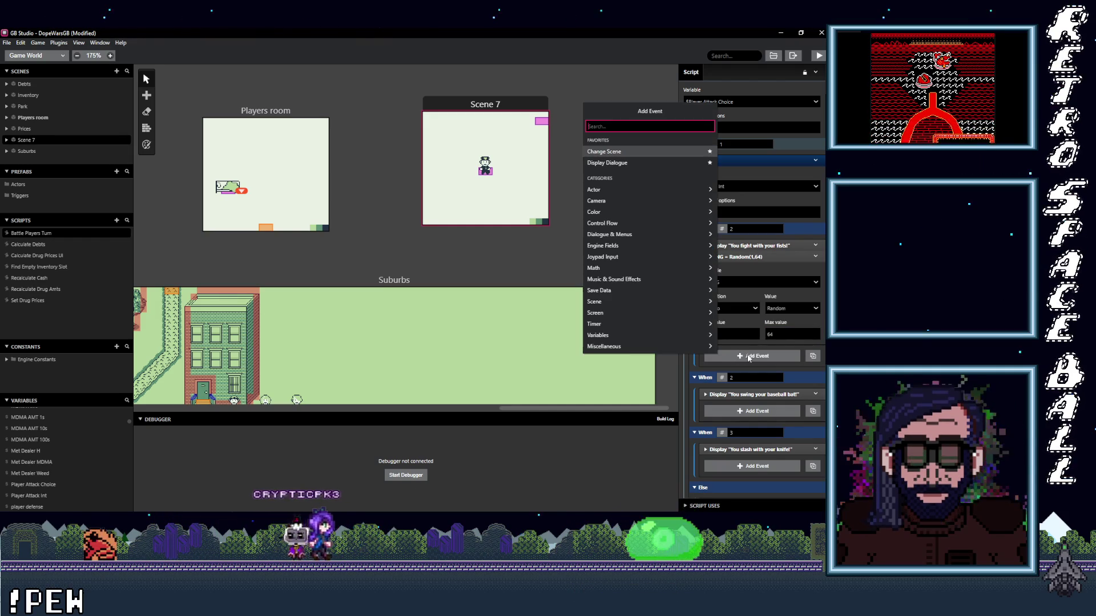
- Add an If Variable Compare event testing whether Variable A is less than or equal to 8
text(If v)
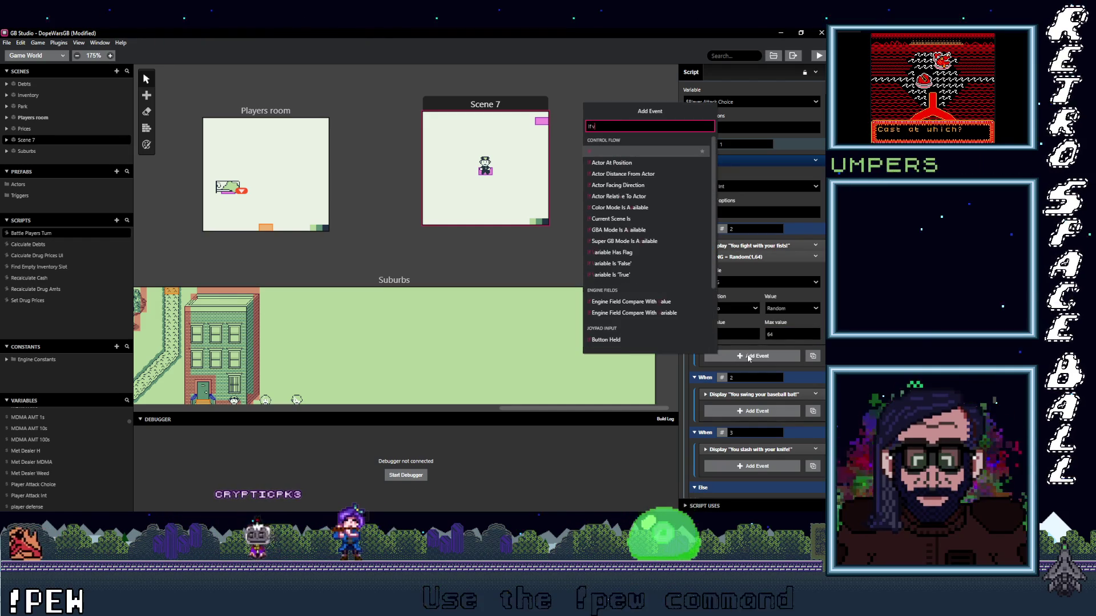
text(ar val)
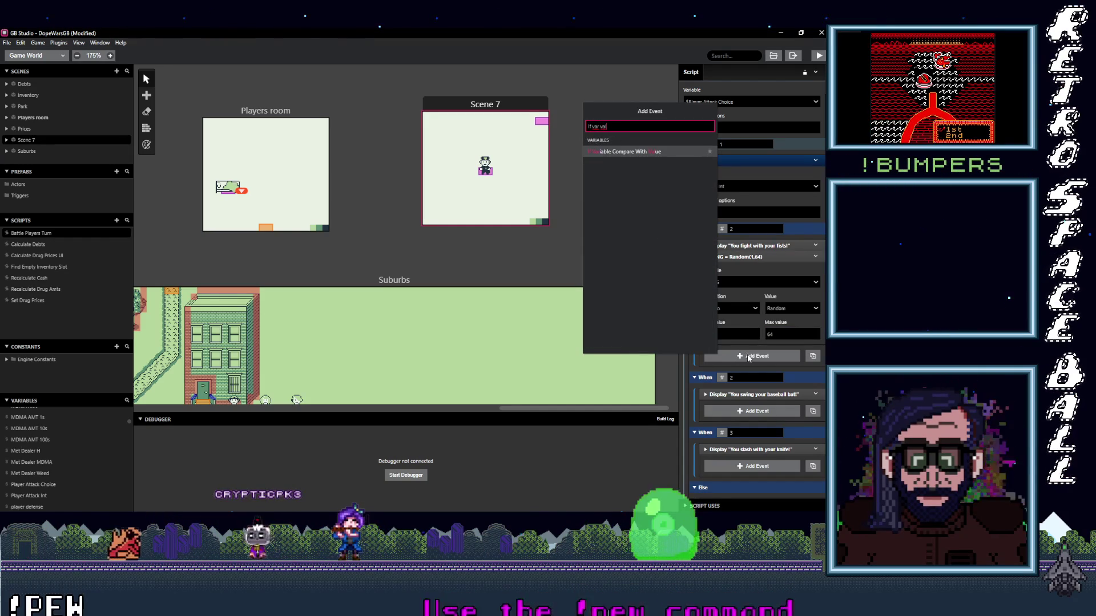
click(642, 152)
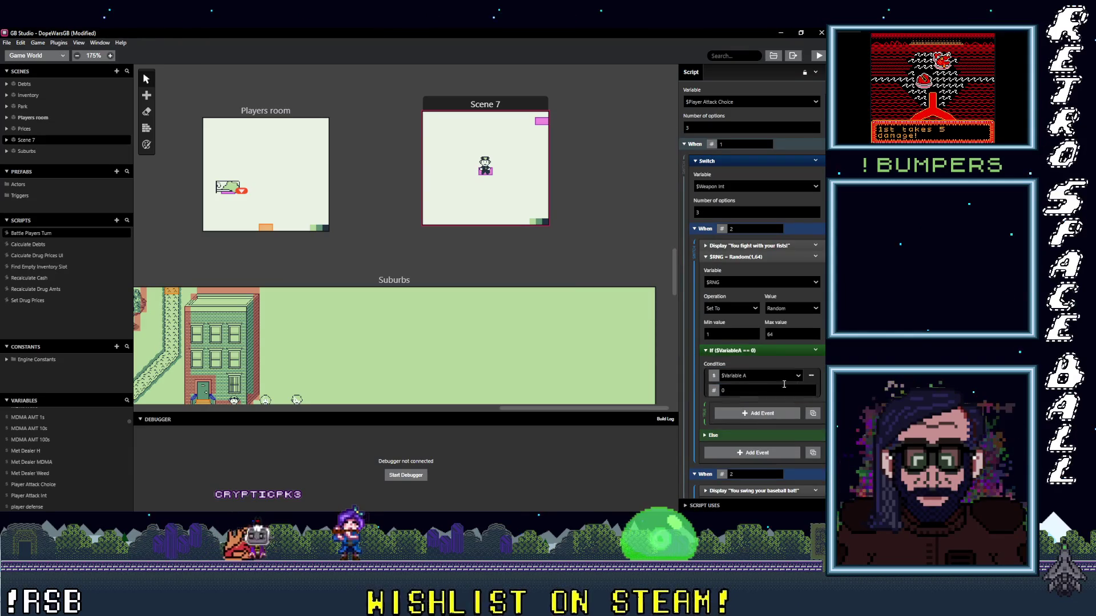
click(810, 376)
mouse_move(804, 415)
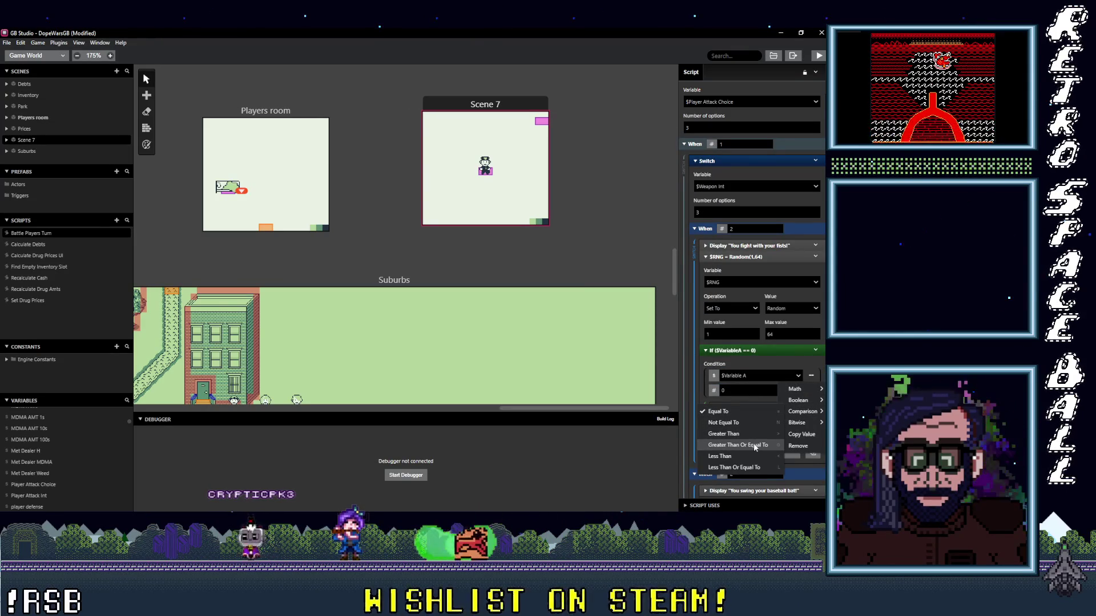
click(748, 467)
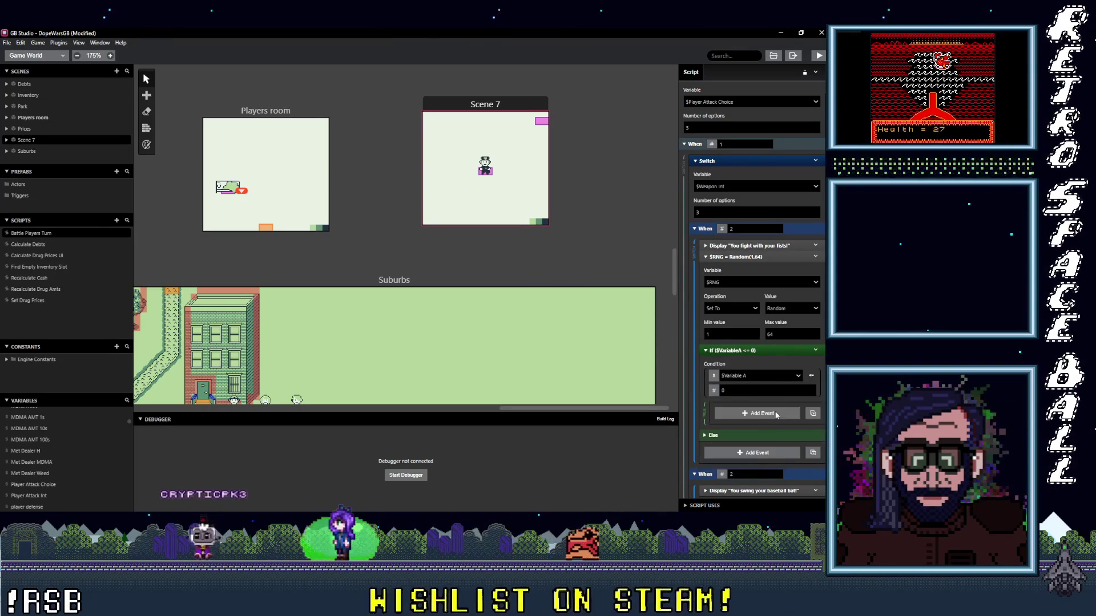
click(782, 392)
text(8)
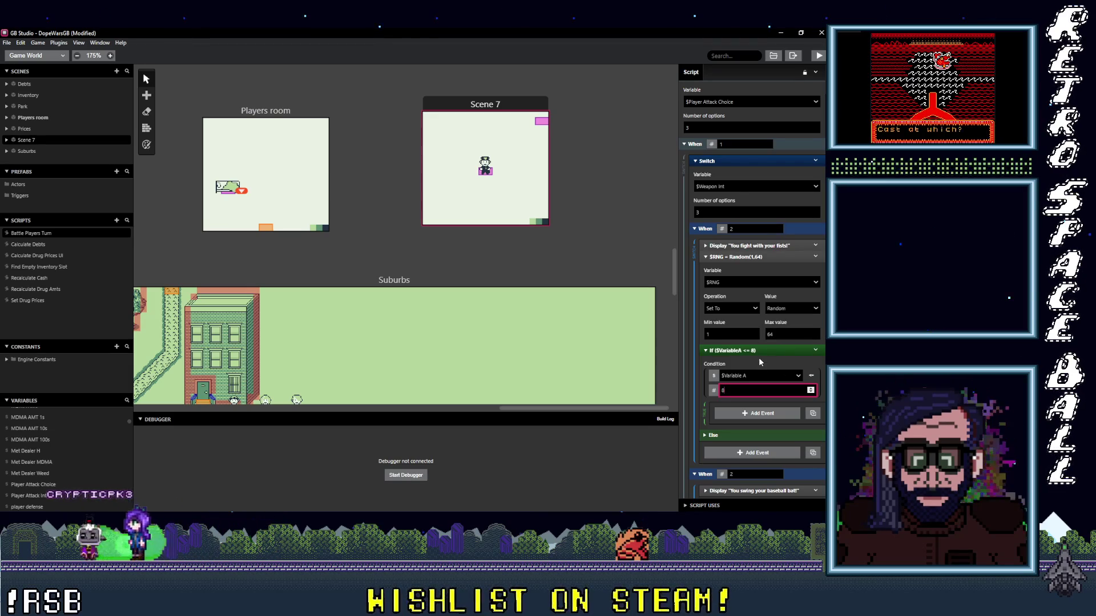
- Collapse the If Variable A <= 8 event, copy it and paste a copy below
click(785, 351)
click(814, 351)
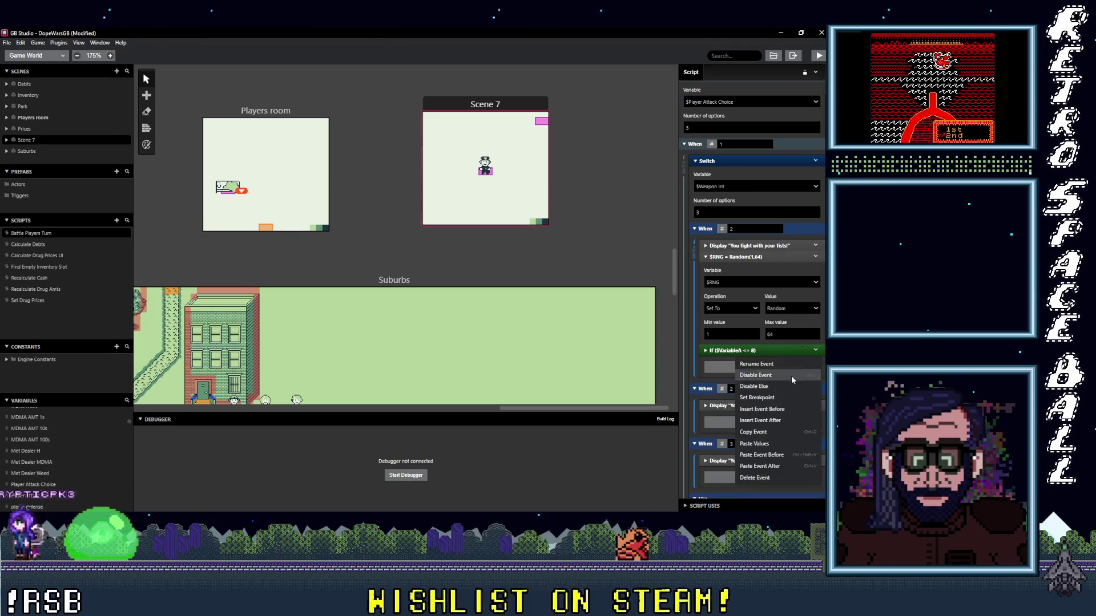
click(742, 439)
click(736, 368)
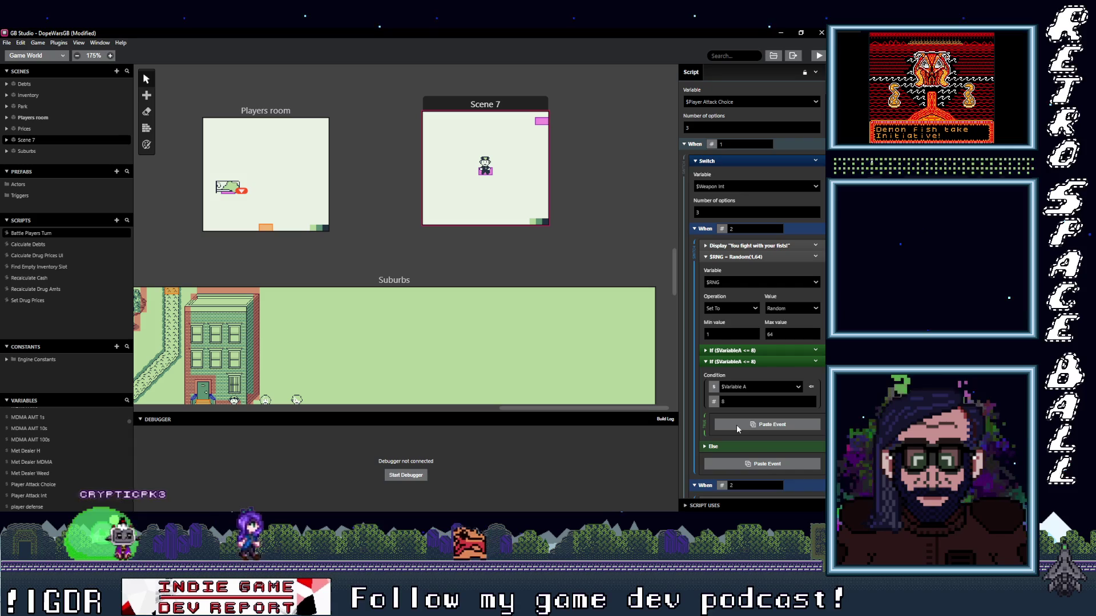
- Paste the copied If into the branch and switch both conditions to $RNG
click(736, 424)
click(749, 388)
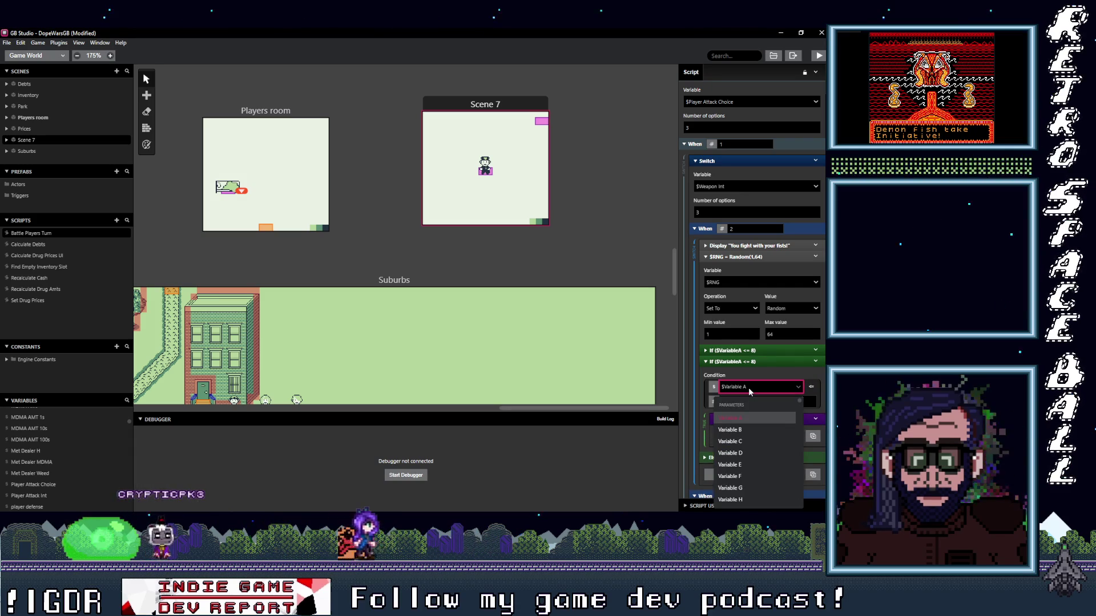
text(rng)
click(735, 423)
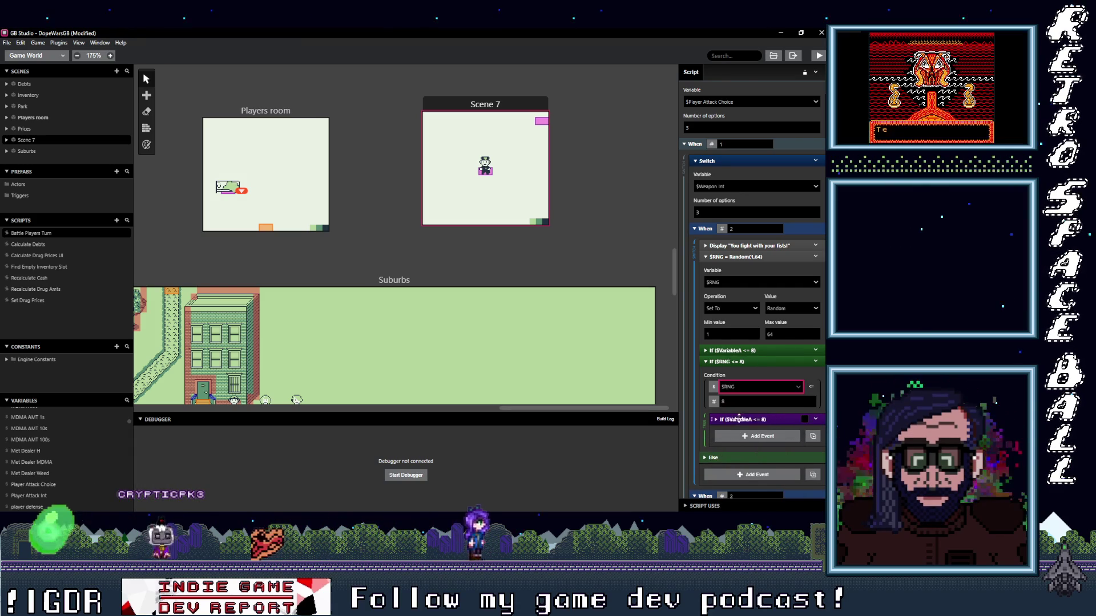
click(758, 445)
text(rng)
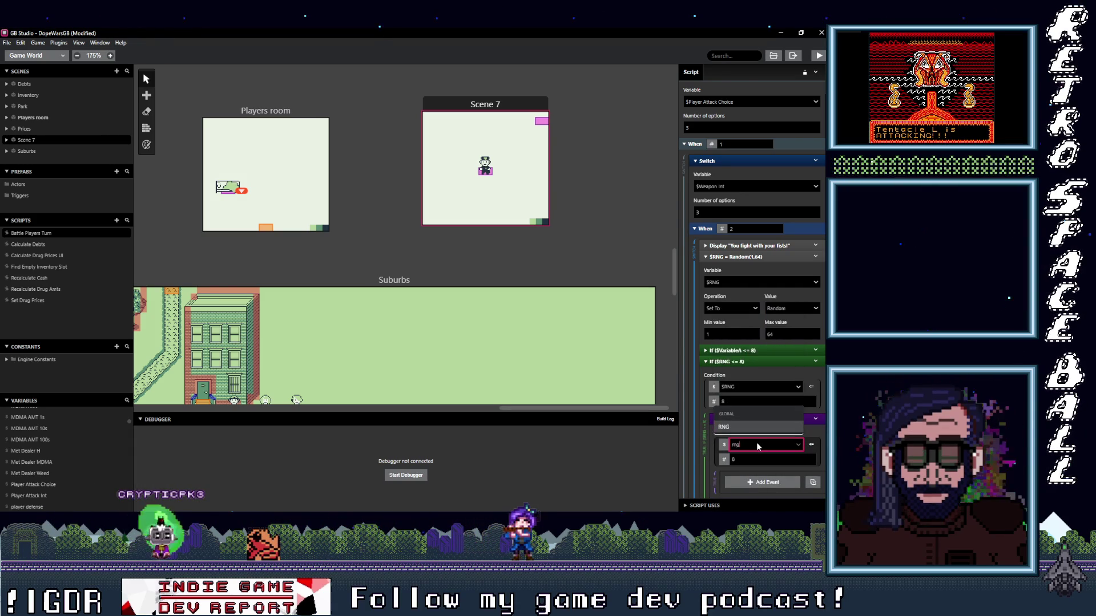
click(777, 427)
- Set the outer condition to $RNG > 8 and the nested one to $RNG <= 16
double_click(779, 399)
text(16)
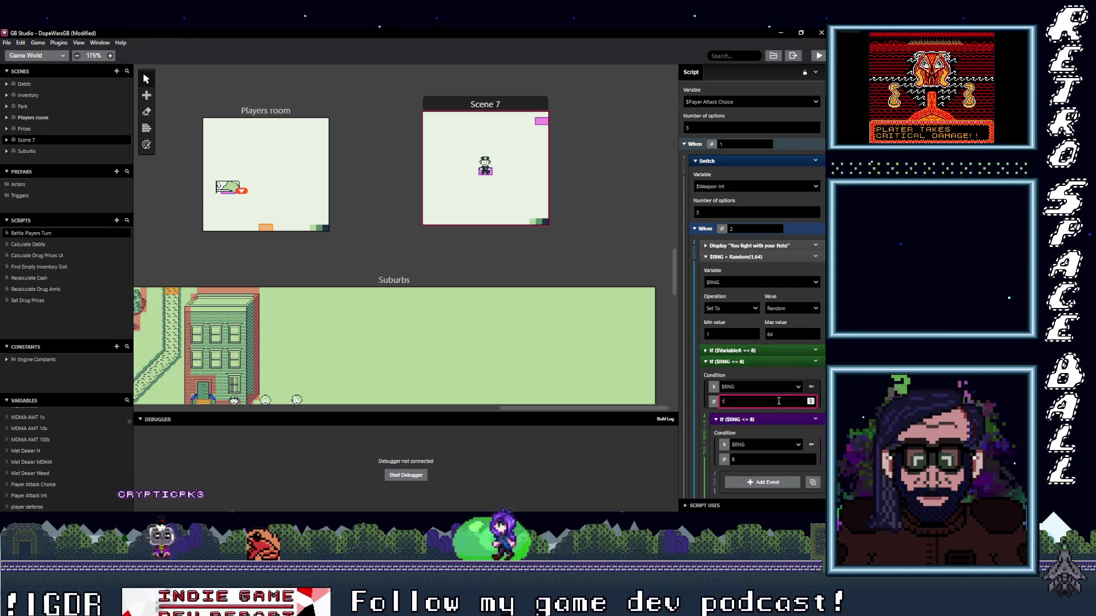
key(BackSpace)
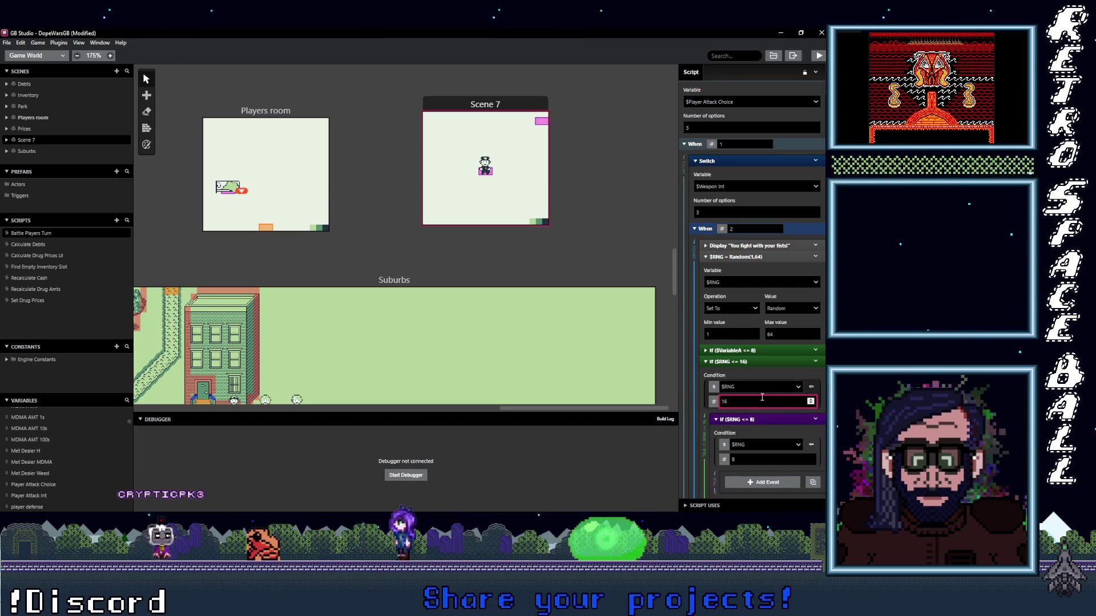
key(BackSpace)
text(0)
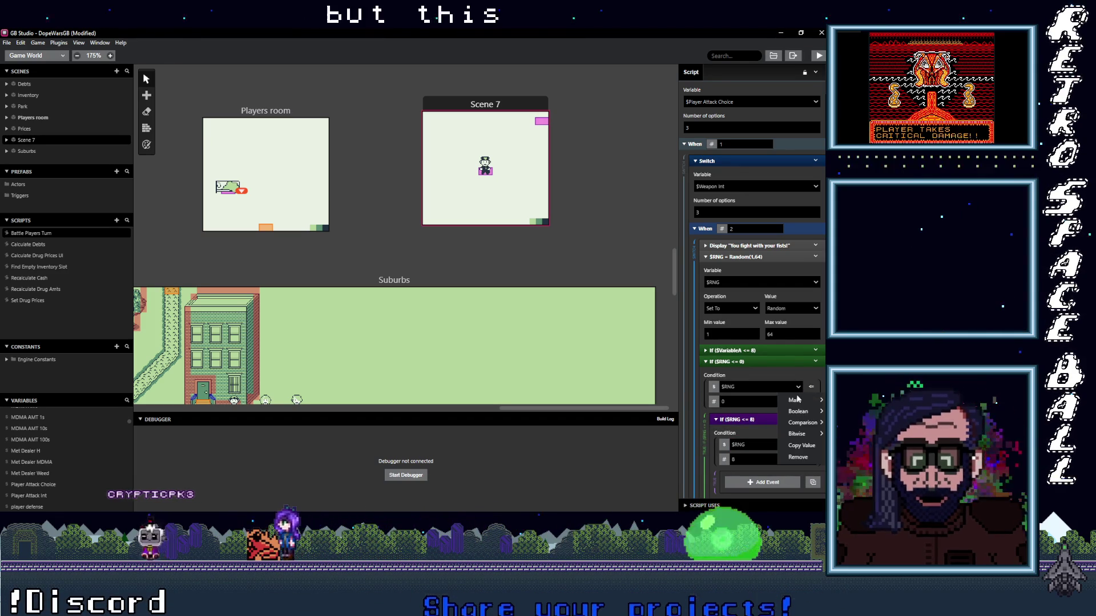
right_click(784, 395)
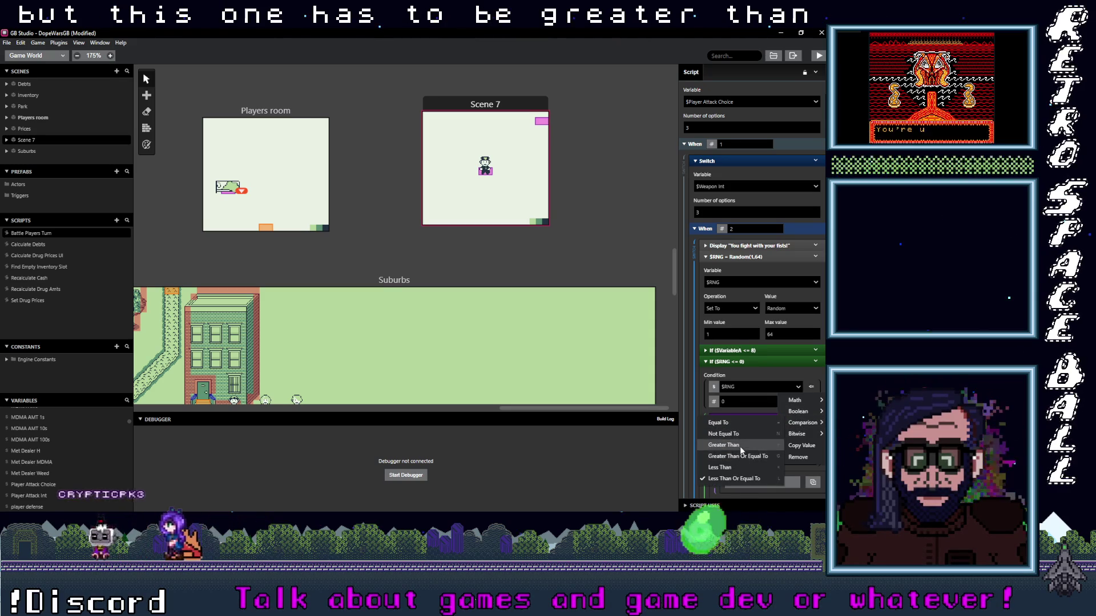
click(741, 445)
double_click(739, 401)
text(8)
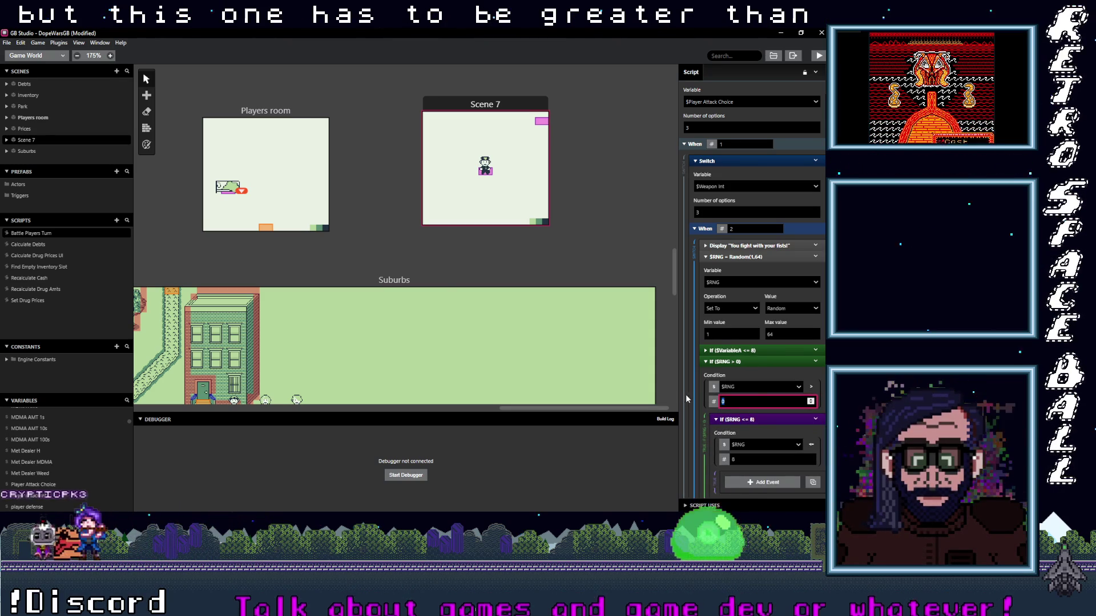
double_click(780, 459)
text(16)
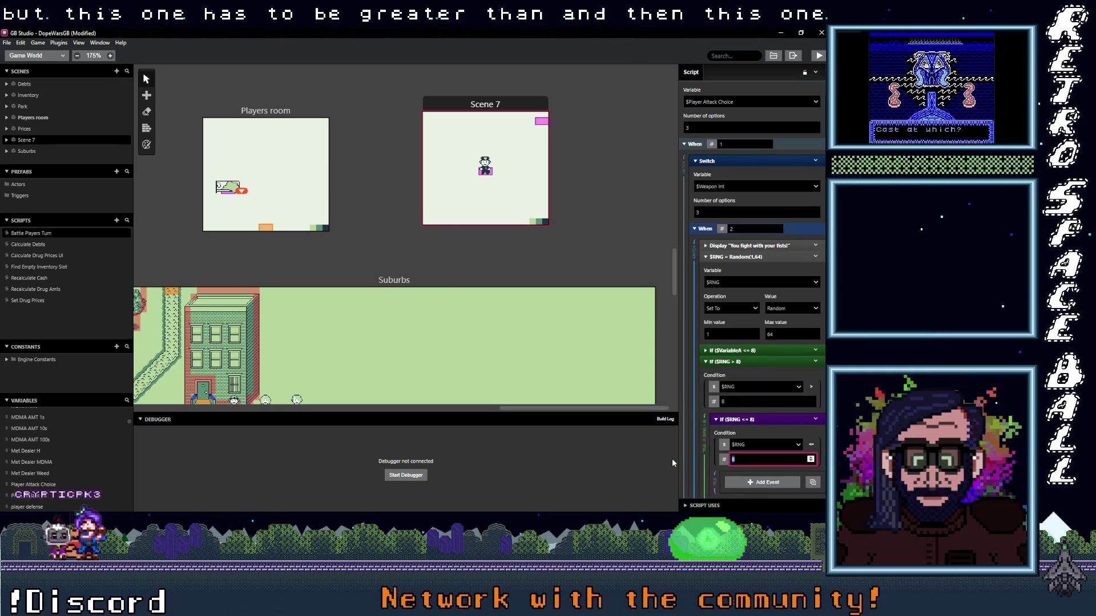
- Reopen the If ($VariableA <= 8) block to add an event inside it
click(742, 350)
scroll(757, 385, down, 1)
scroll(758, 385, down, 1)
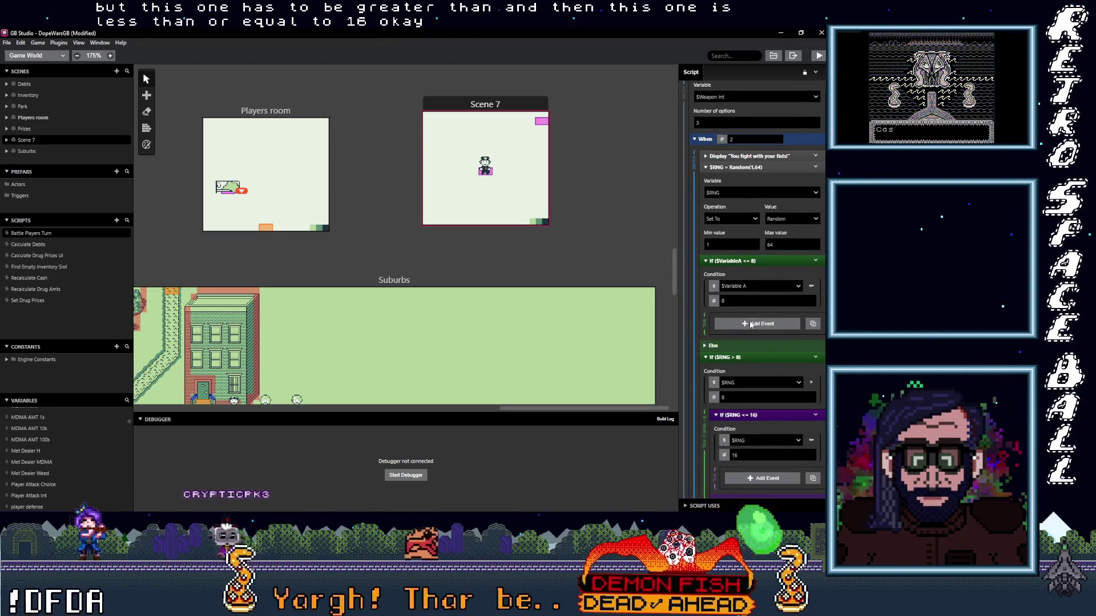
click(752, 324)
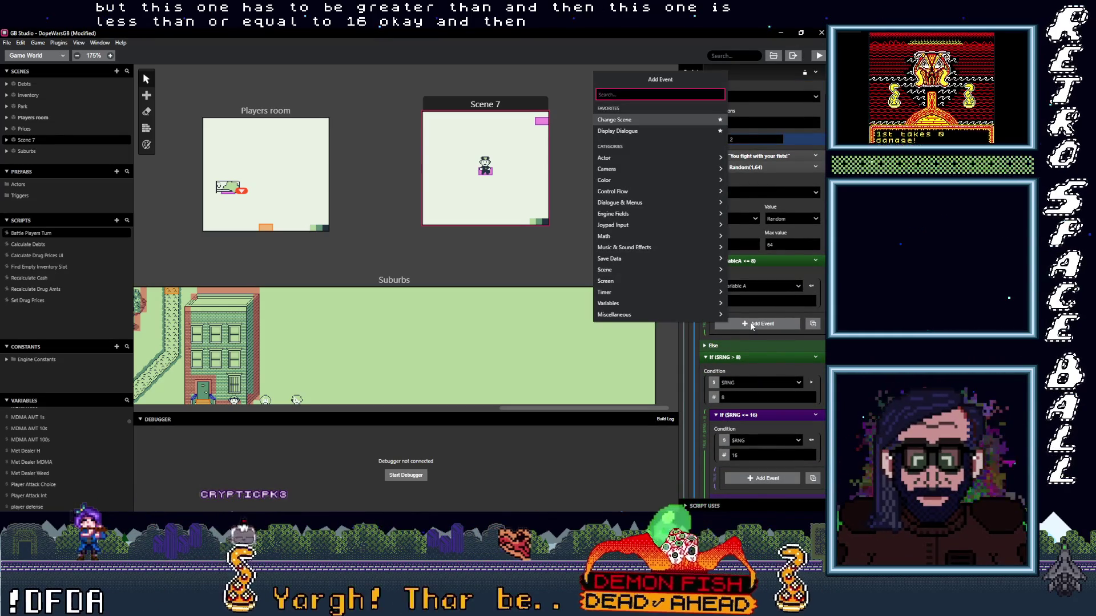
- Add a Variable Set To Value event in the Variable A <= 8 branch setting Player Attack Int to 1
text(var val)
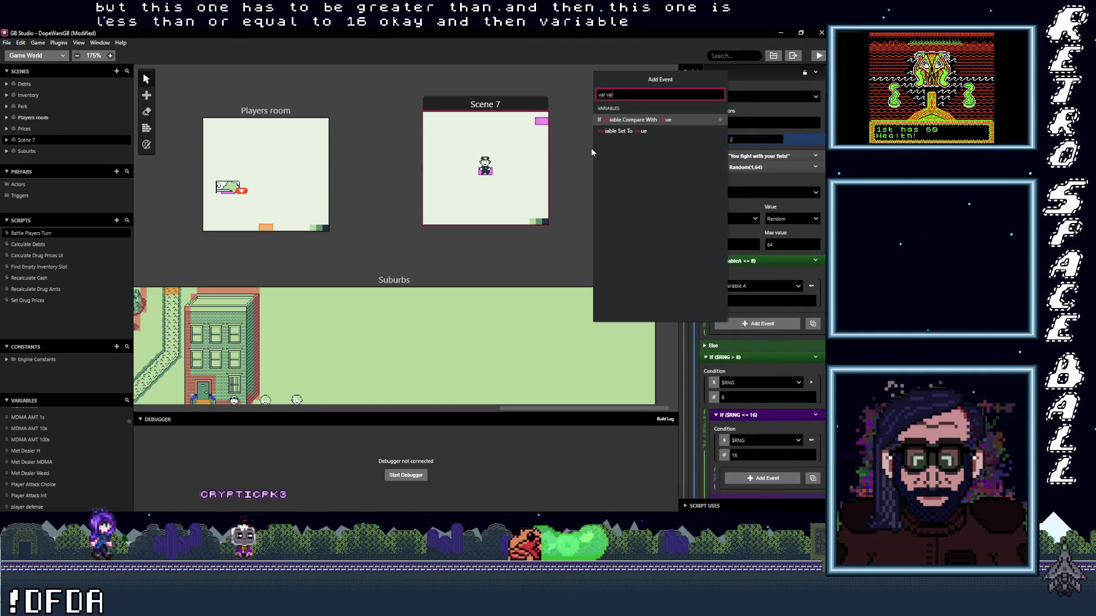
click(628, 131)
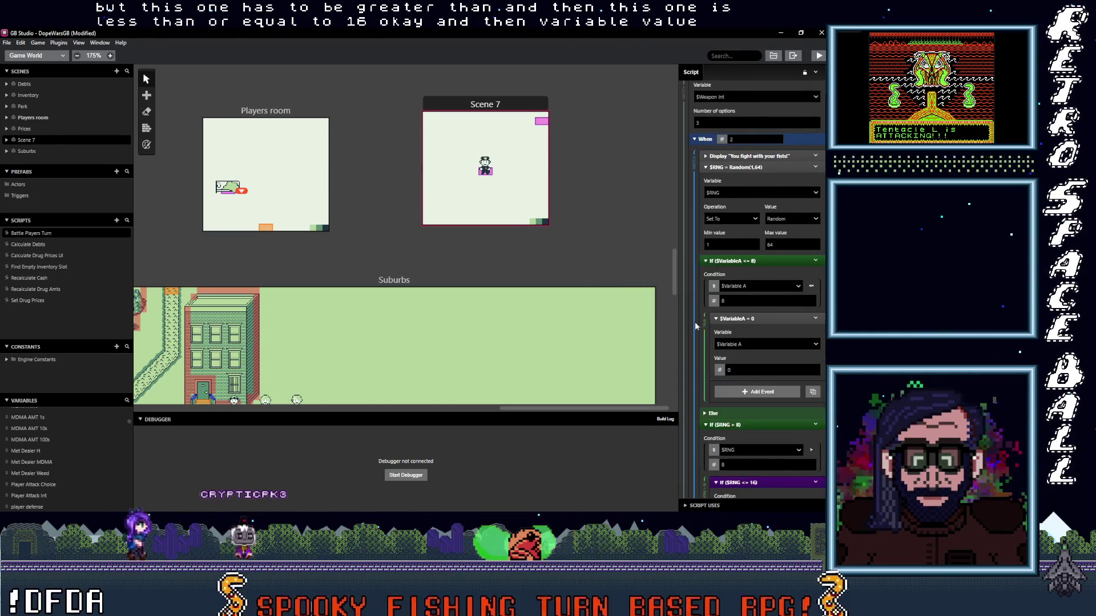
click(750, 343)
text(play)
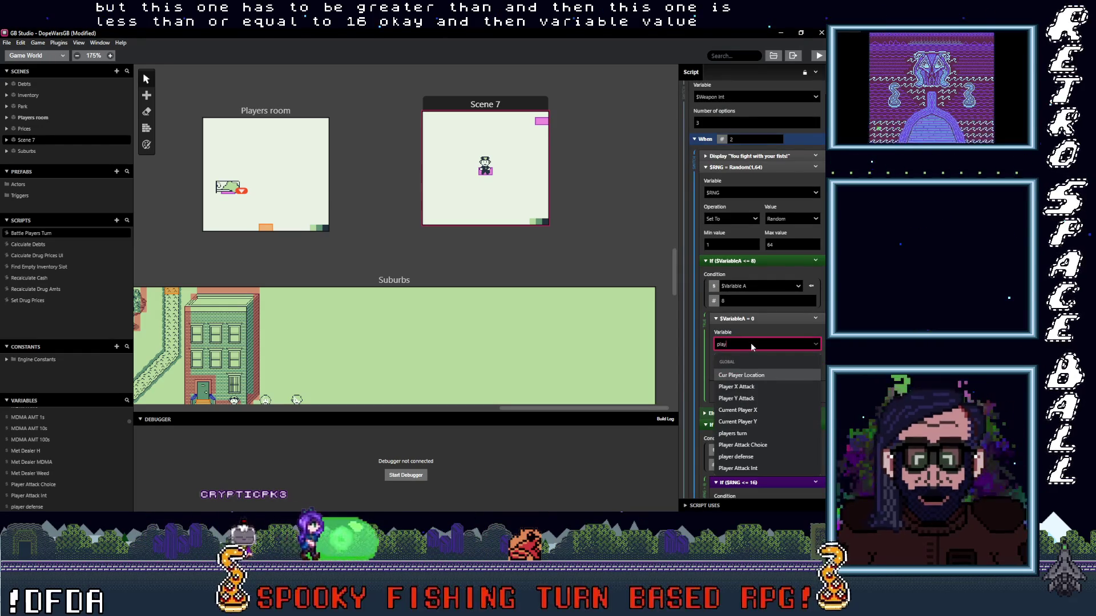
text(er)
scroll(753, 400, up, 1)
scroll(767, 457, down, 1)
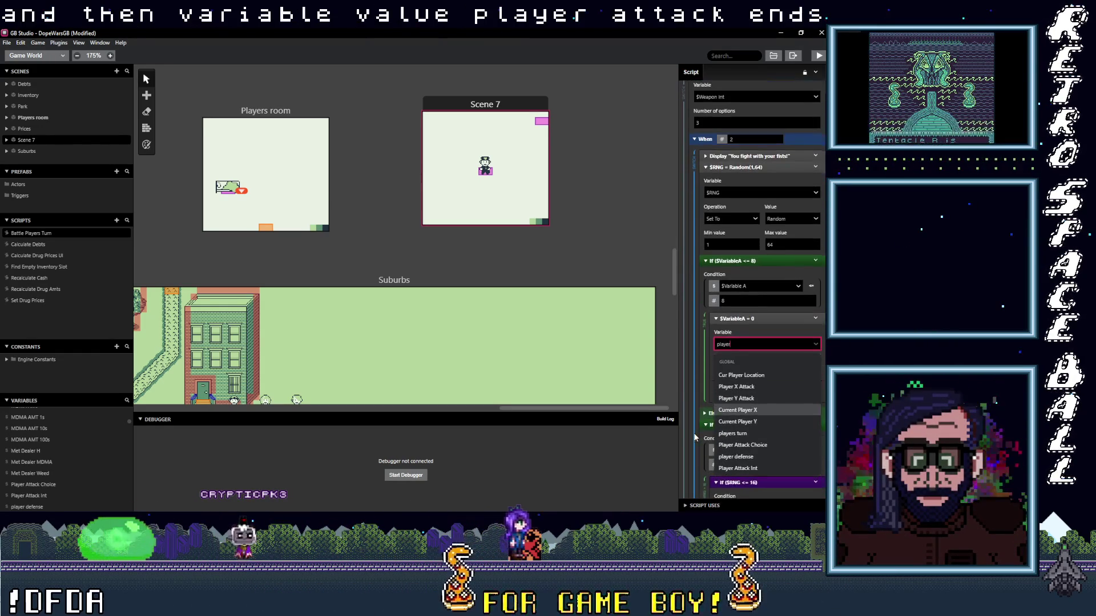
click(744, 471)
double_click(746, 370)
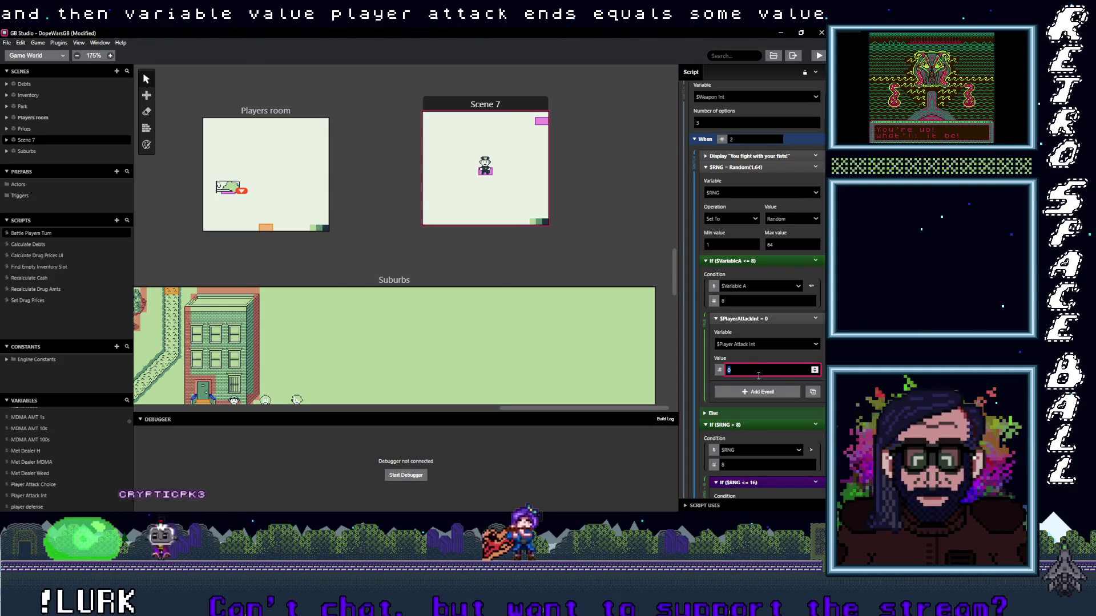
text(1)
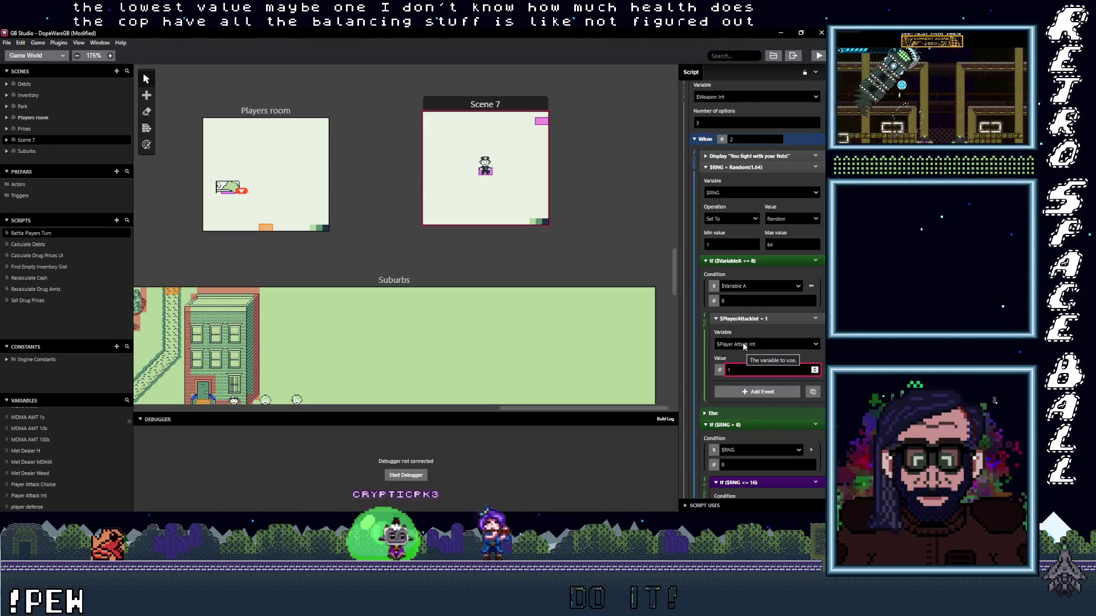
click(759, 392)
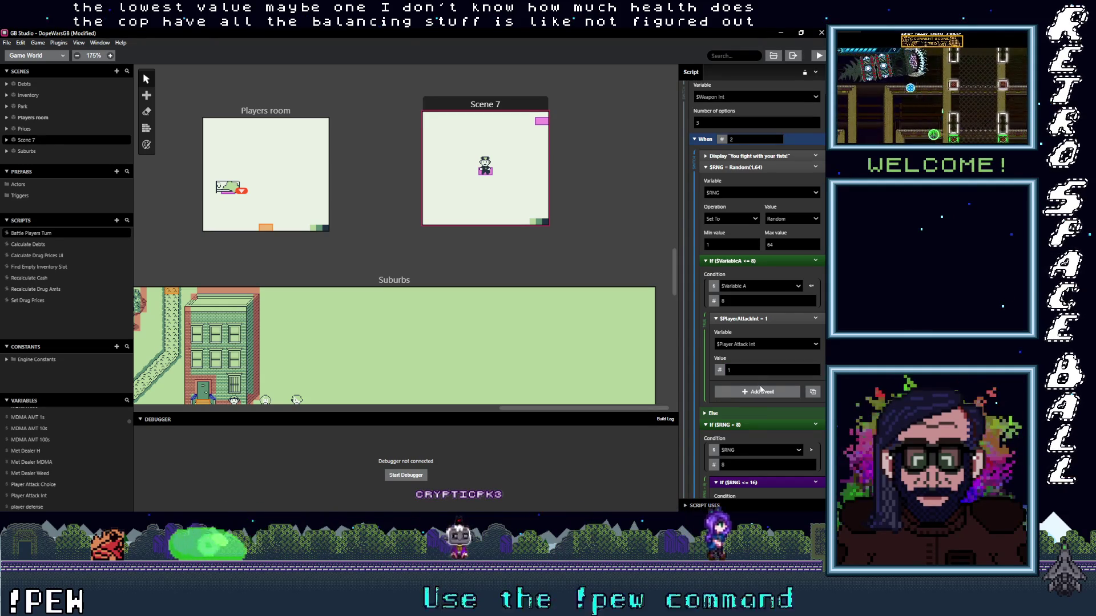
scroll(762, 385, down, 1)
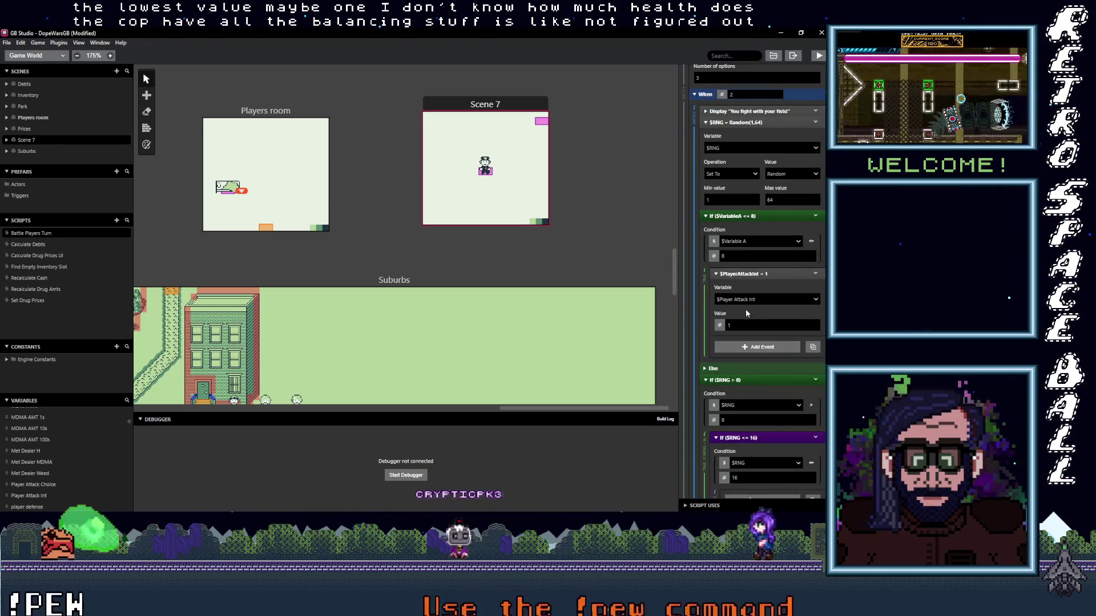
scroll(746, 309, down, 1)
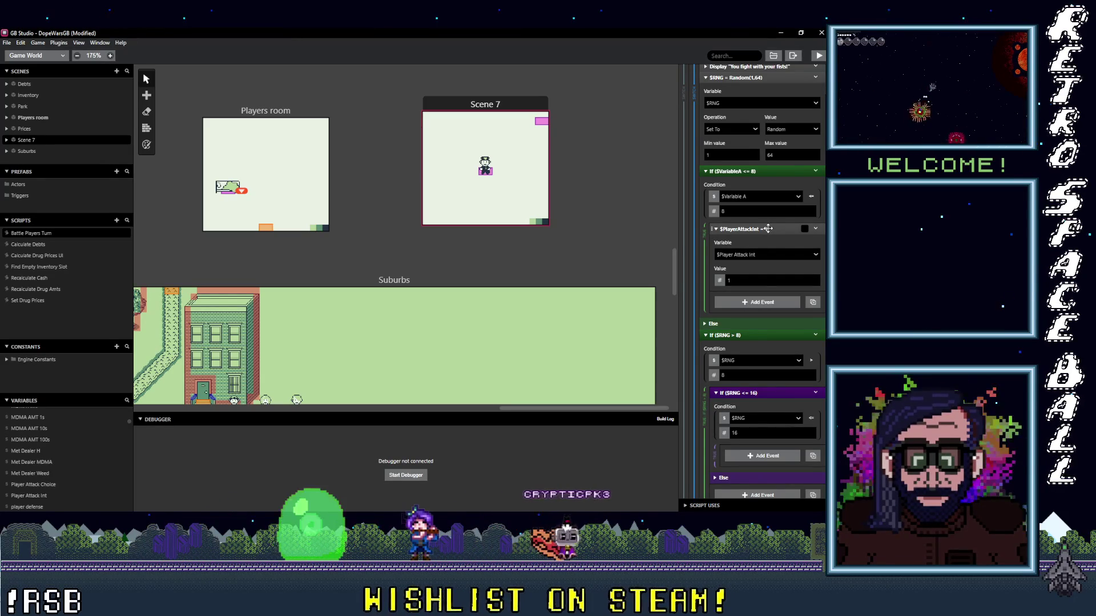
- Copy the Player Attack Int event into the $RNG <= 16 branch
click(768, 228)
click(816, 228)
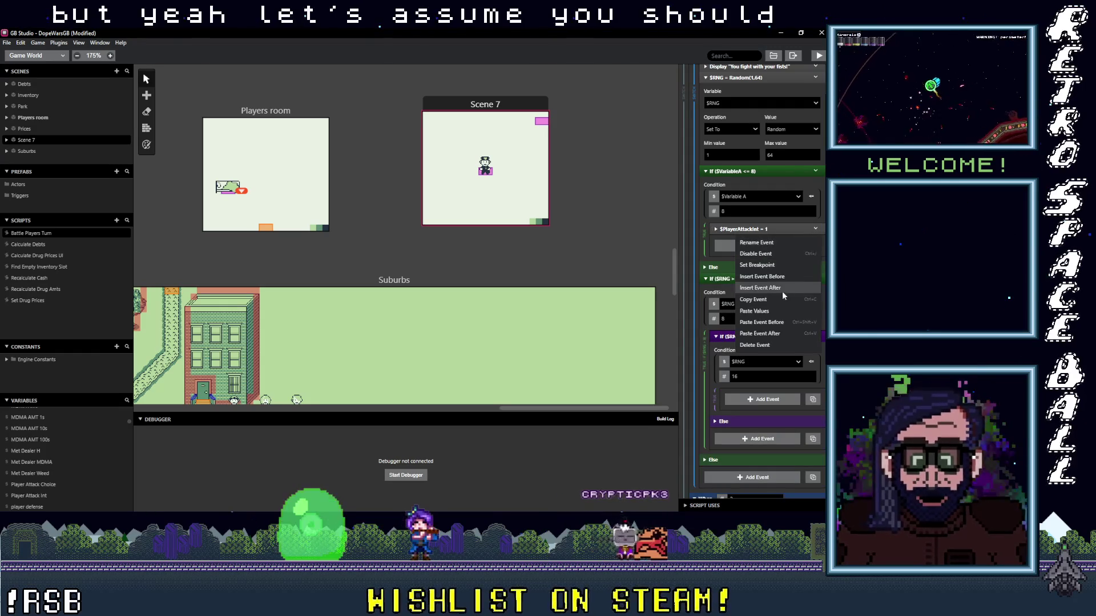
key(Escape)
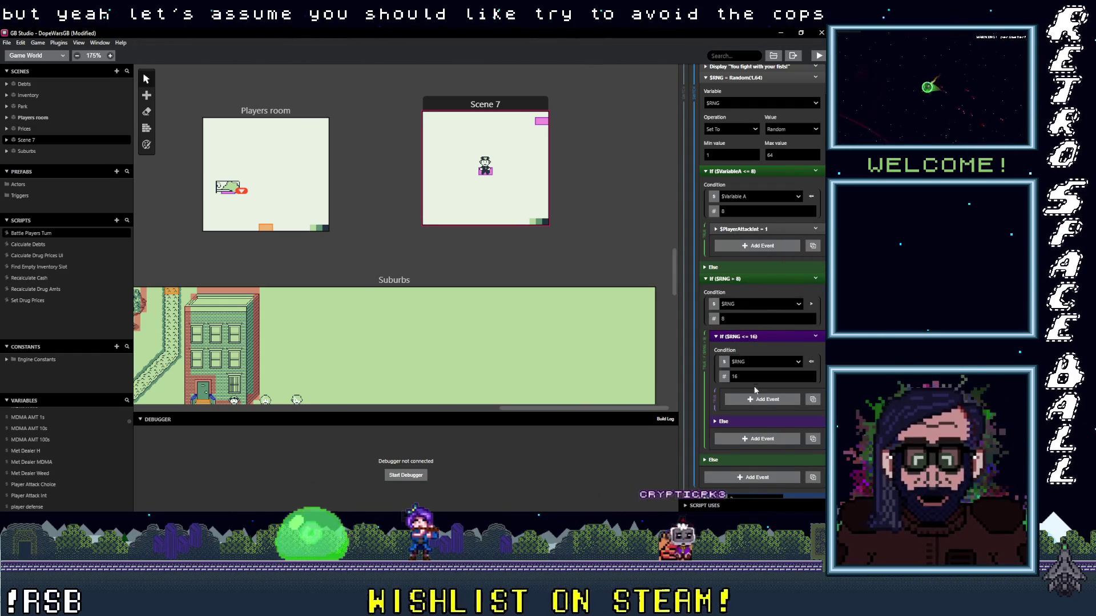
alt+click(762, 400)
text(2)
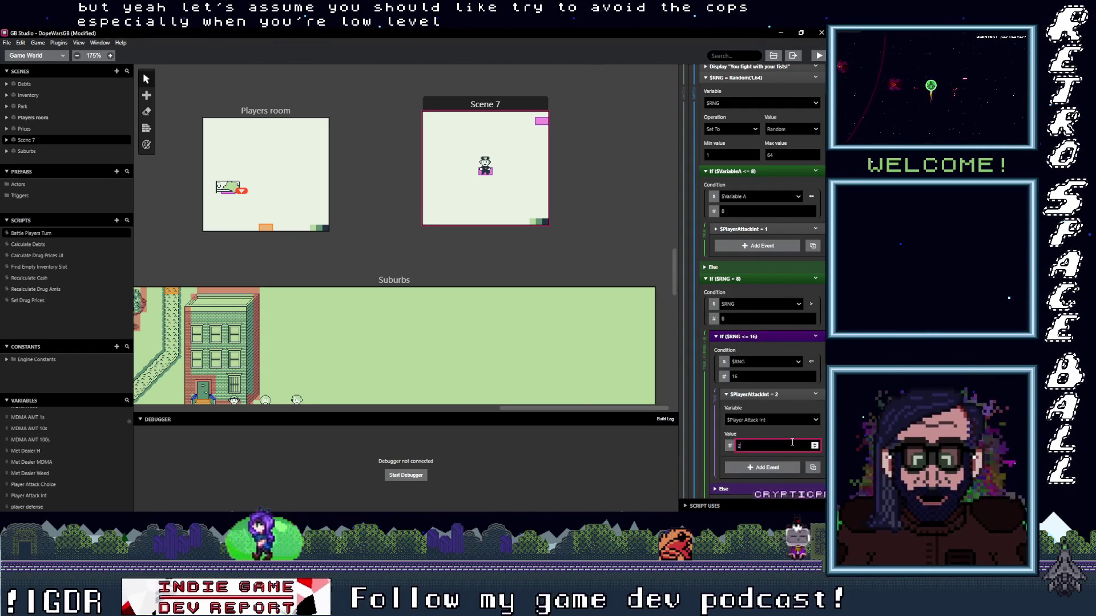
- Duplicate the If ($RNG > 8) block and change the copy's thresholds to > 16 and <= 24
click(757, 278)
click(765, 171)
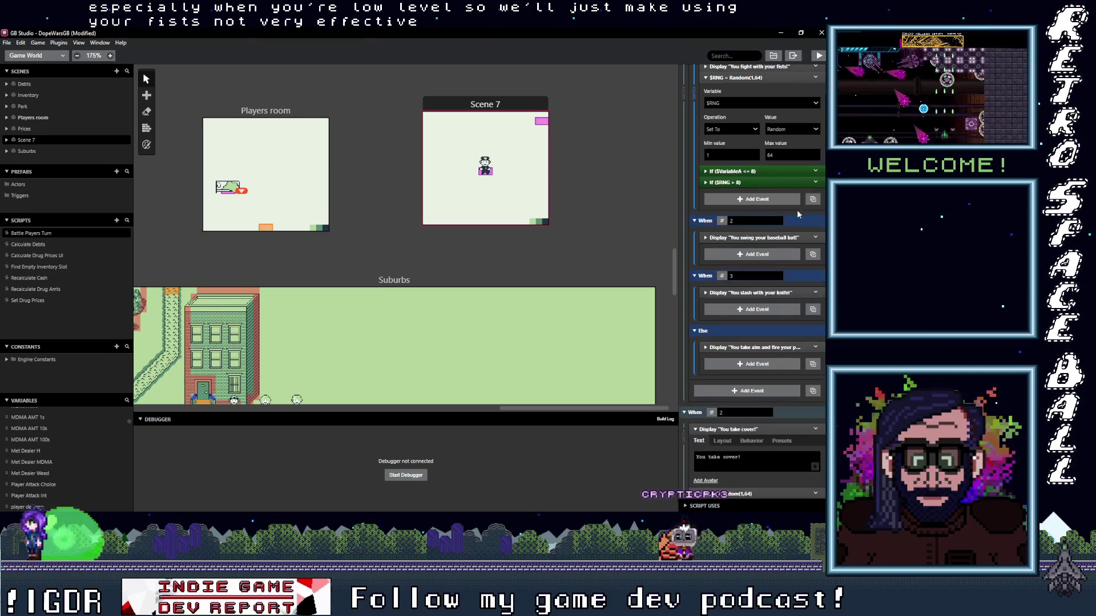
click(815, 182)
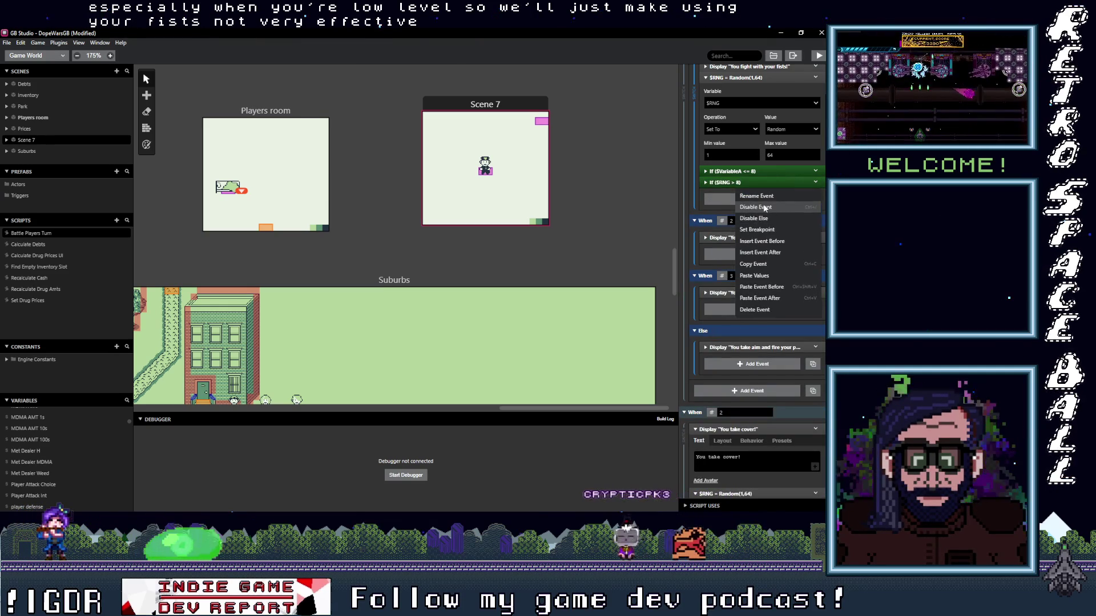
click(759, 298)
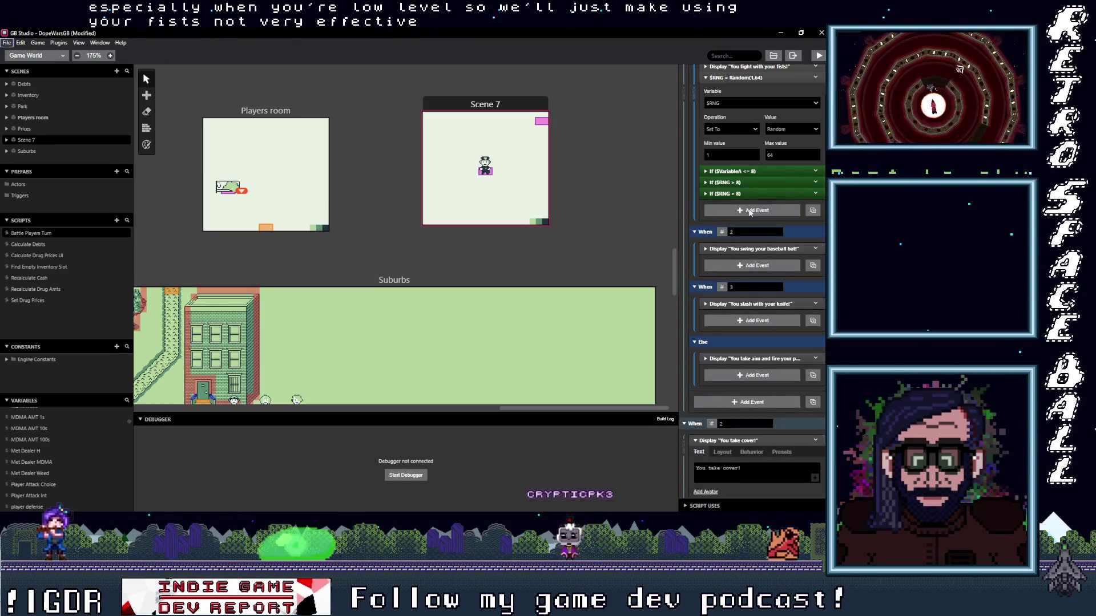
click(745, 194)
double_click(742, 233)
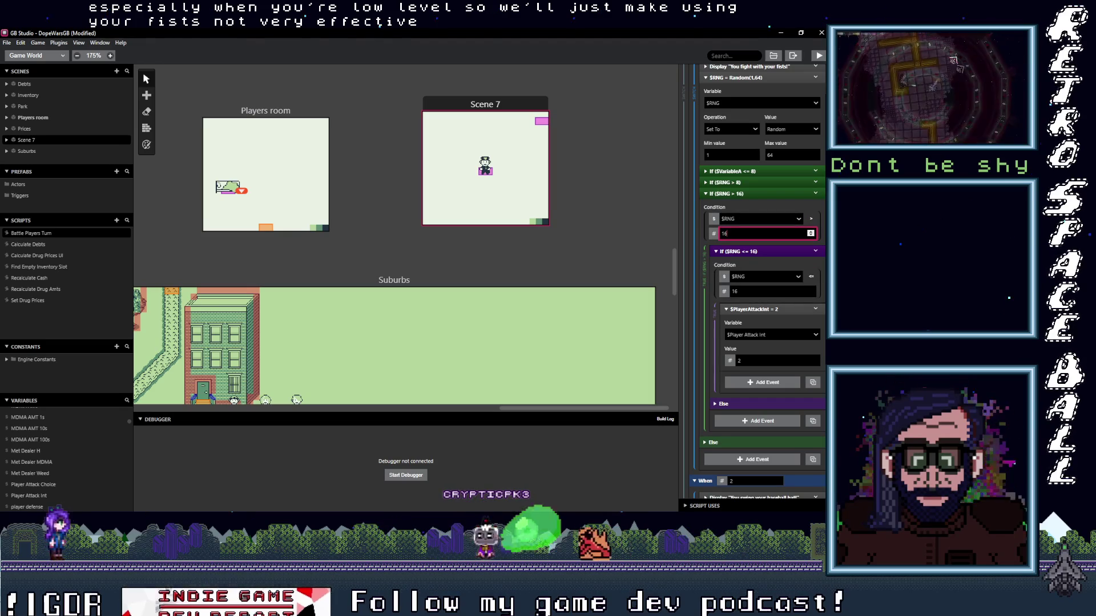
text(16)
double_click(767, 291)
text(24)
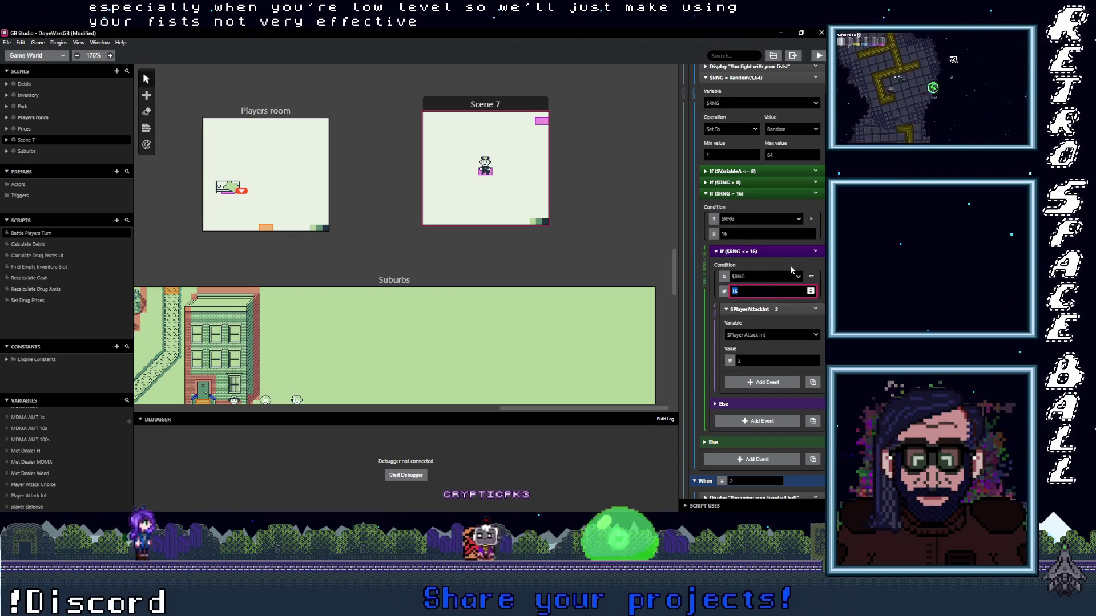
double_click(792, 359)
text(3)
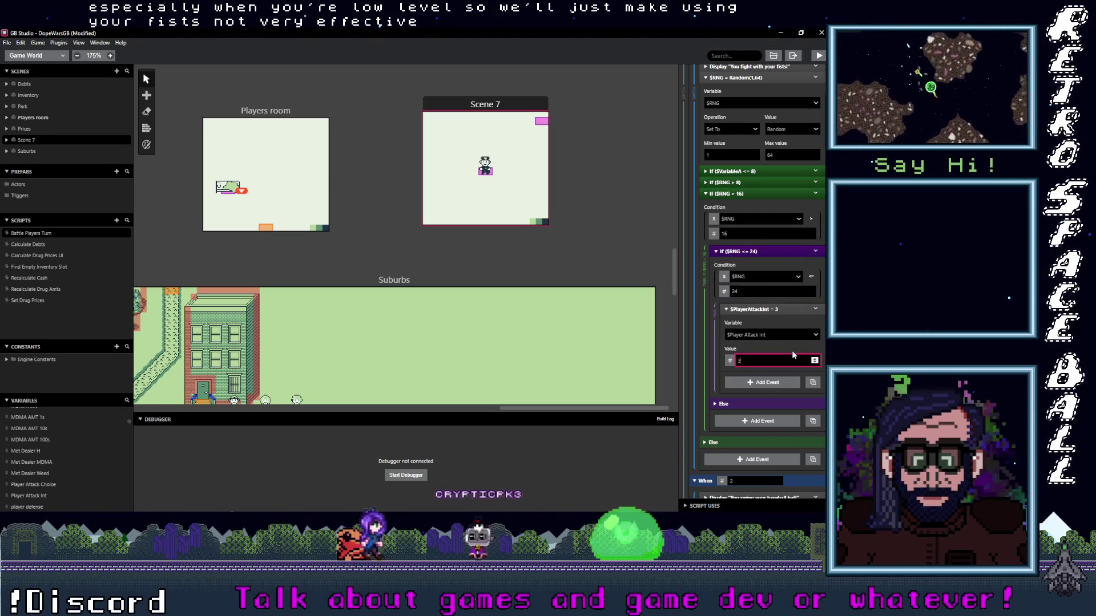
- Duplicate the $RNG > 16 block as a $RNG > 24 branch setting Player Attack Int to 4
click(774, 194)
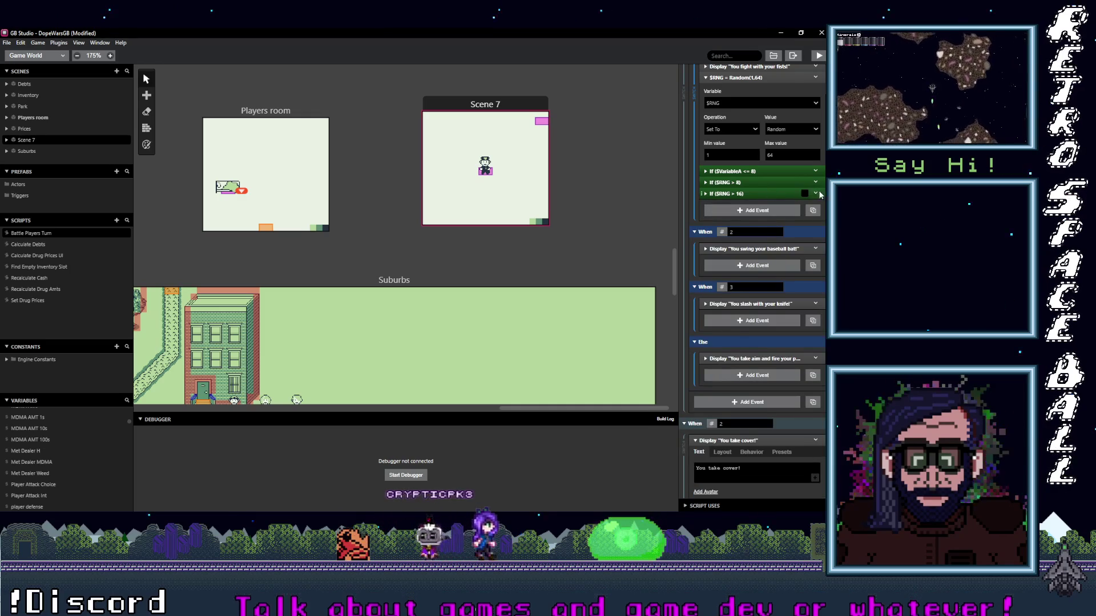
click(815, 194)
click(763, 276)
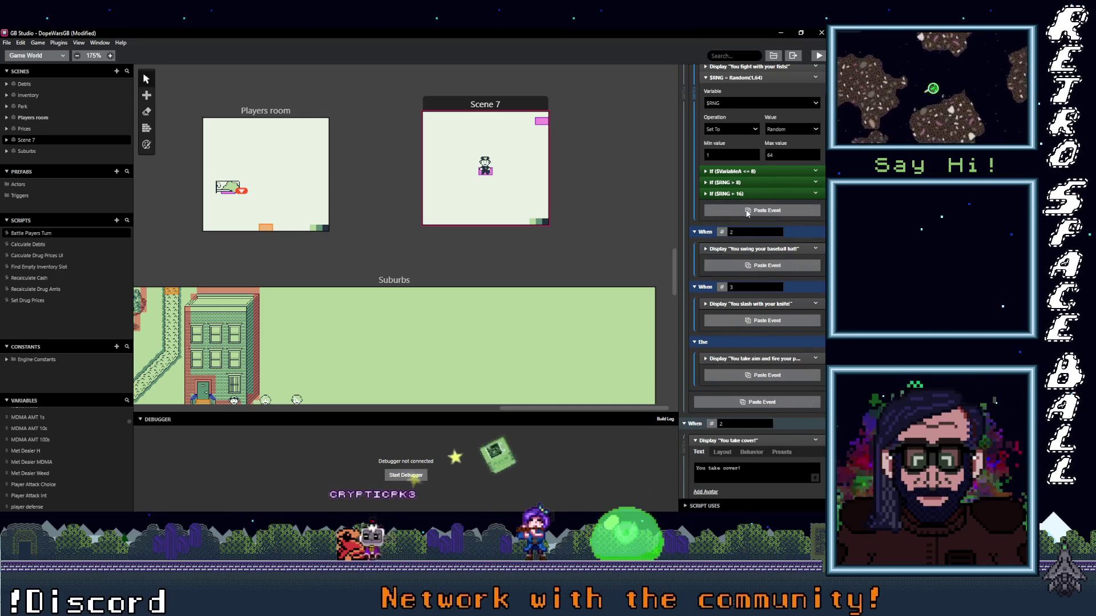
key(ctrl+v)
double_click(765, 245)
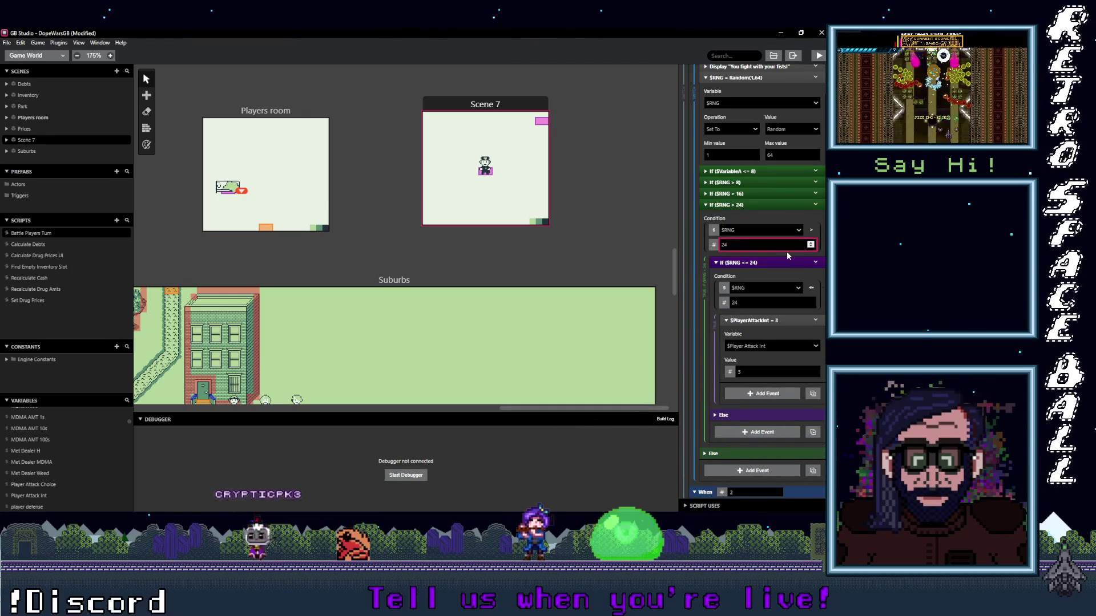
text(32)
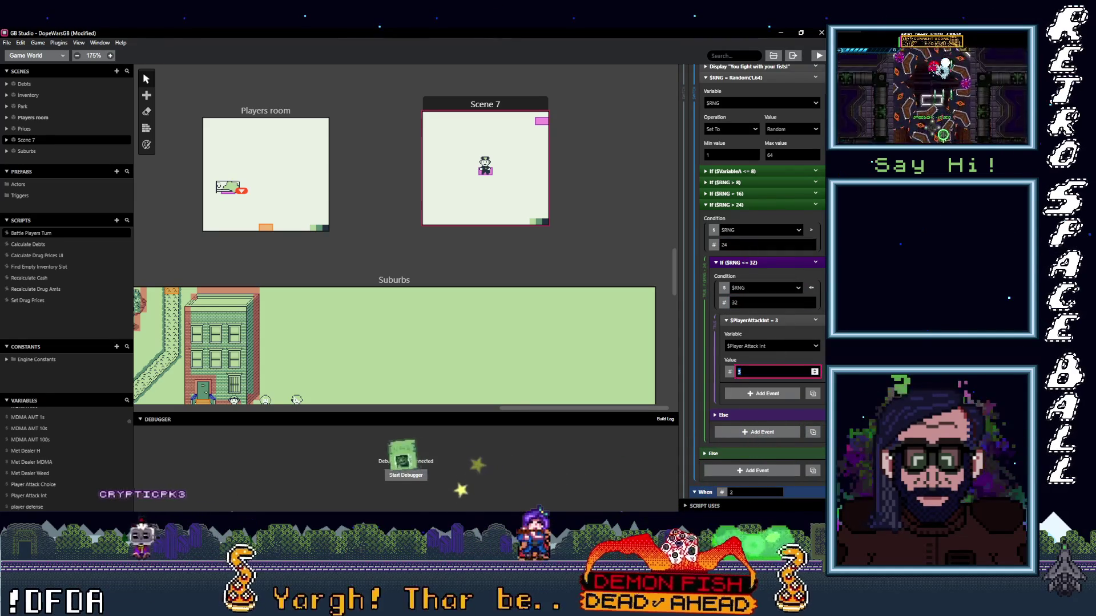
text(4)
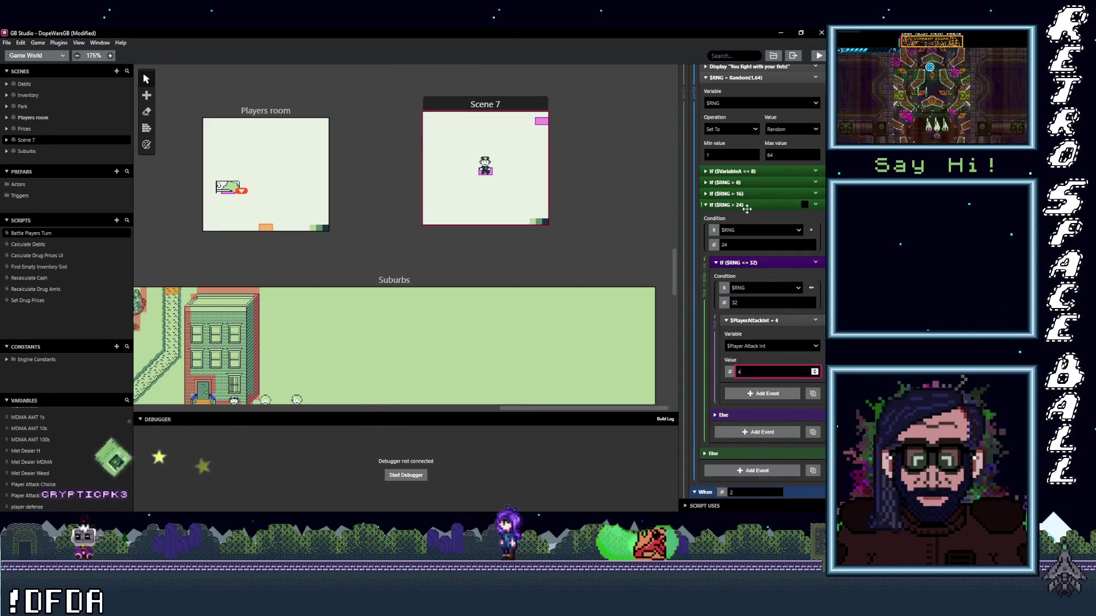
click(756, 204)
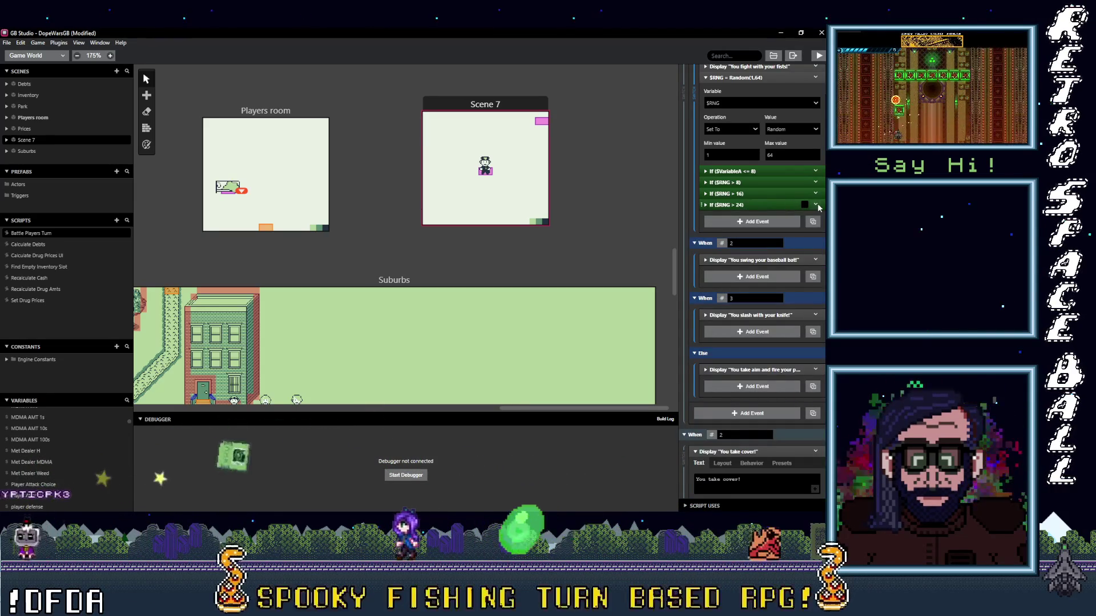
- Copy the $RNG > 24 branch into a $RNG > 32, <= 40 branch setting Player Attack Int to 5
click(764, 204)
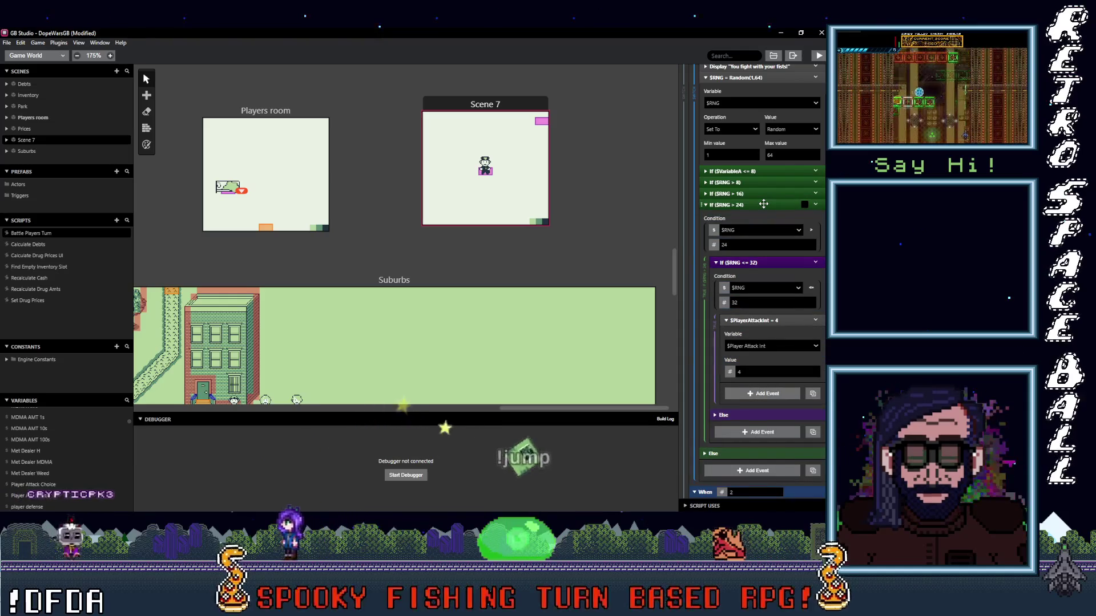
click(763, 204)
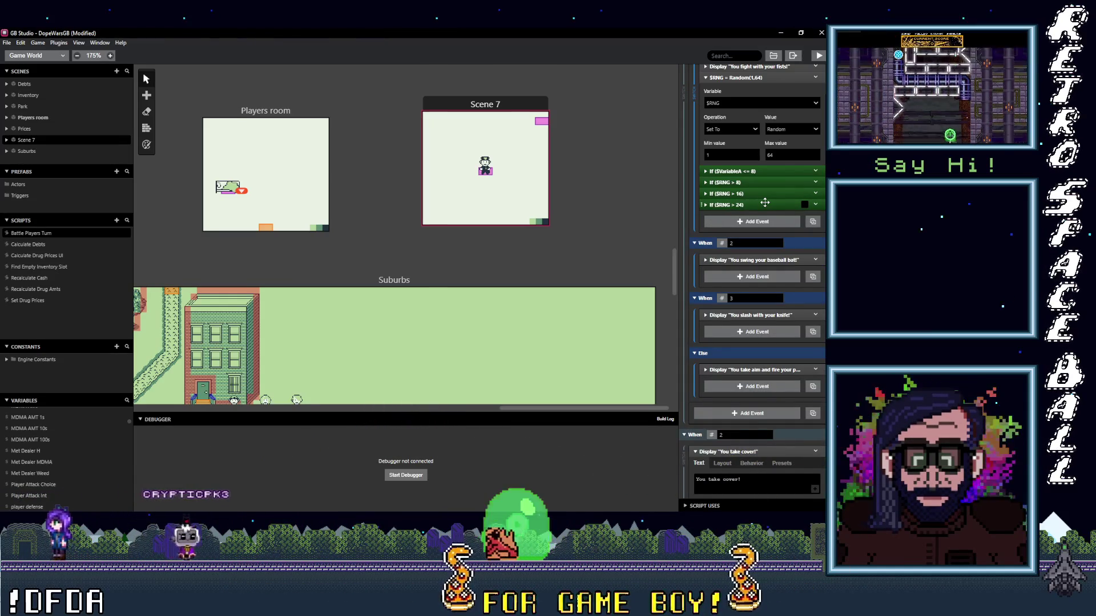
click(815, 204)
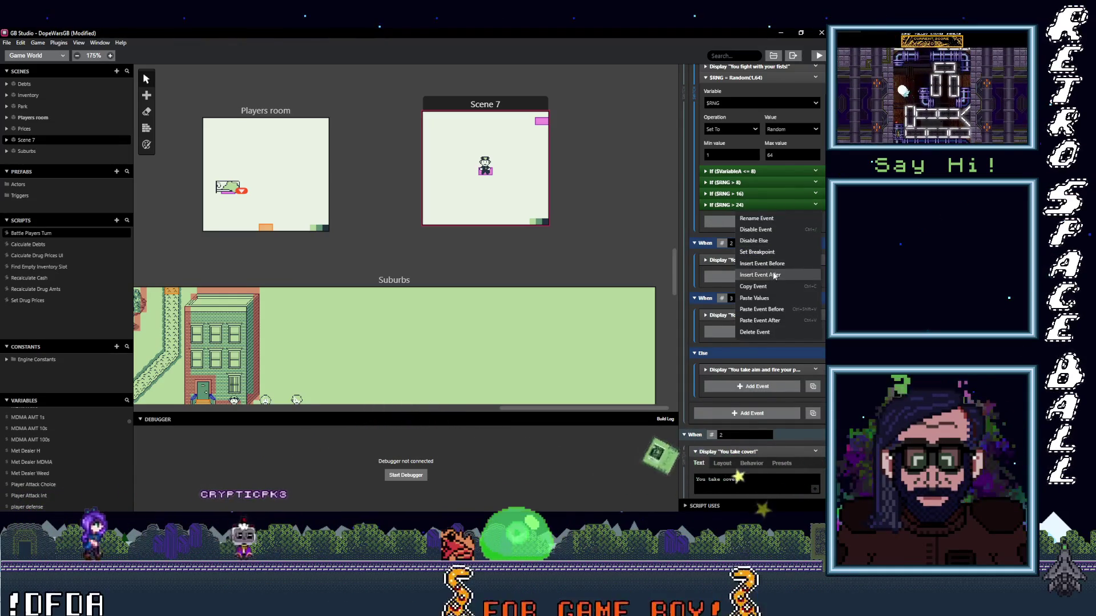
click(753, 264)
click(745, 223)
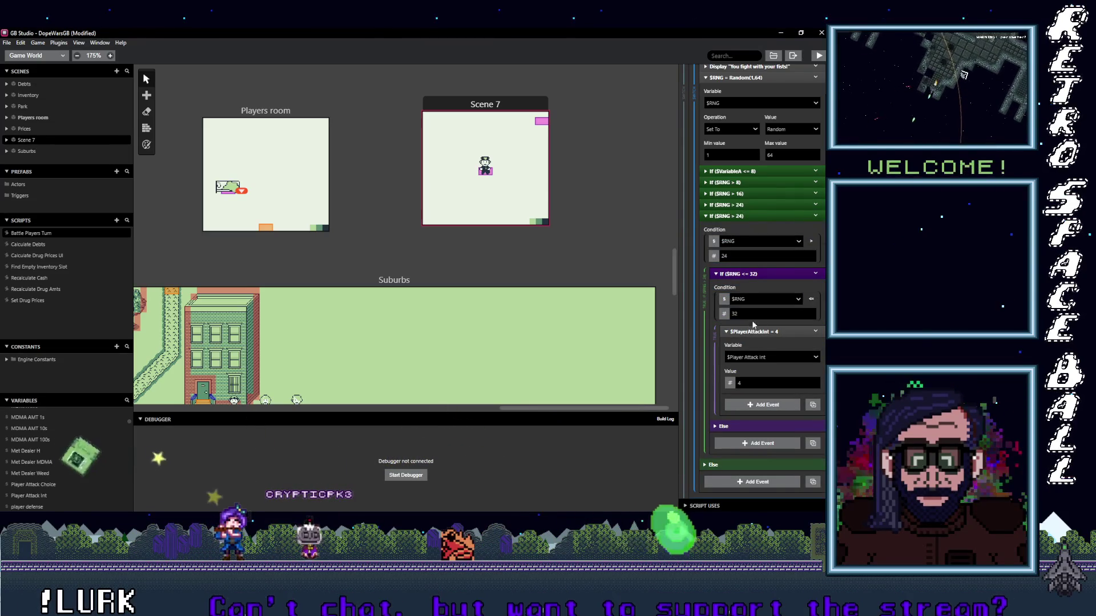
double_click(724, 255)
text(32)
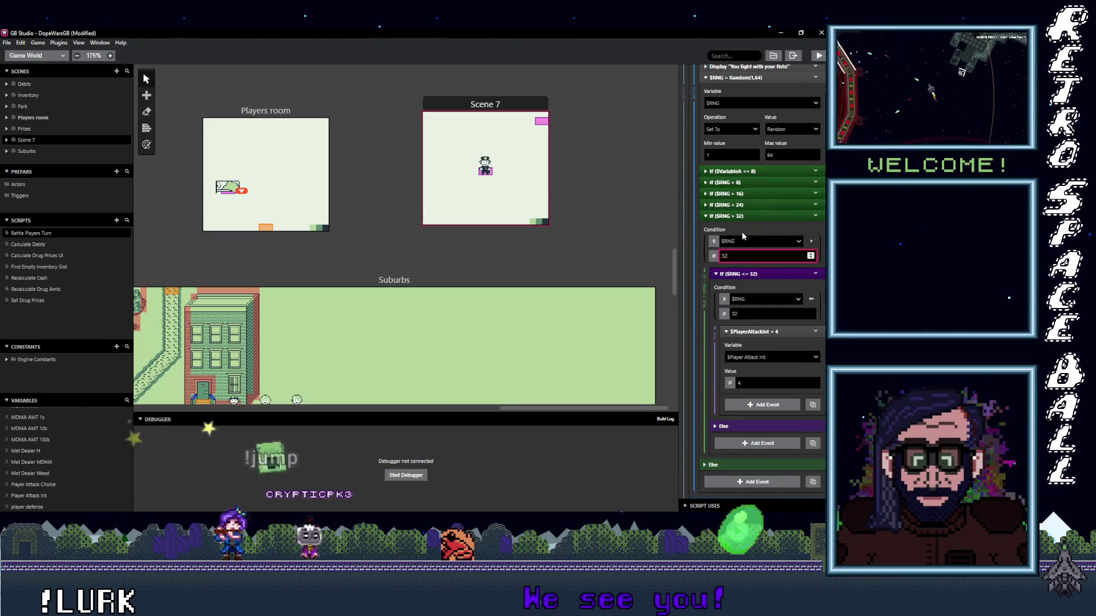
double_click(736, 314)
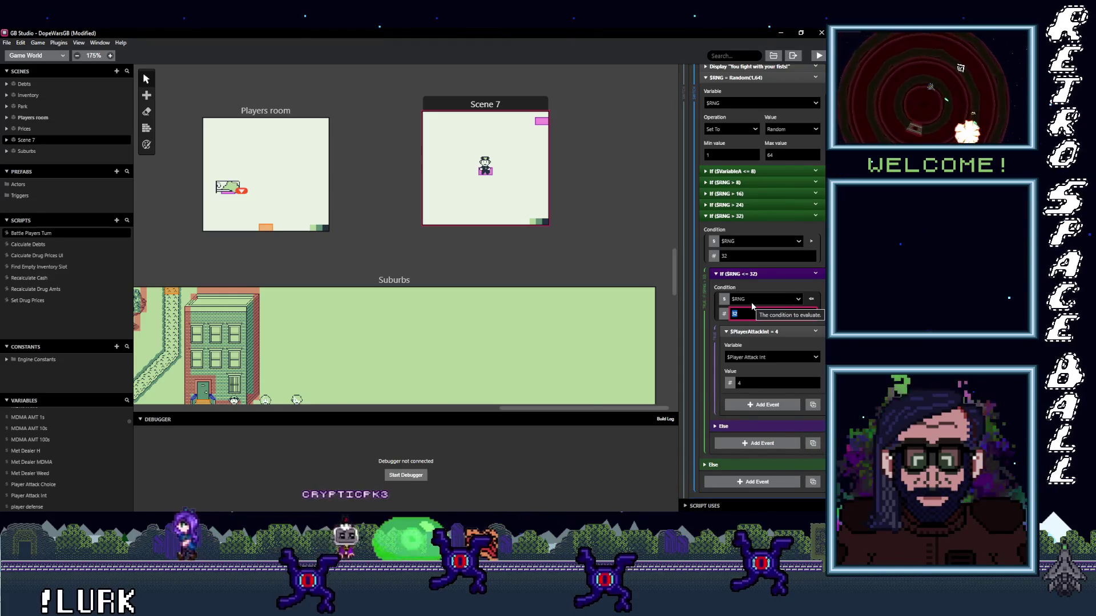
text(40)
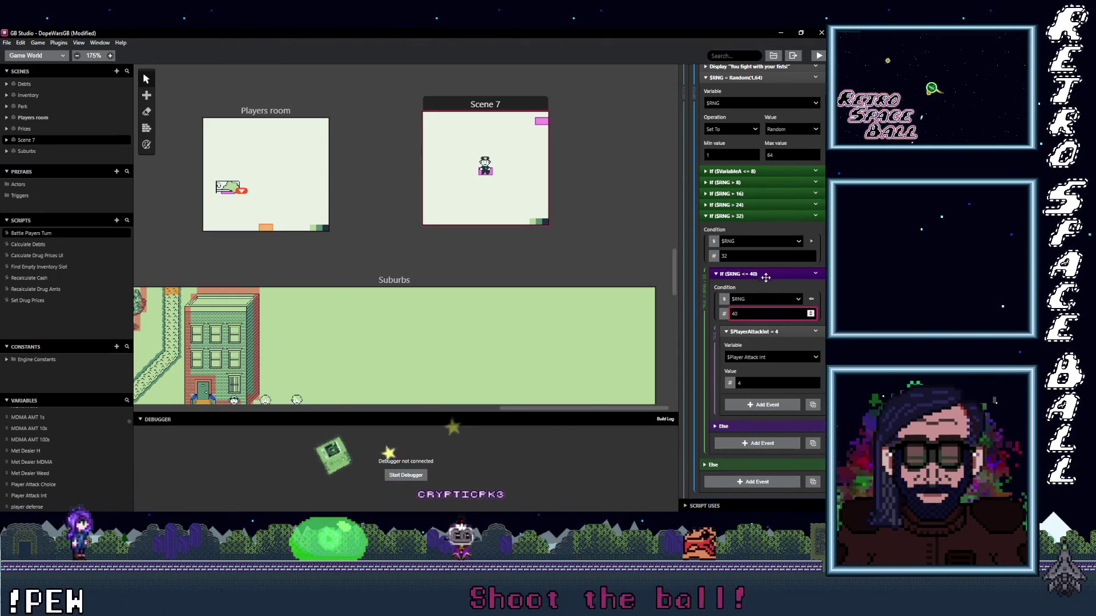
double_click(753, 383)
text(5)
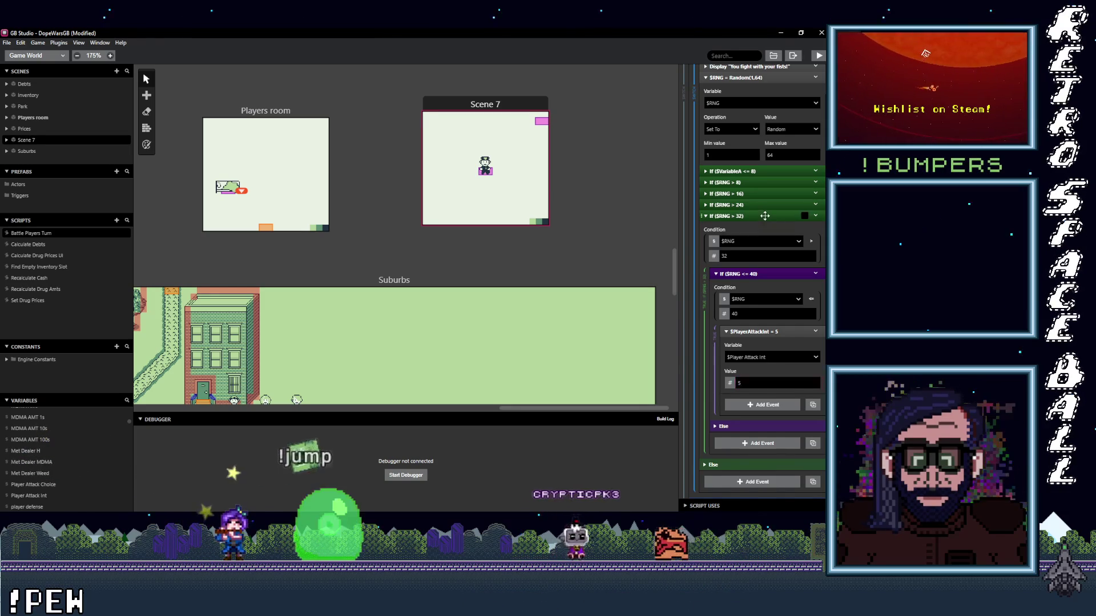
click(794, 217)
- Copy it into a $RNG > 40, <= 48 branch setting Player Attack Int to 6
click(814, 216)
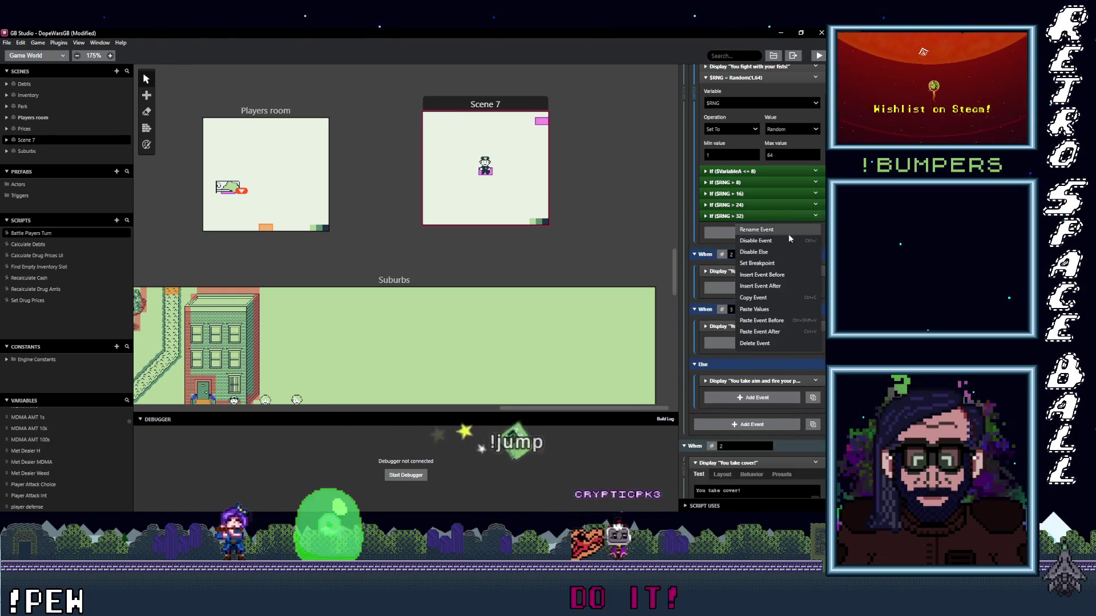
click(754, 298)
key(ctrl+v)
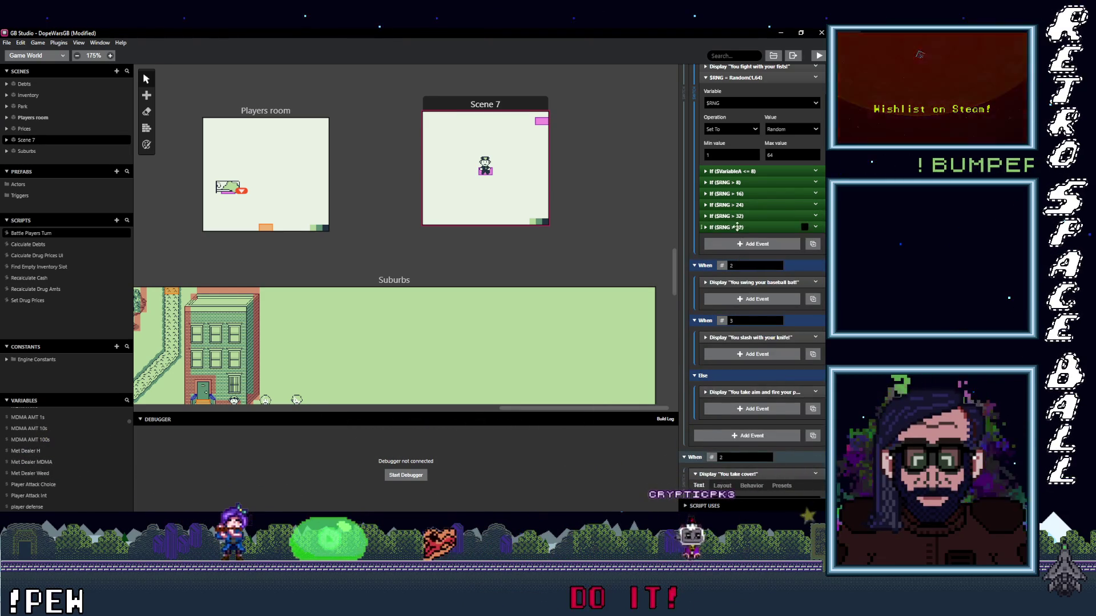
click(737, 228)
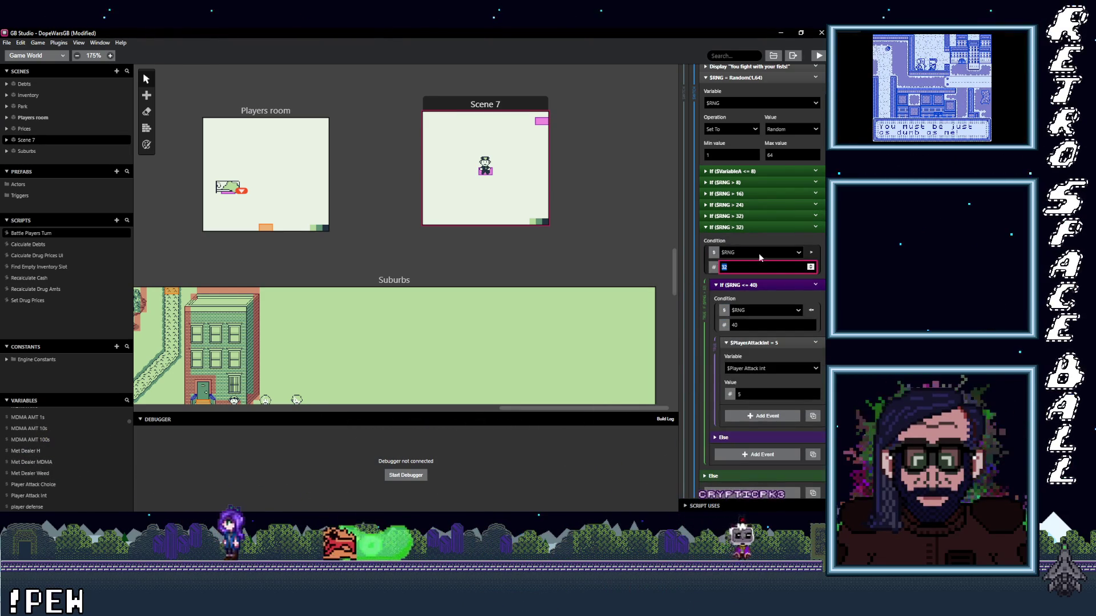
text(40)
click(754, 324)
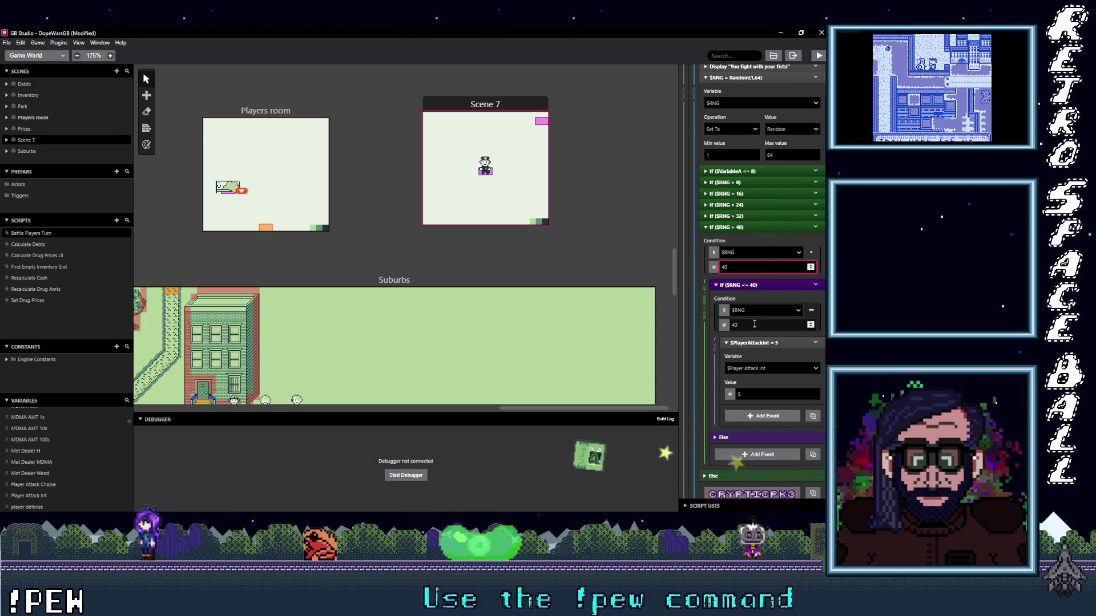
key(BackSpace)
text(8)
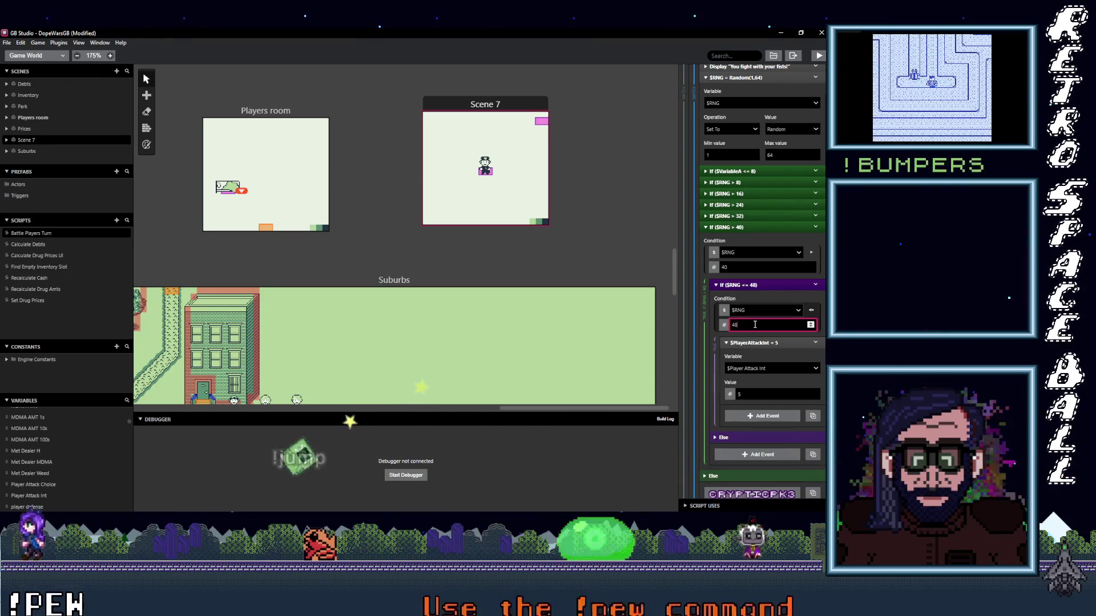
click(777, 393)
text(6)
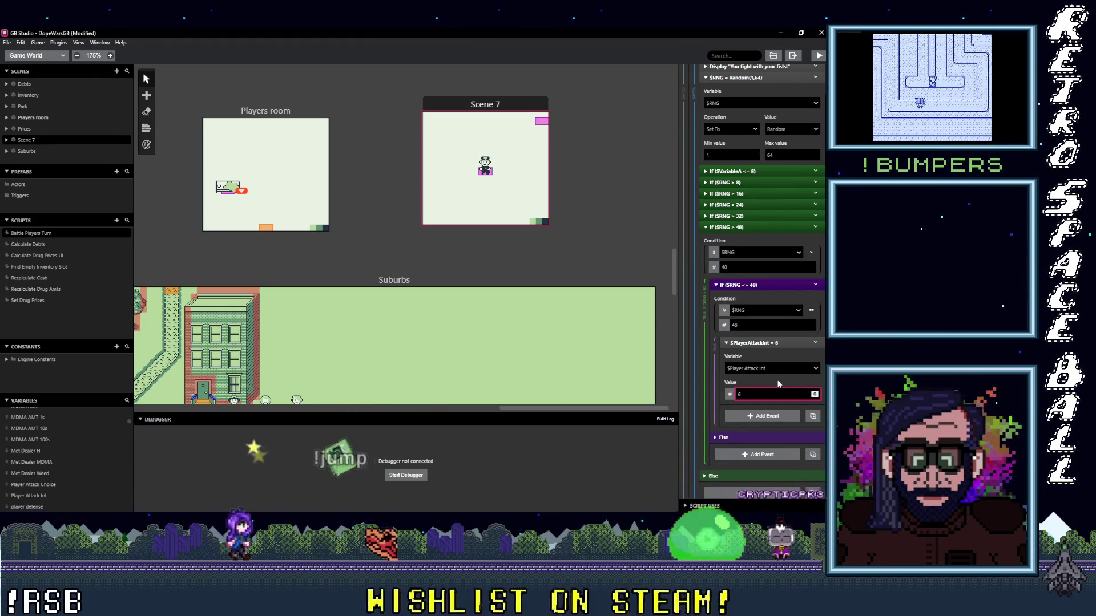
click(759, 227)
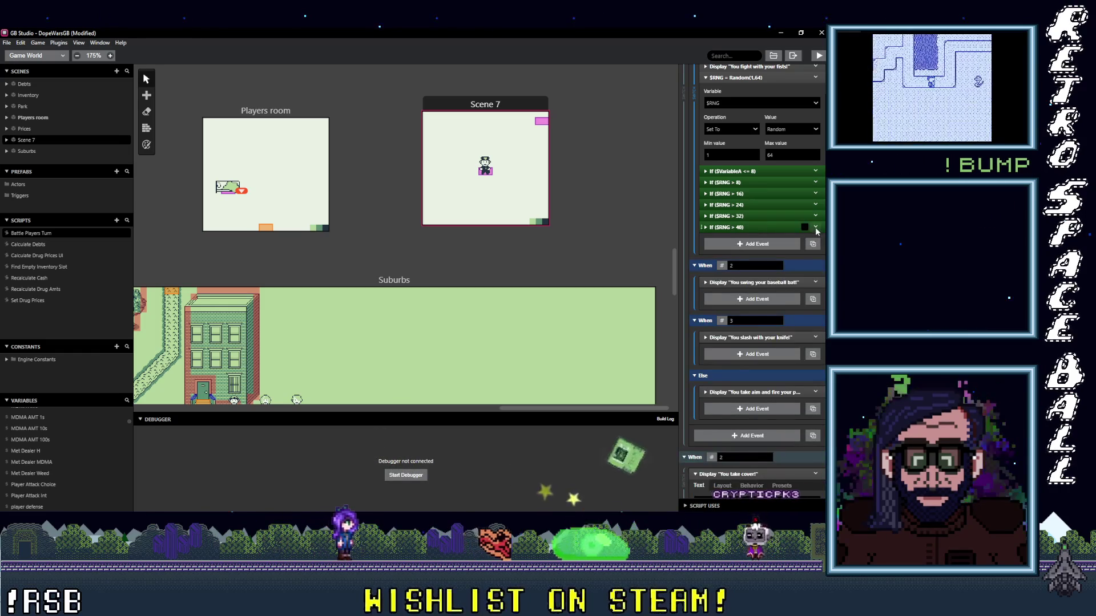
- Add a $RNG > 48 branch copy setting Player Attack Int to 7
click(815, 227)
click(747, 262)
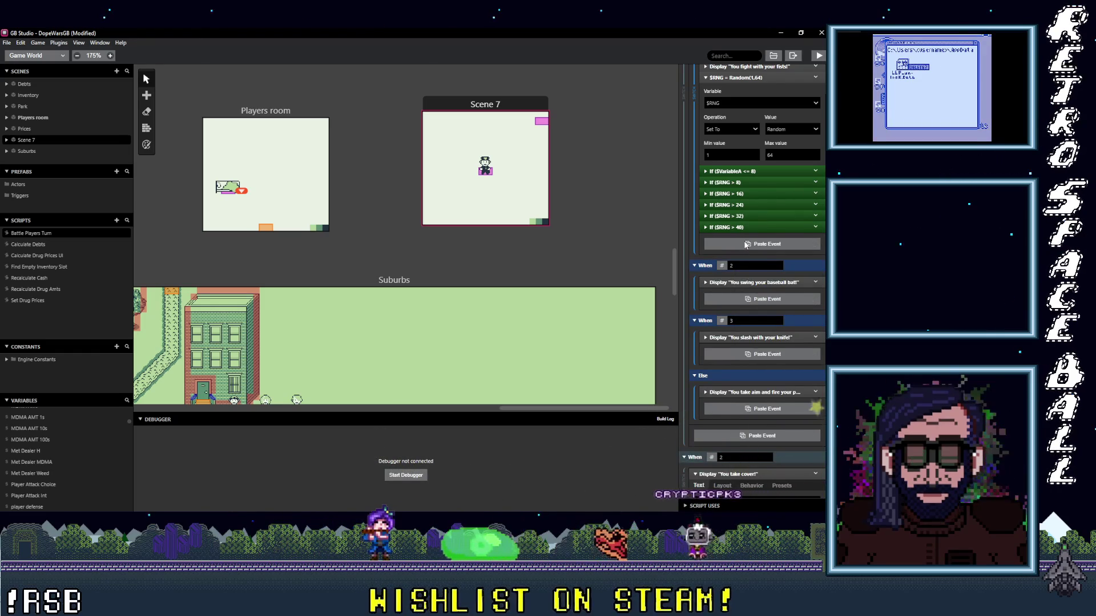
click(744, 244)
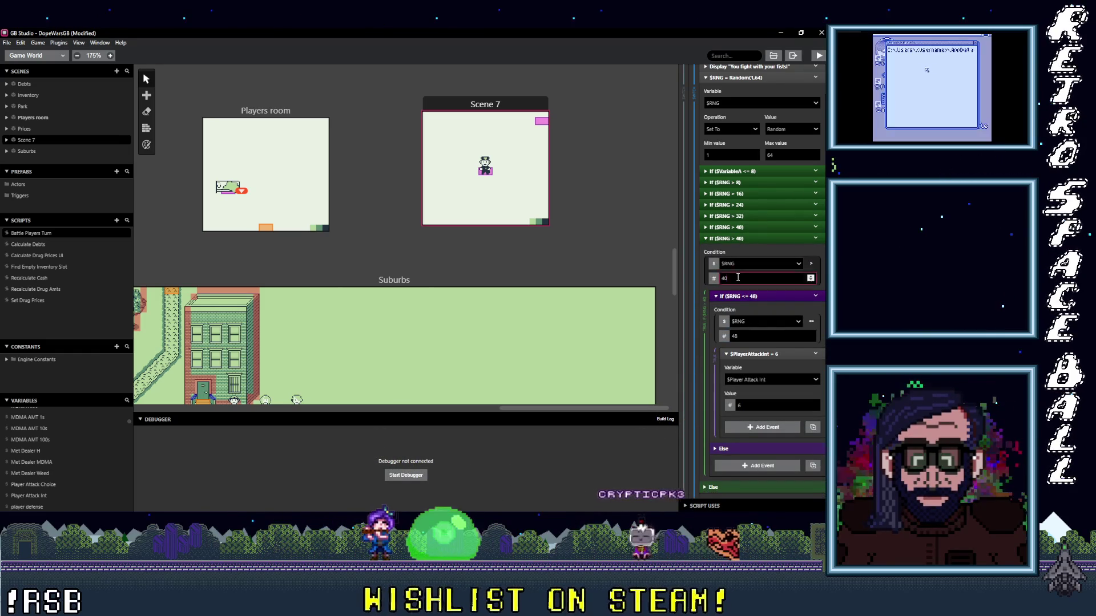
text(48)
click(777, 332)
text(56)
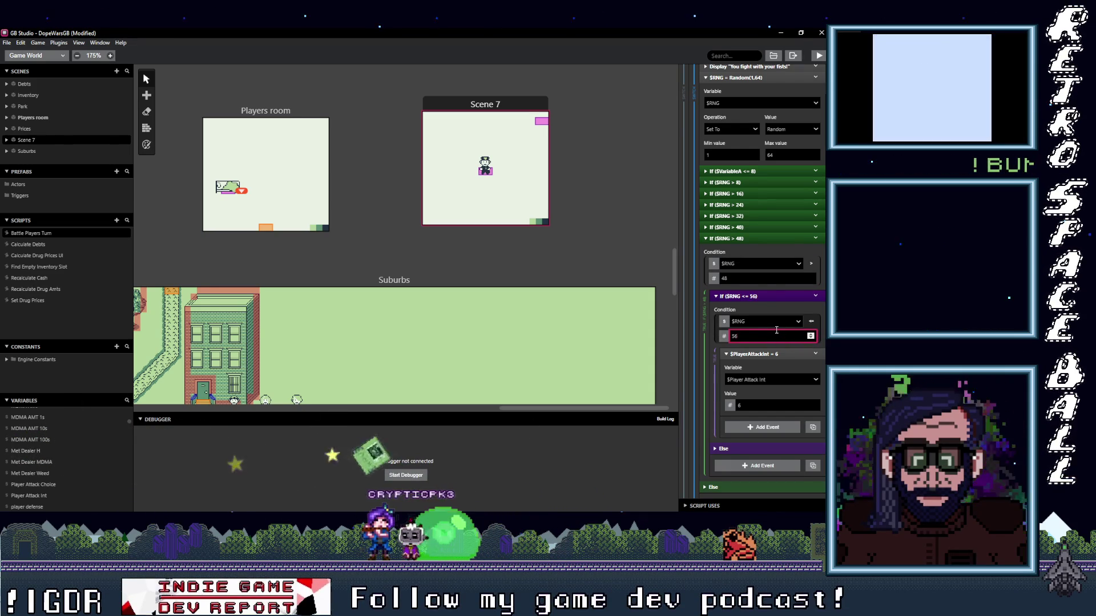
double_click(760, 405)
text(7)
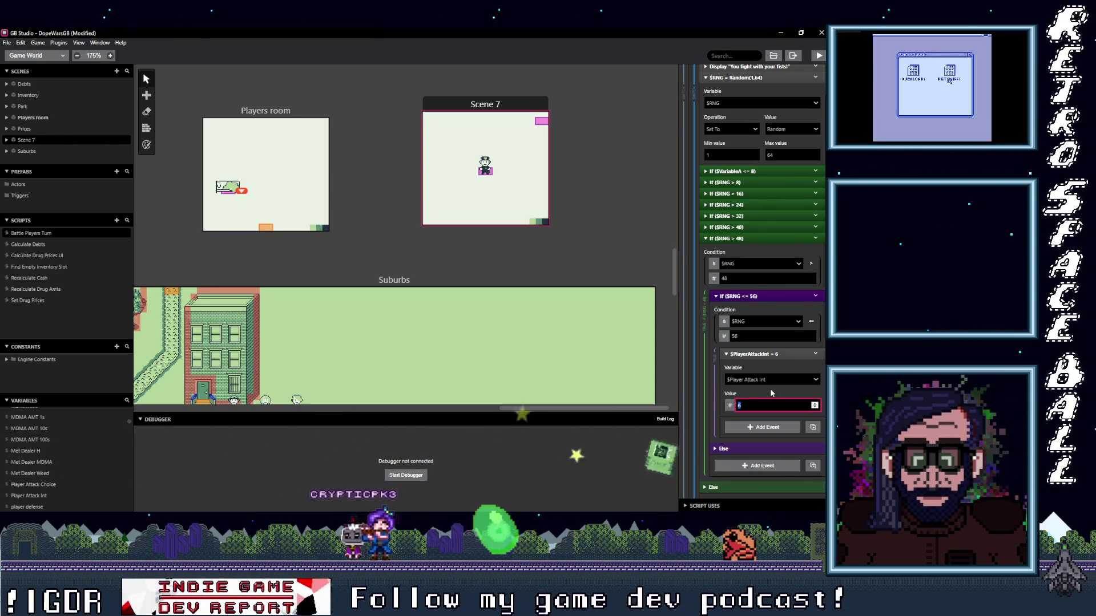
click(759, 238)
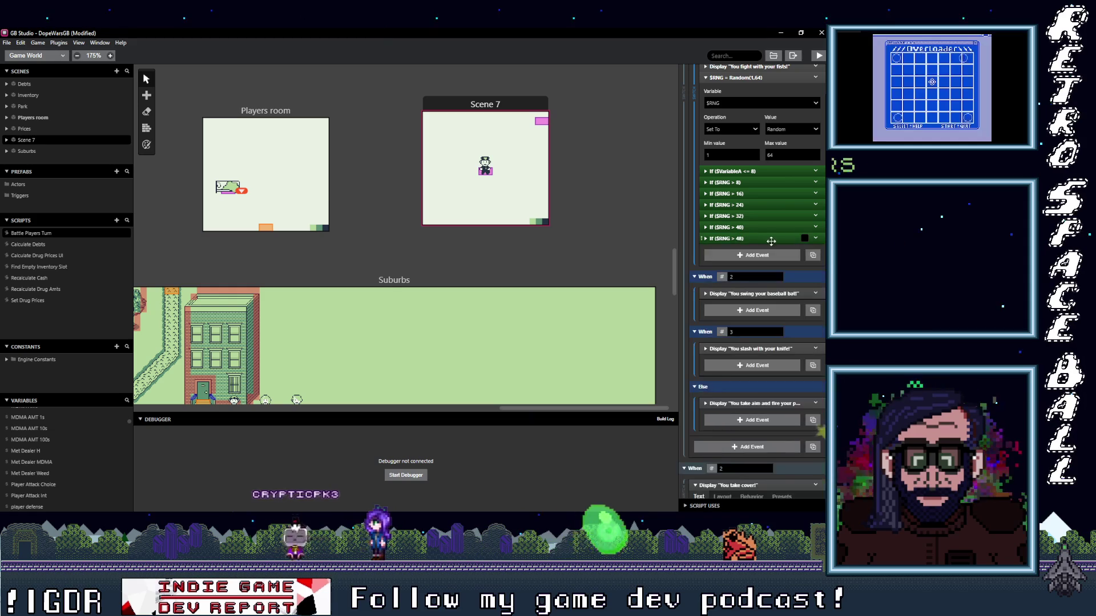
- Add a final $RNG > 56, <= 64 branch setting Player Attack Int to 8
click(815, 239)
click(753, 319)
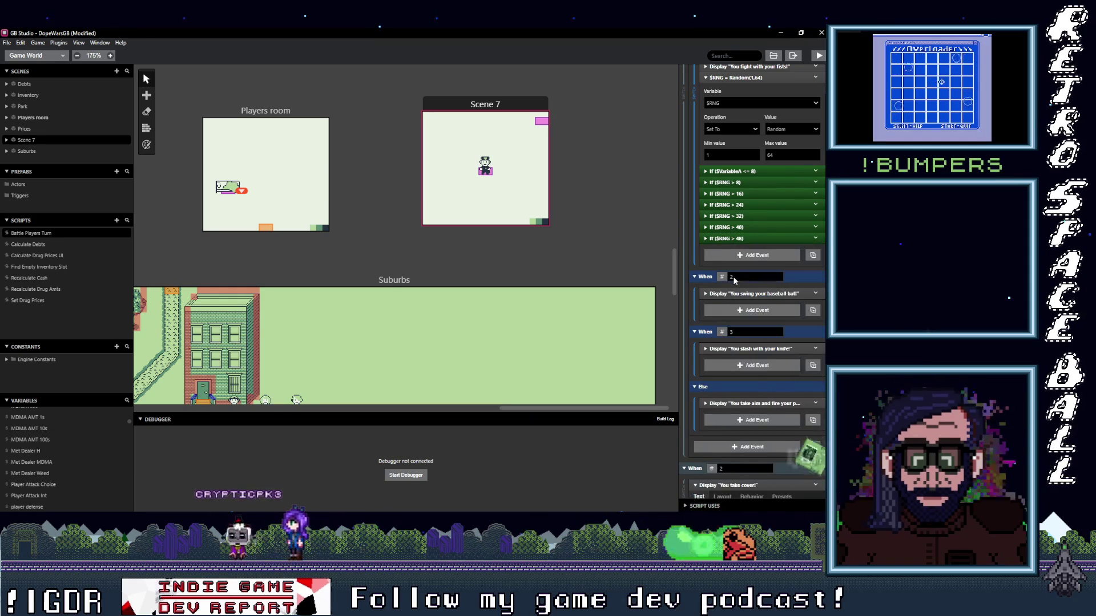
key(ctrl+v)
click(743, 248)
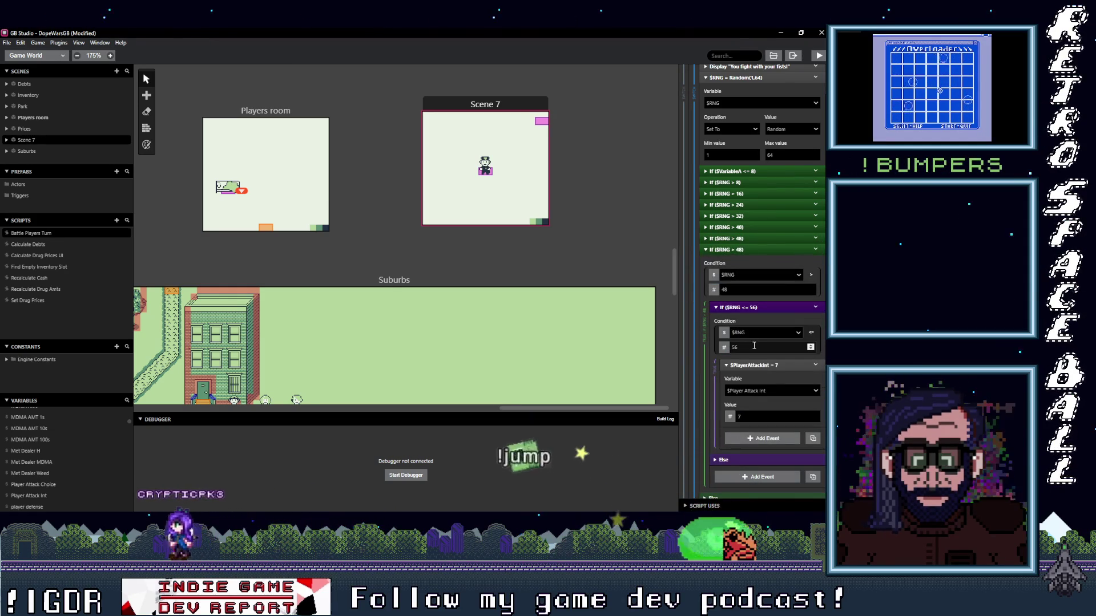
double_click(723, 289)
text(56)
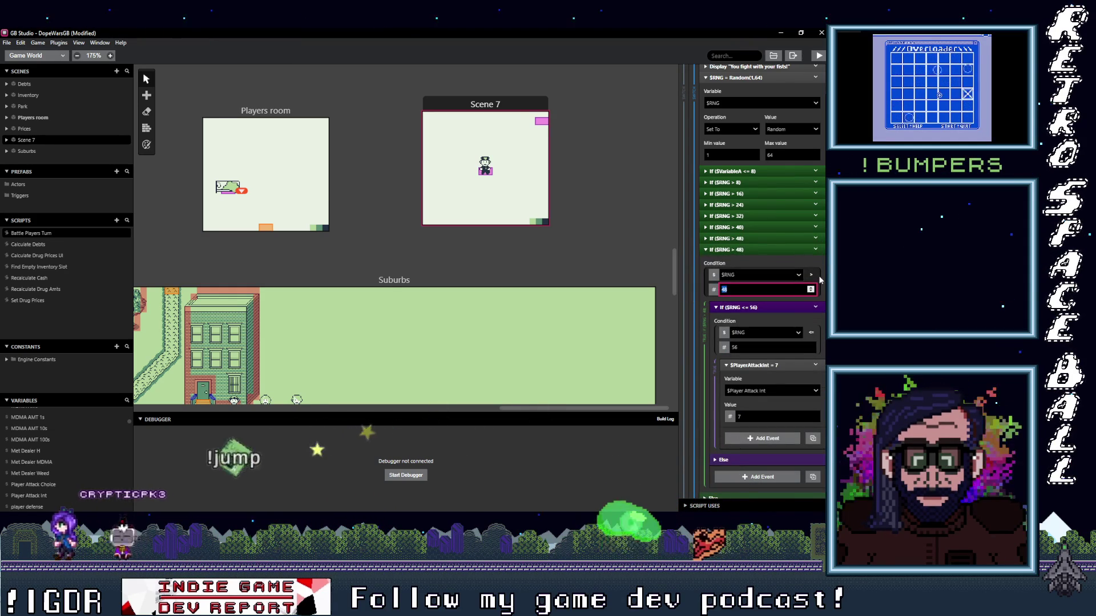
double_click(777, 346)
text(64)
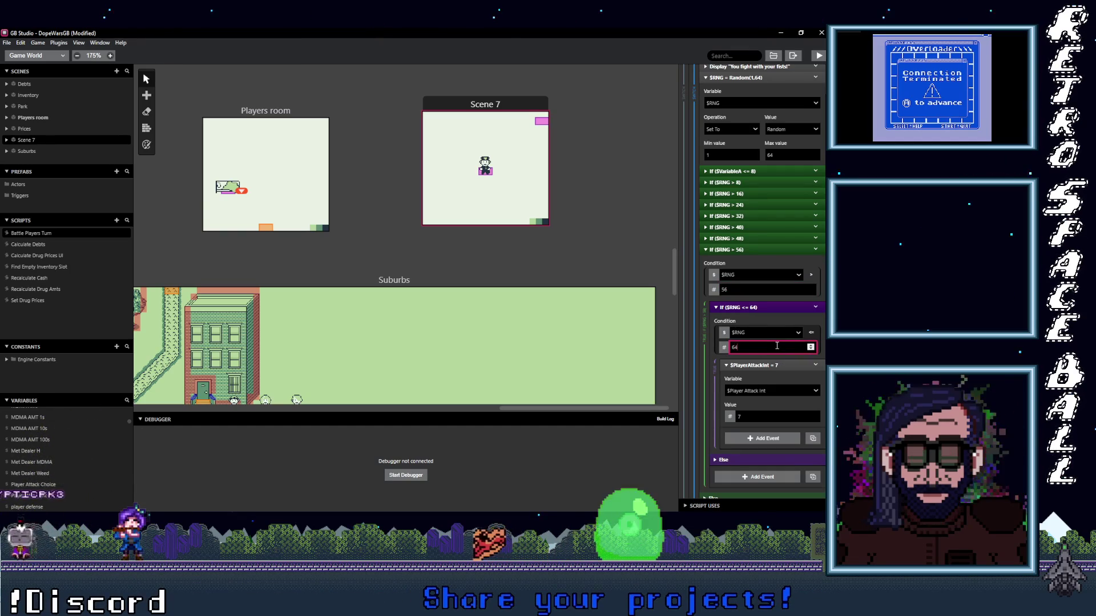
double_click(758, 416)
text(8)
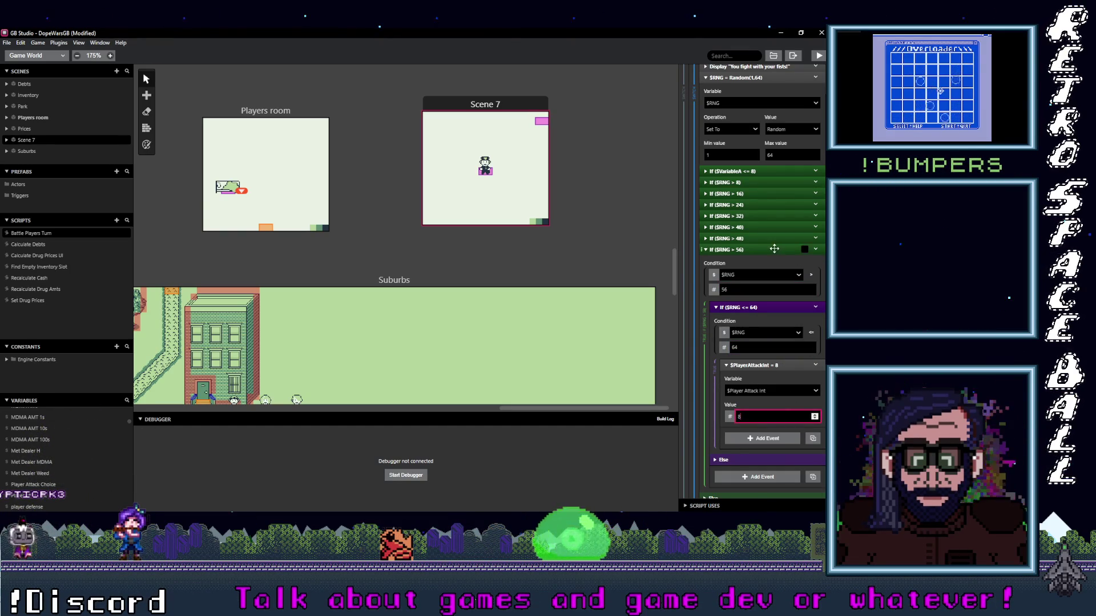
click(742, 249)
- Add a Display Dialogue event to the fists branch starting with 'Your fists do'
click(754, 266)
text(dial)
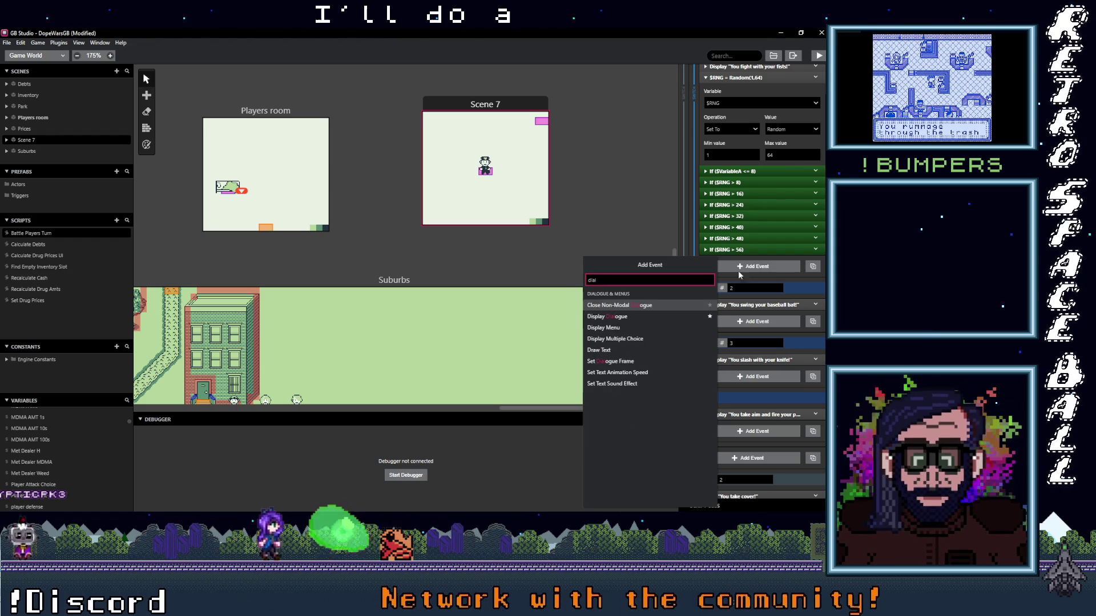
click(622, 321)
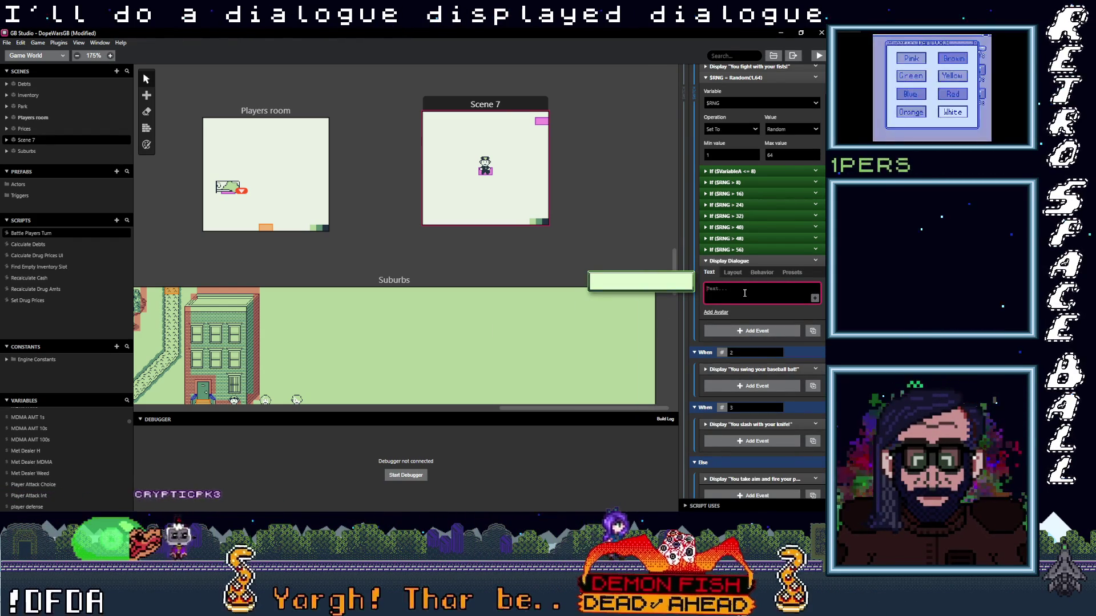
text(Your fis)
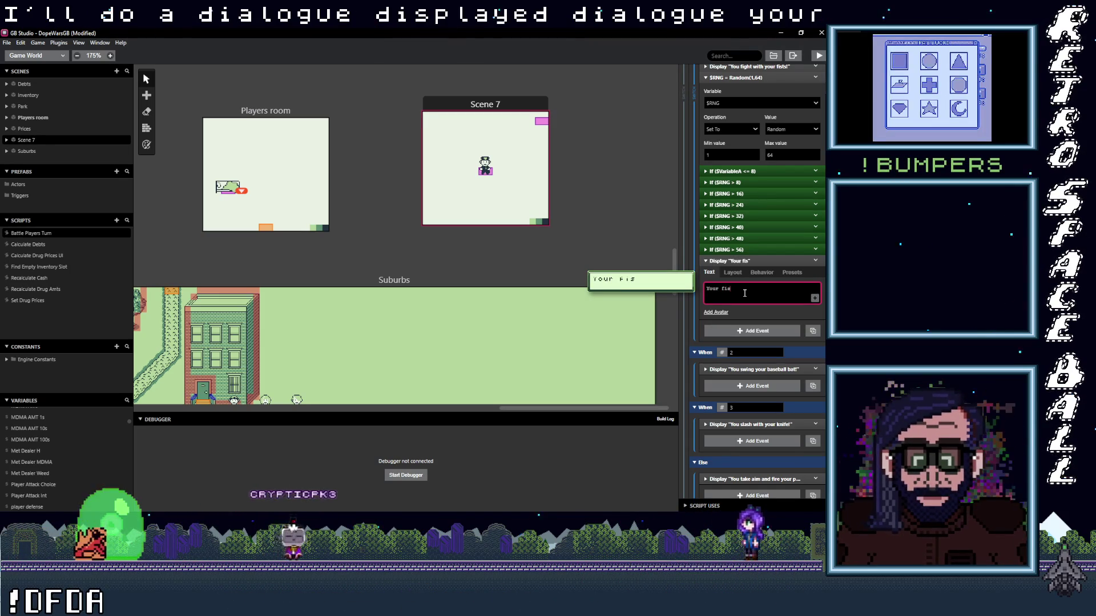
text(ts do)
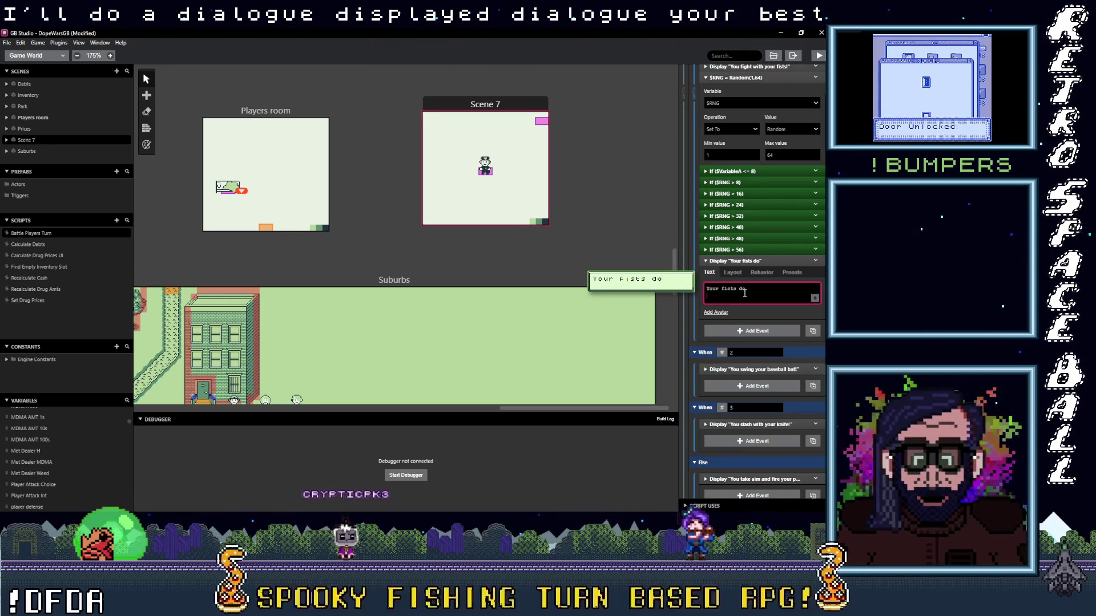
key(Return)
- Insert the $Player Attack Int variable followed by 'damage!' into the message, then collapse it
text($)
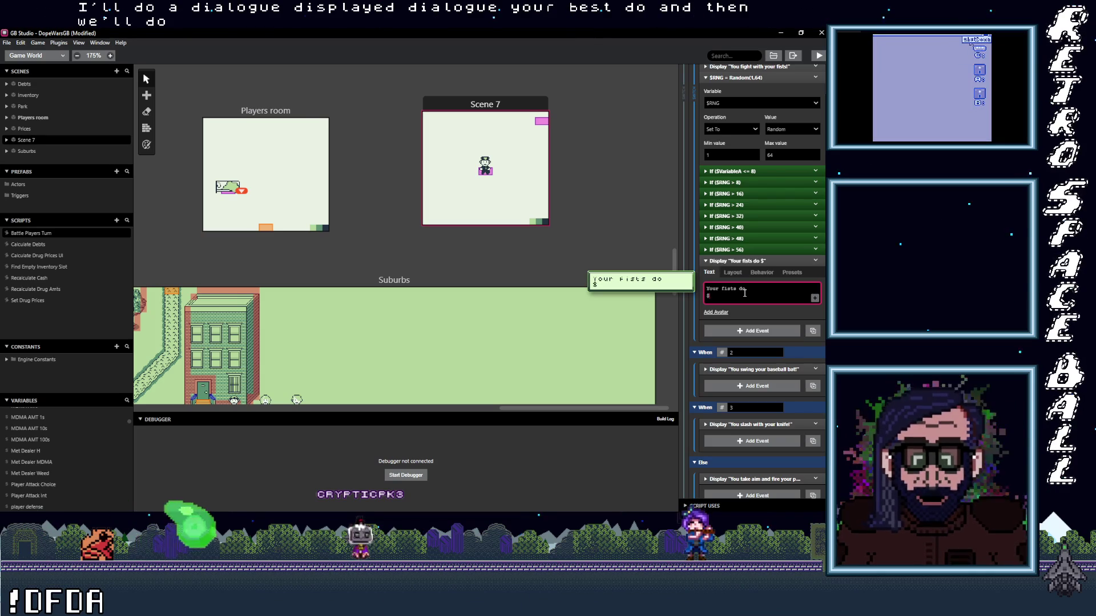
text(a)
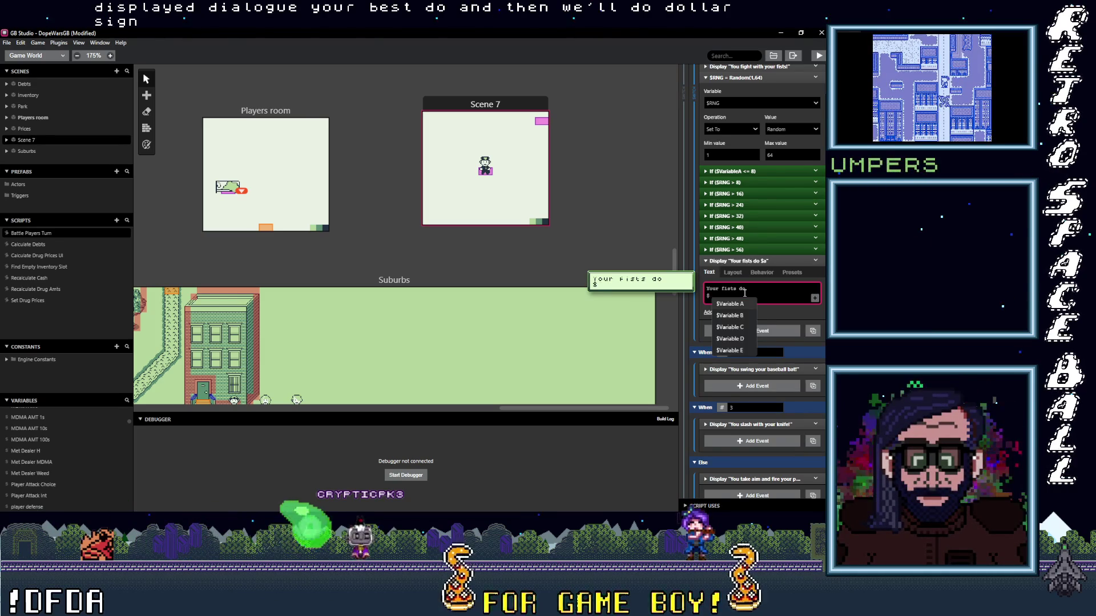
key(BackSpace)
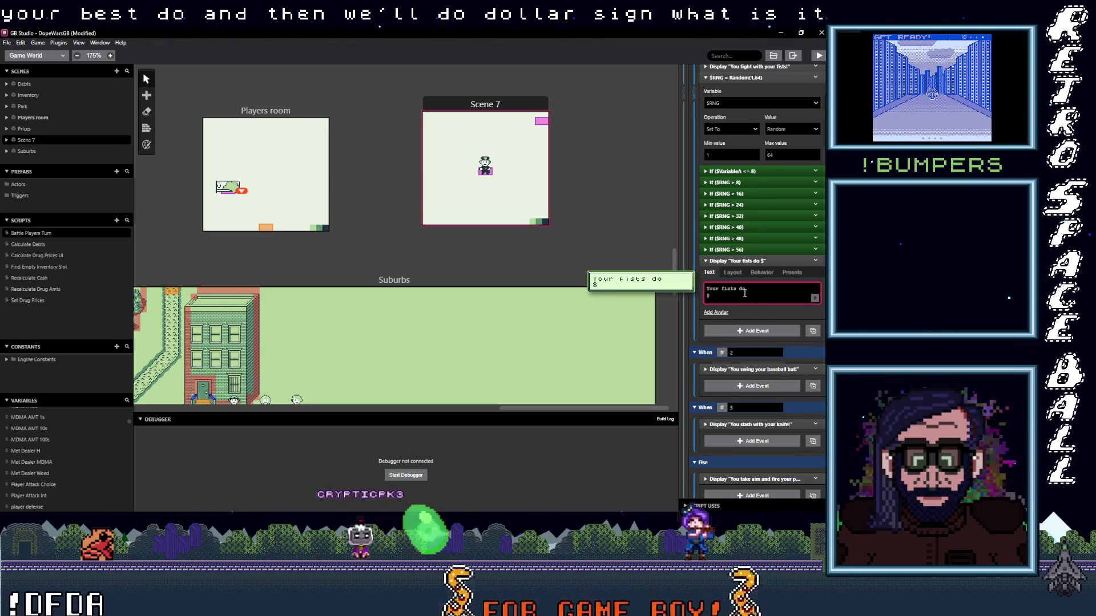
text(play)
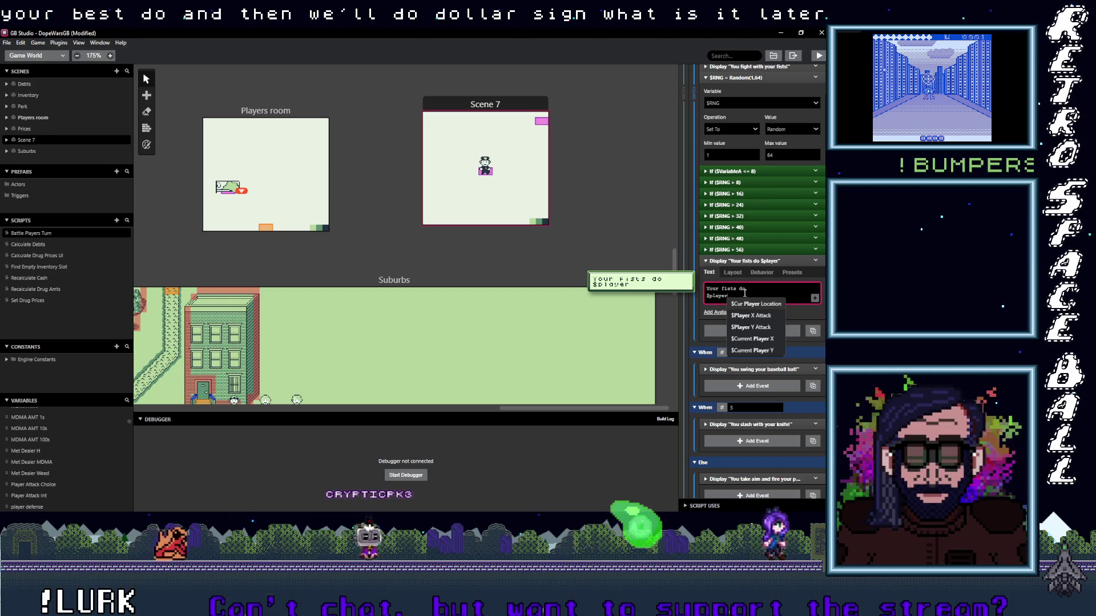
text(er)
key(BackSpace)
text(ayer)
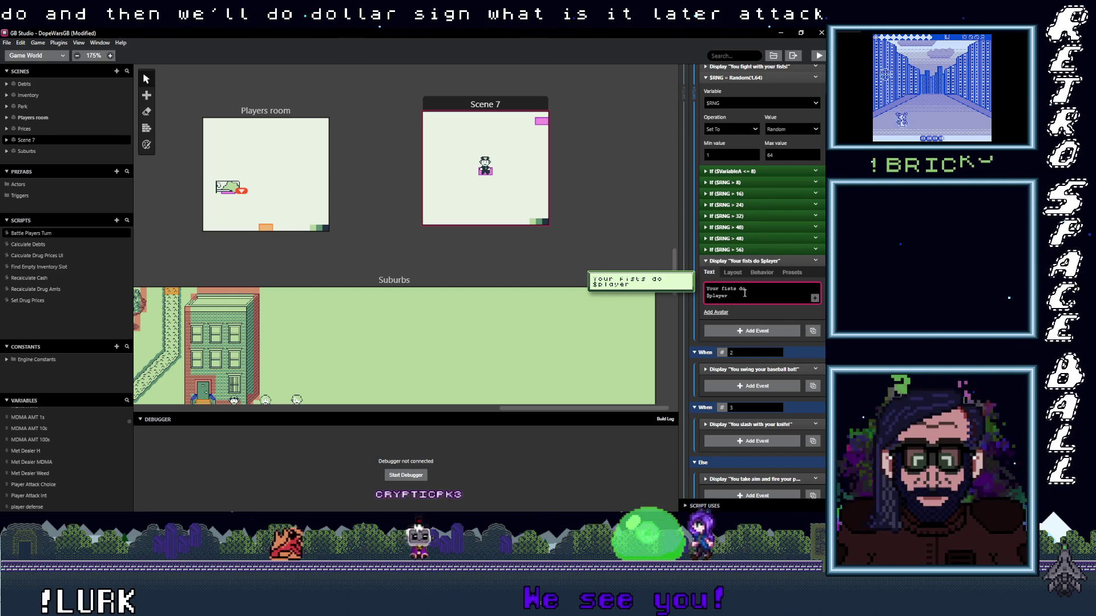
text(at)
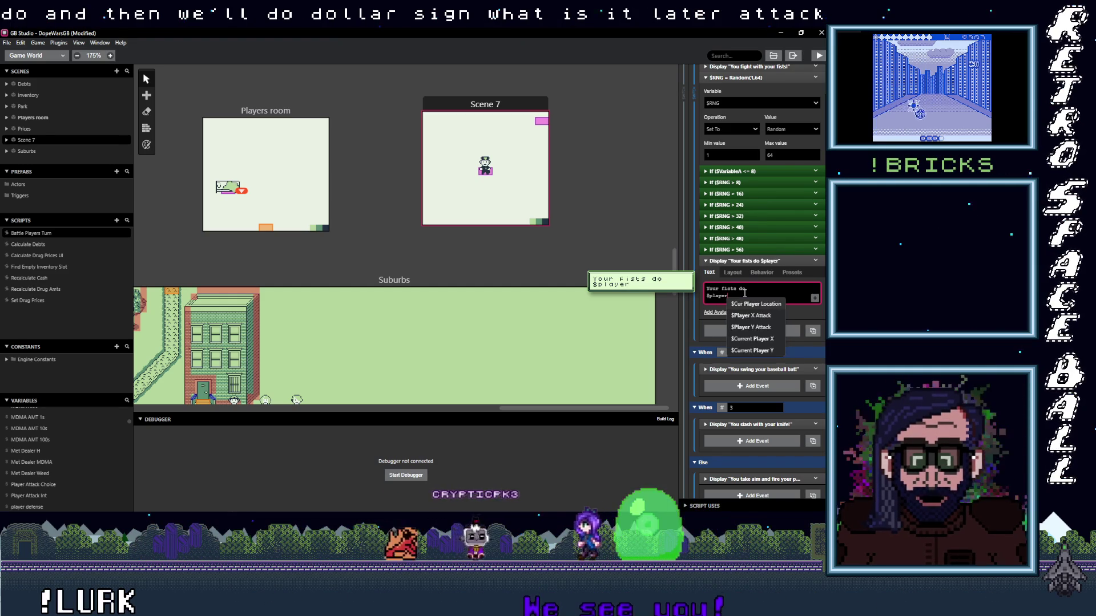
key(BackSpace)
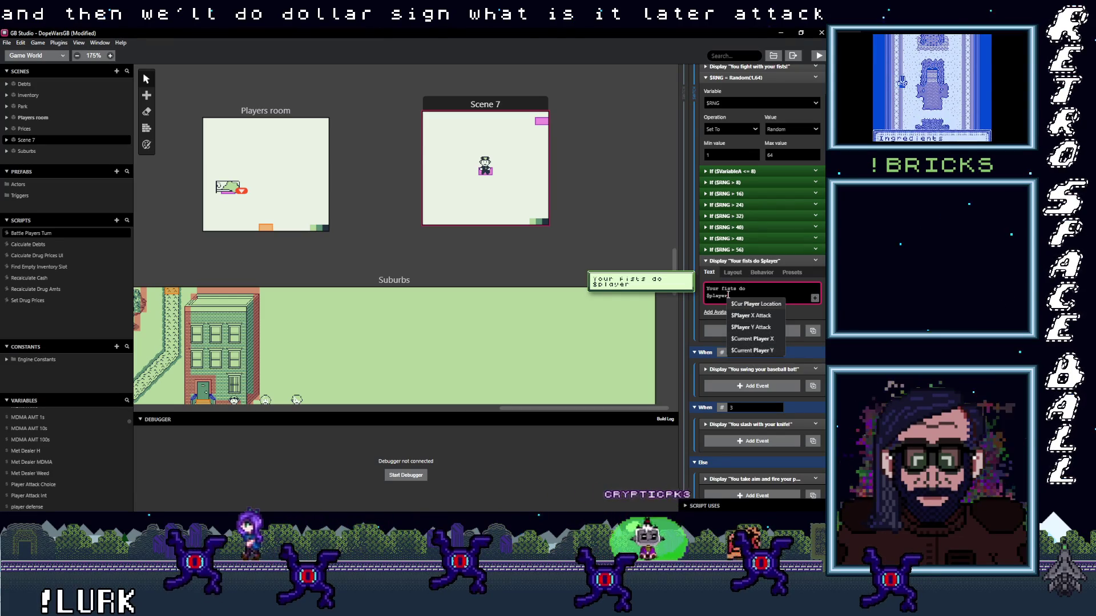
double_click(715, 295)
click(714, 296)
drag(709, 295, 735, 296)
text($int)
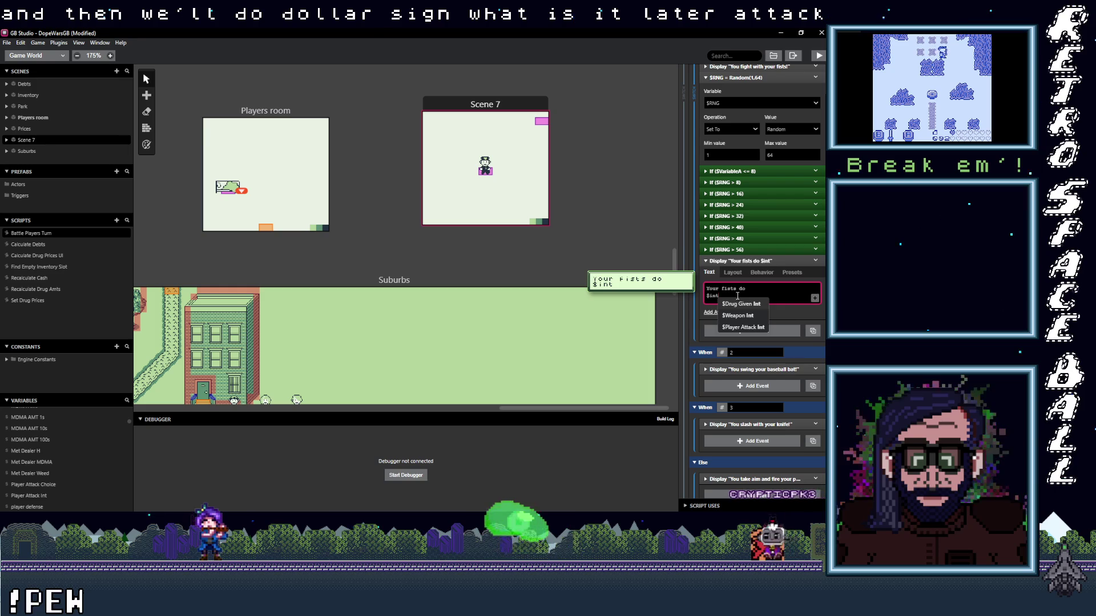
click(736, 328)
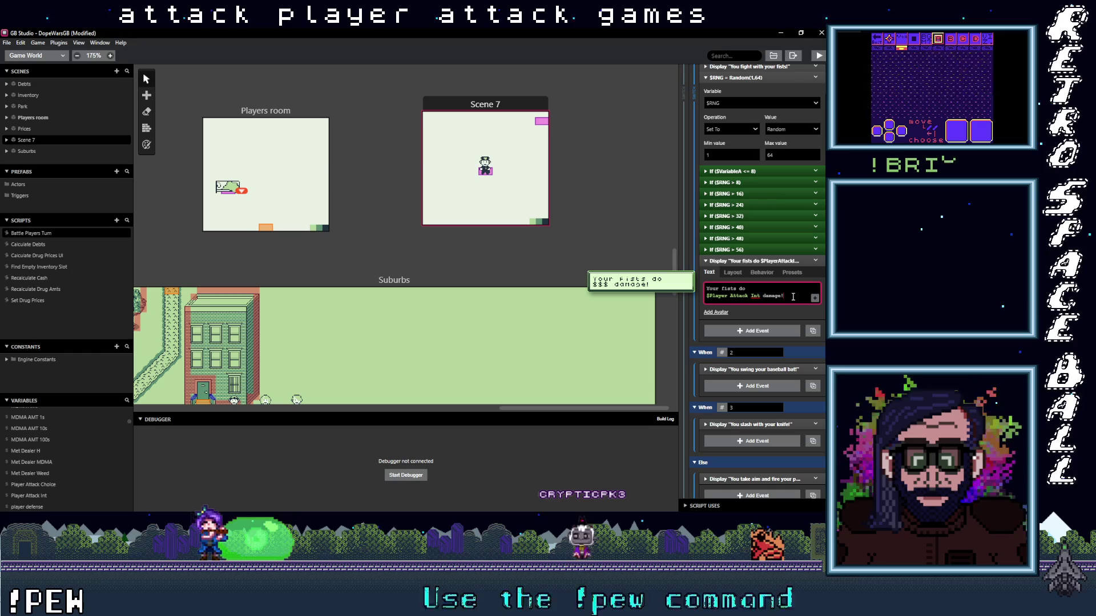
click(760, 261)
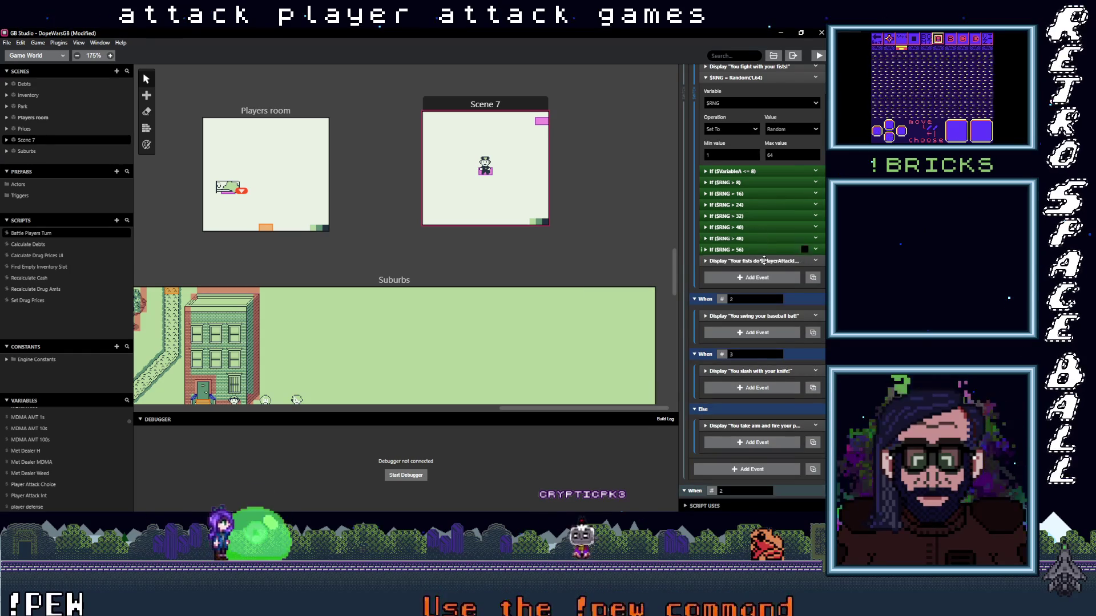
- Add a Variable Set To Value event setting players turn to 0
scroll(753, 229, up, 2)
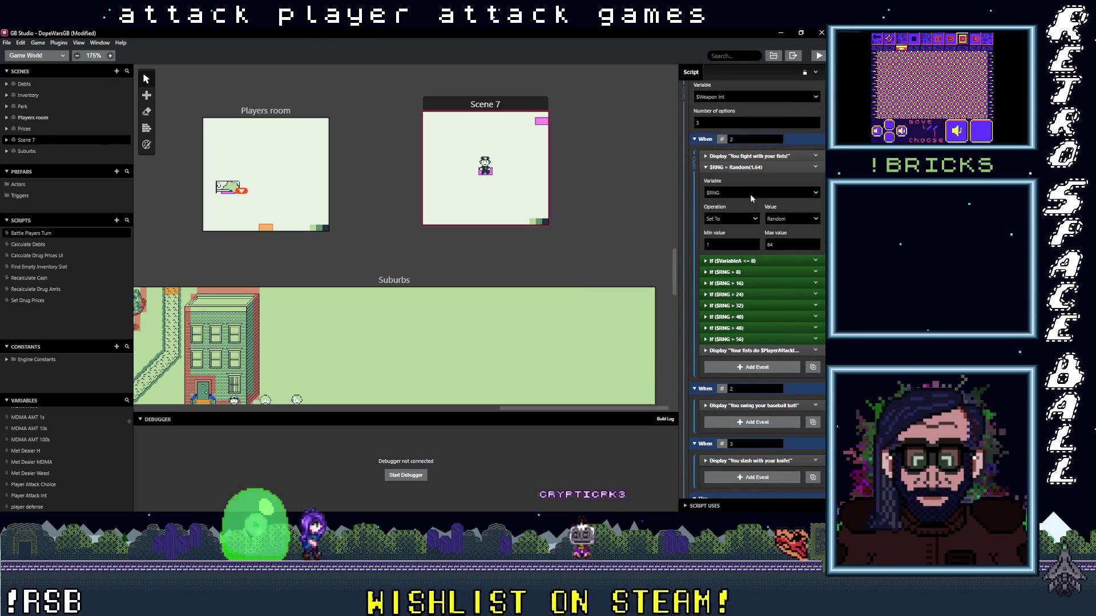
click(770, 168)
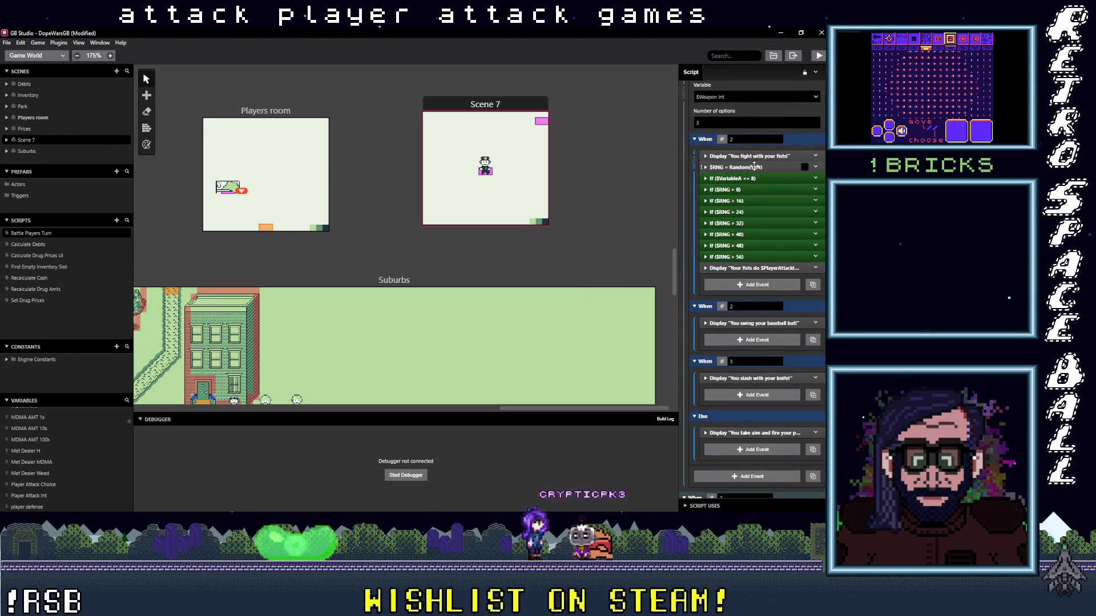
click(751, 285)
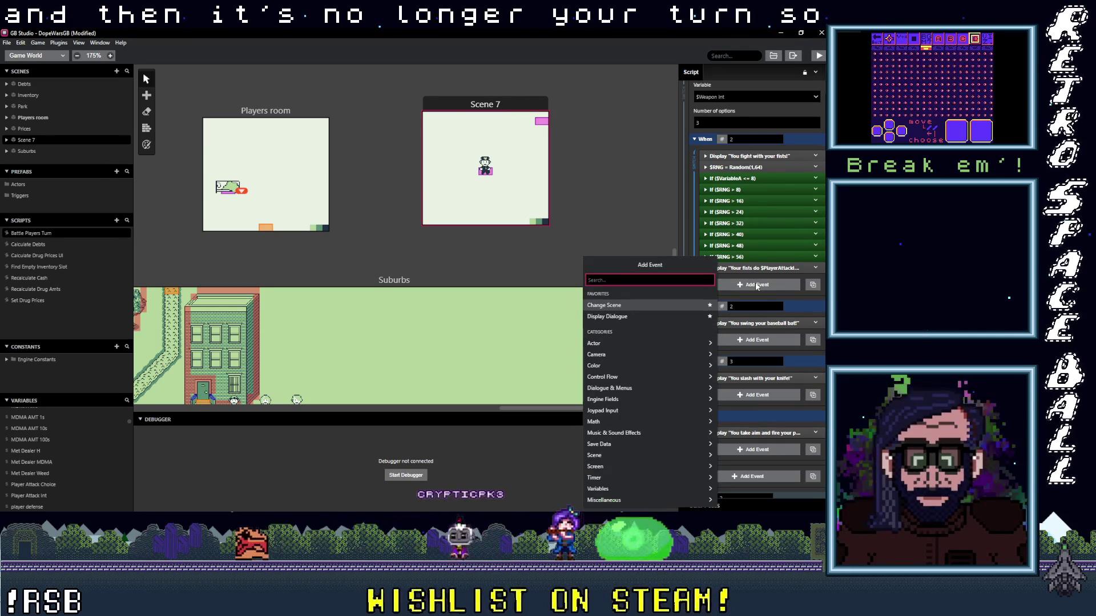
text(var val)
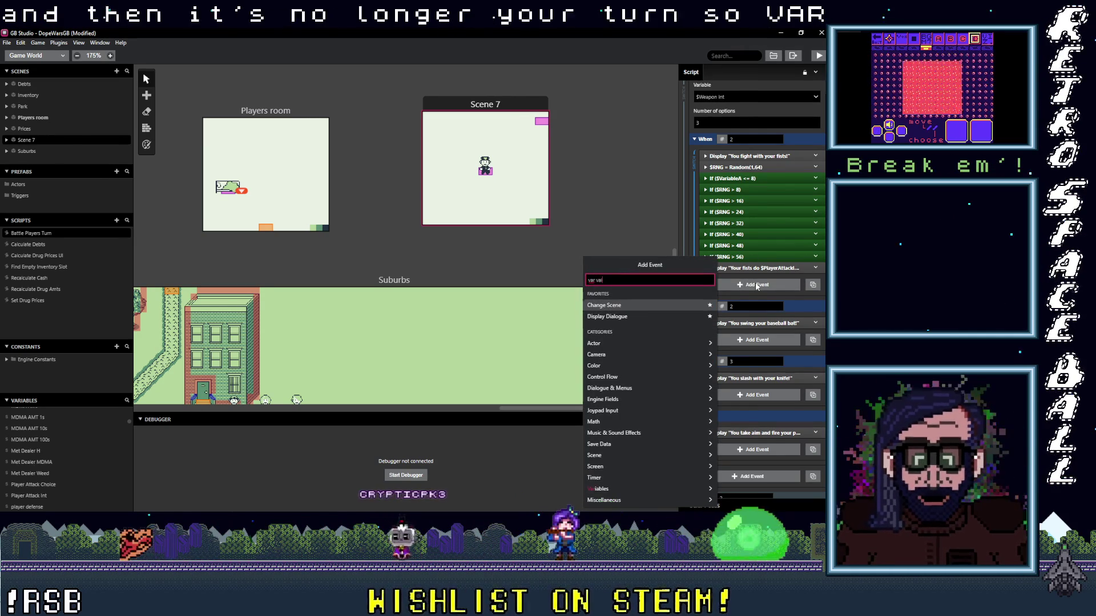
click(707, 318)
click(750, 305)
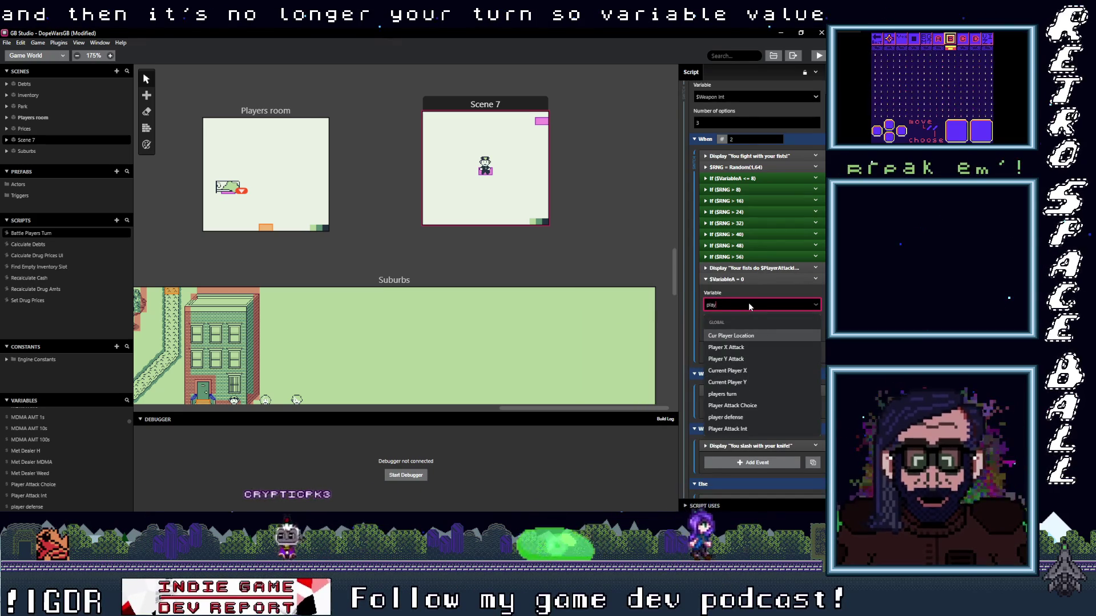
text(players turn)
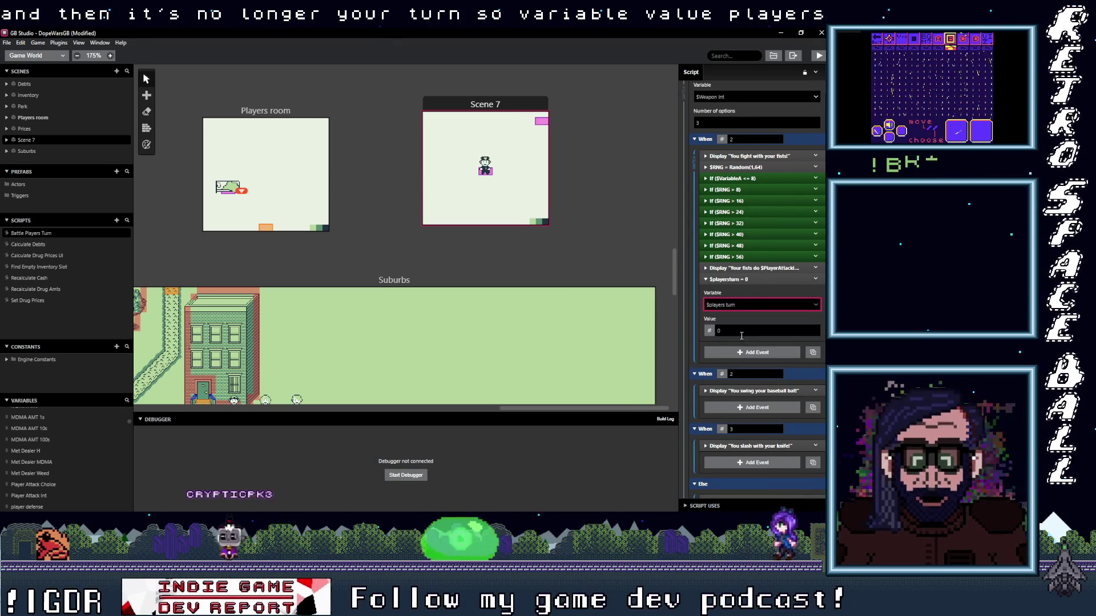
click(742, 335)
- Add another Variable Set To Value event setting Battle Update to 1
click(749, 296)
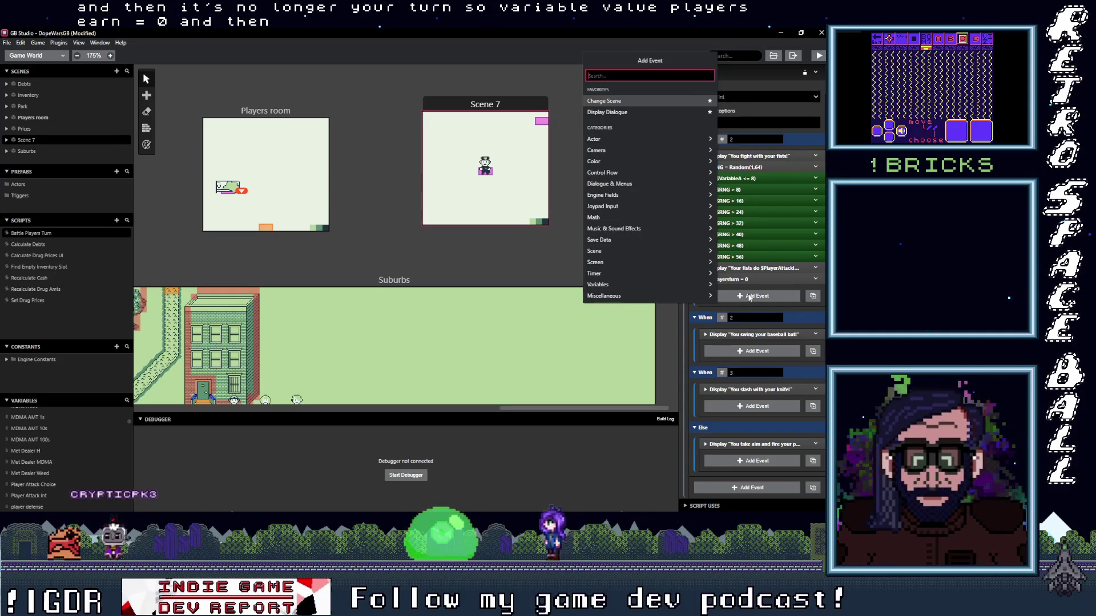
text(va)
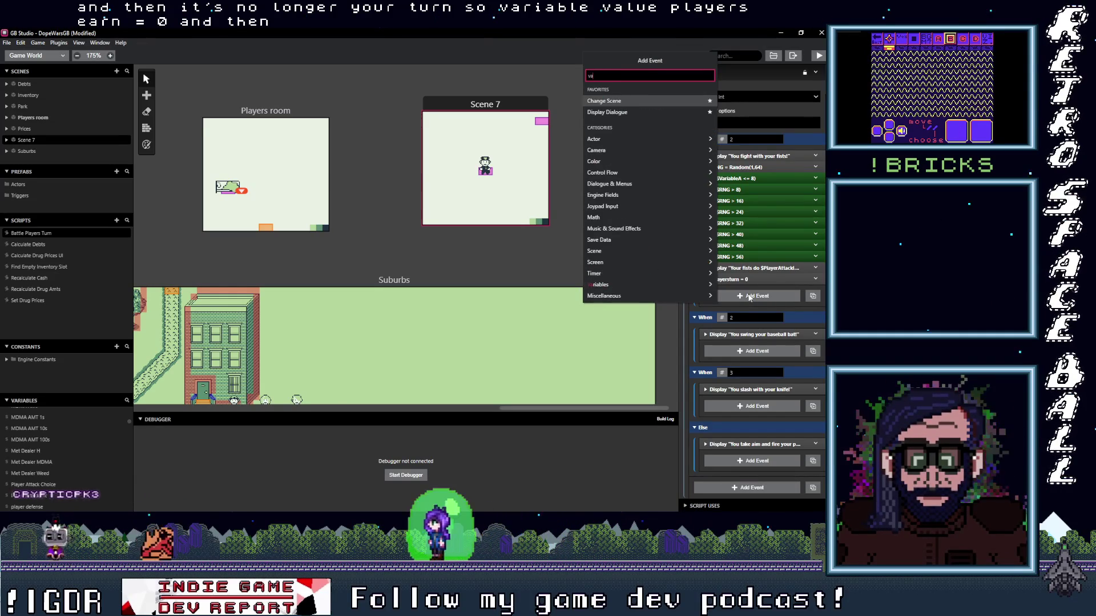
text(r val)
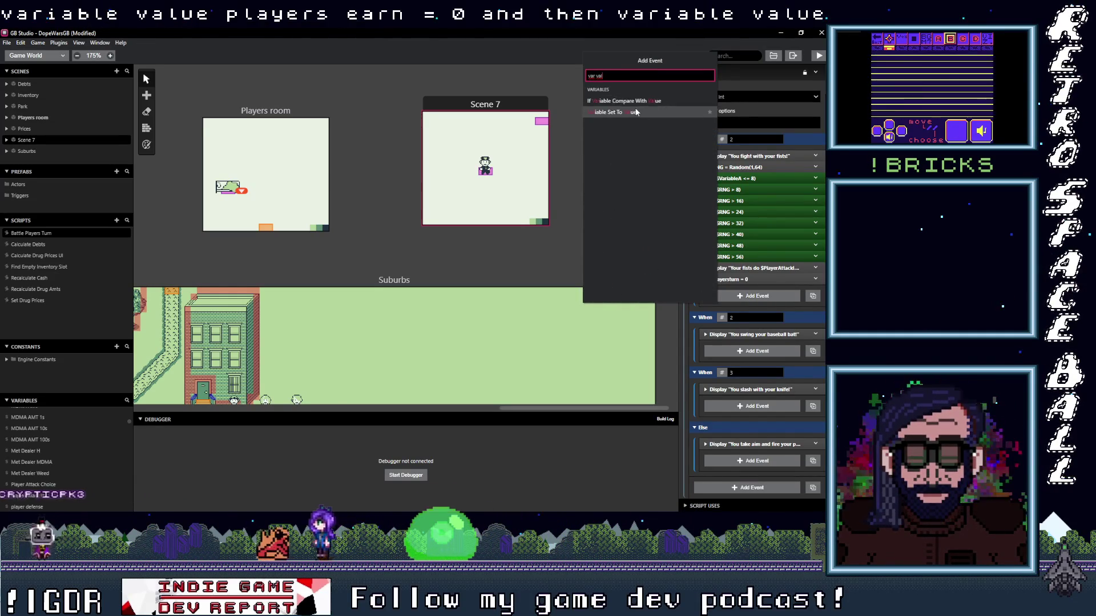
key(Return)
click(752, 315)
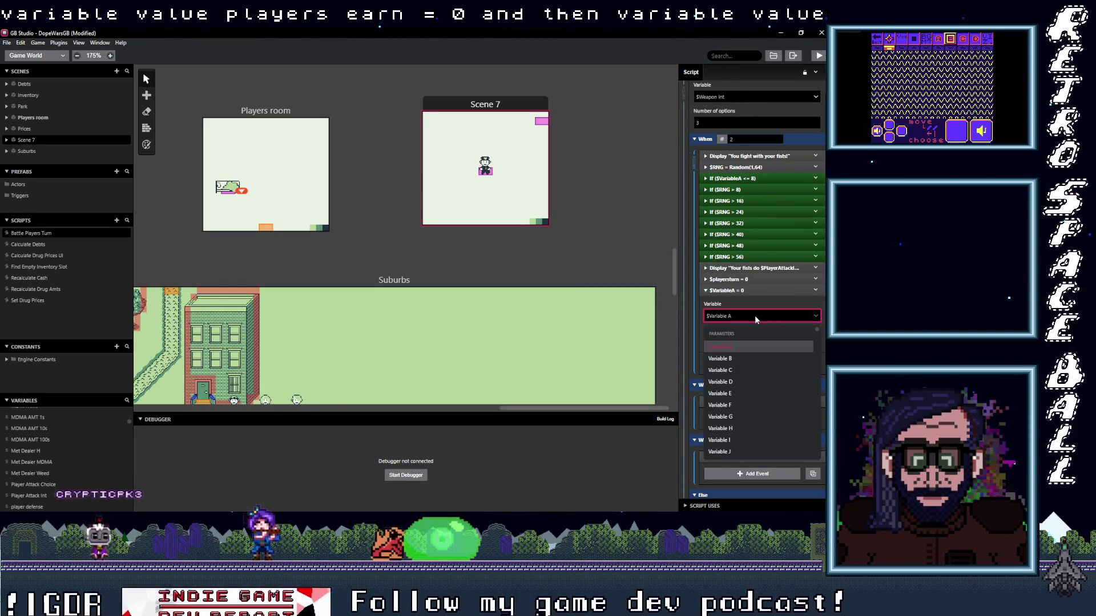
text(batt)
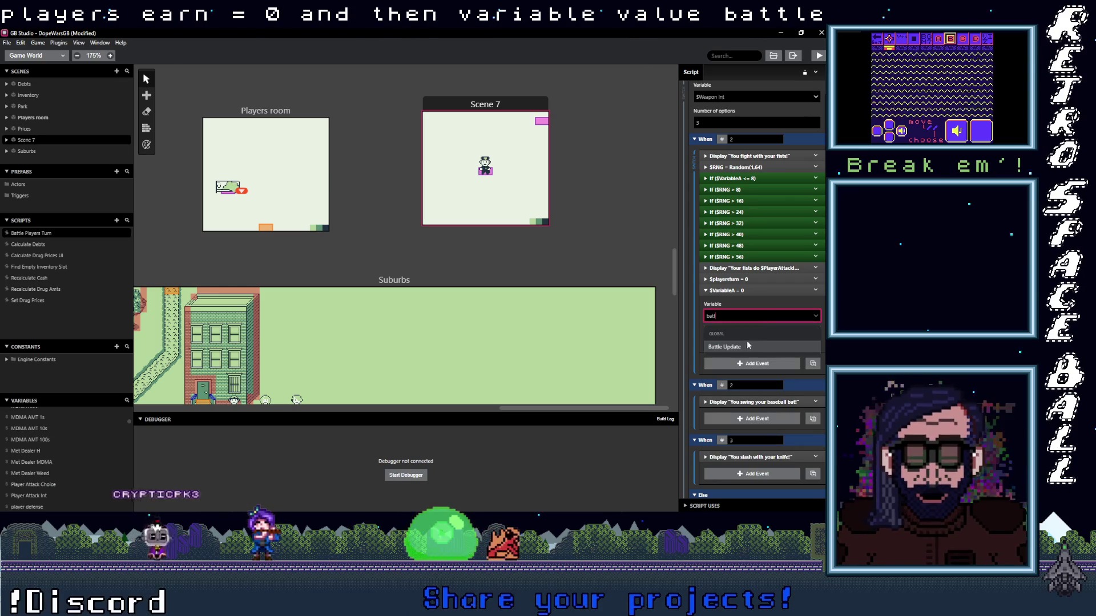
click(747, 347)
text(1)
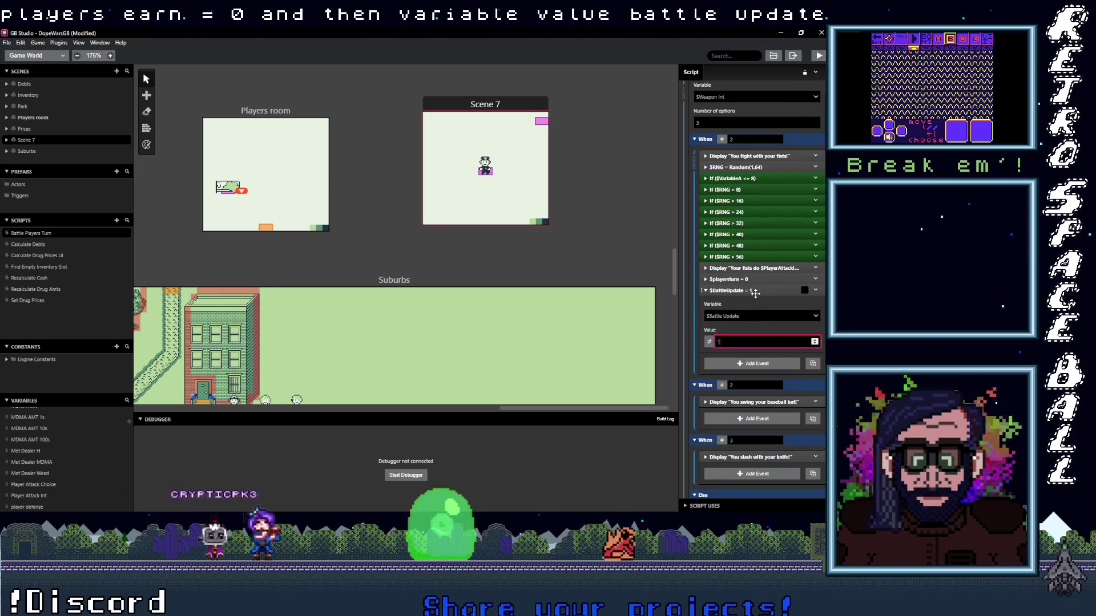
click(757, 290)
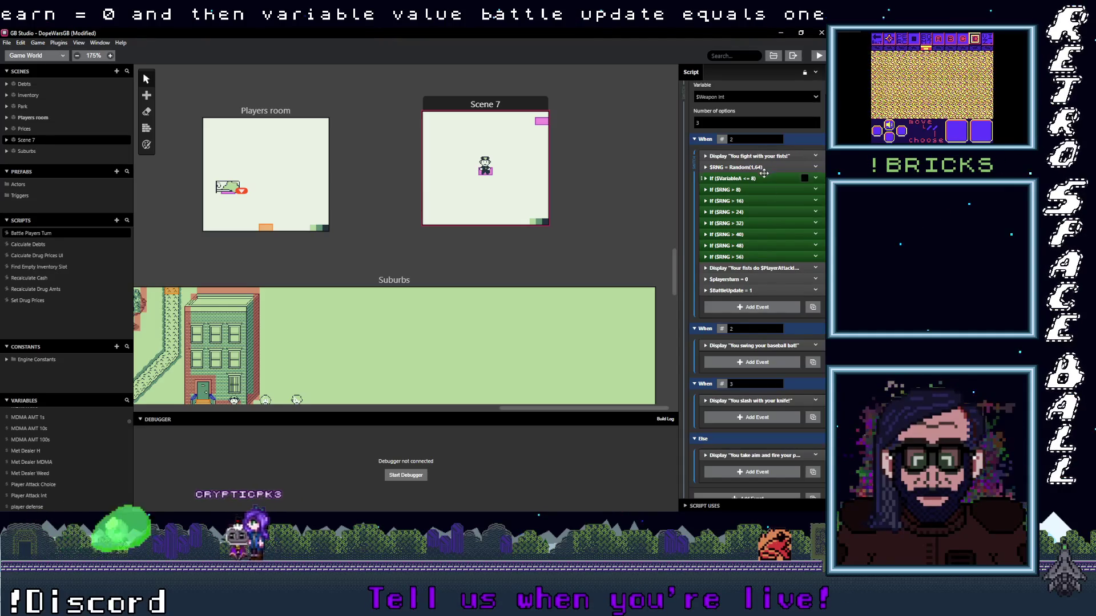
- Copy the fists branch's roll, damage and turn events into the baseball bat branch
drag(766, 170, 764, 292)
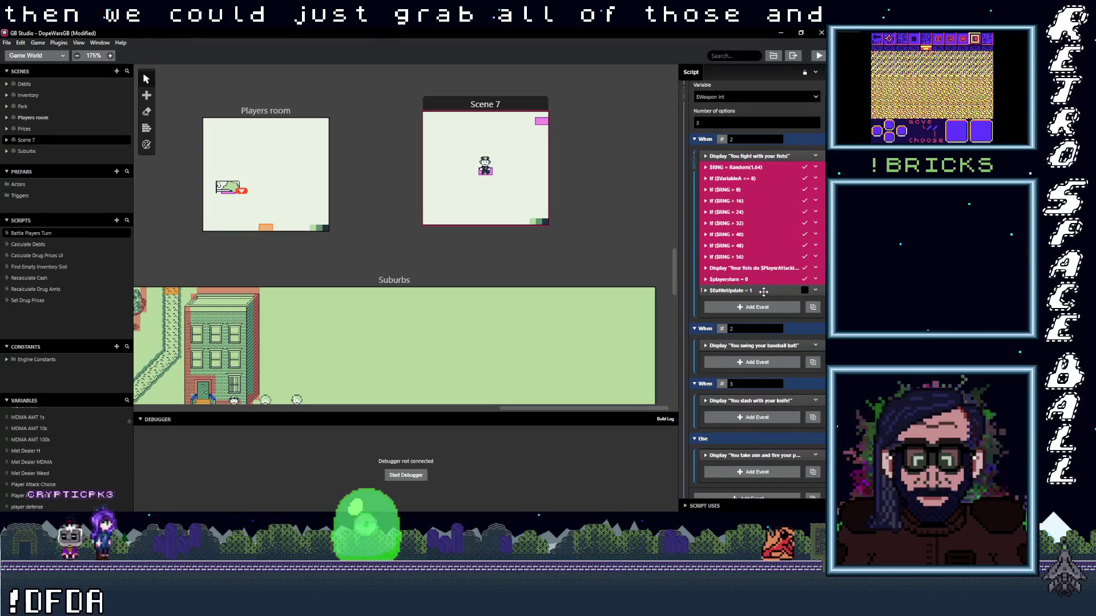
click(815, 167)
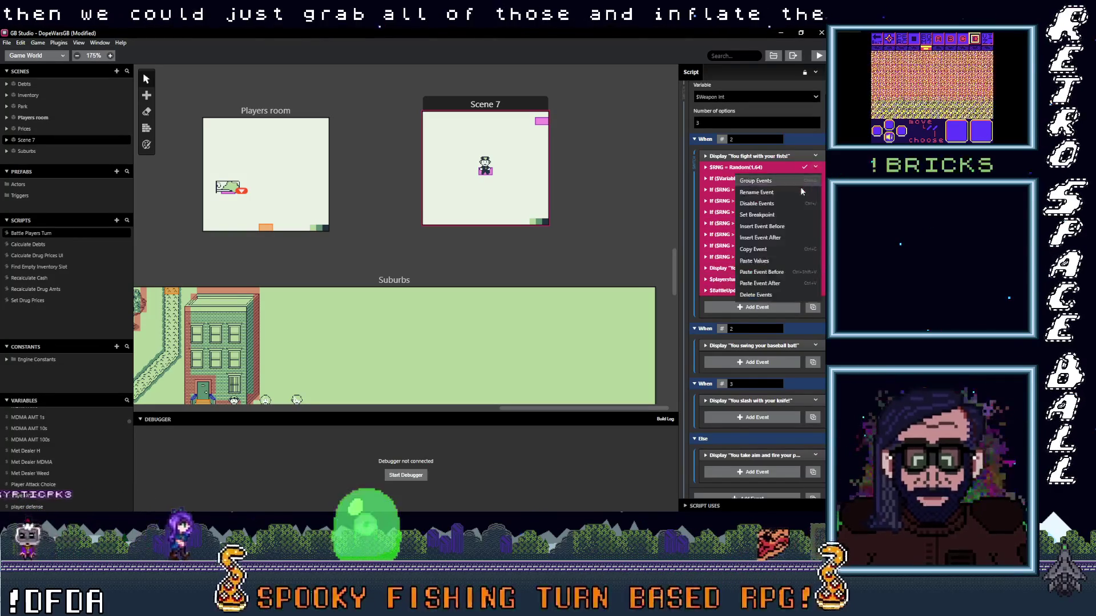
click(773, 264)
key(alt)
click(761, 363)
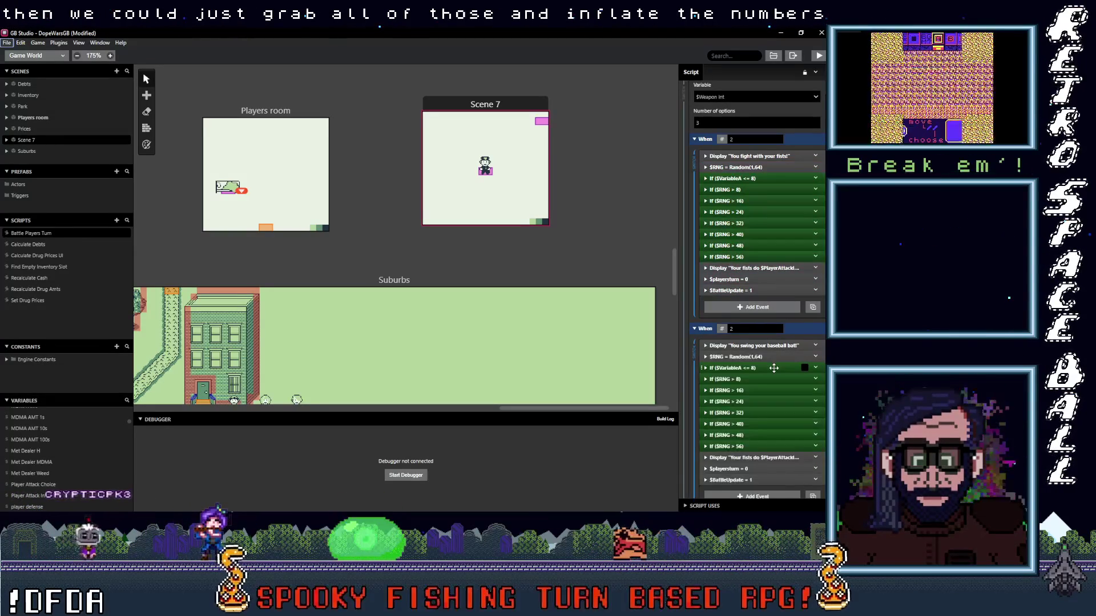
- Undo the copy pasted into When 3, leaving only its knife-slash message
scroll(753, 342, down, 2)
scroll(756, 348, down, 1)
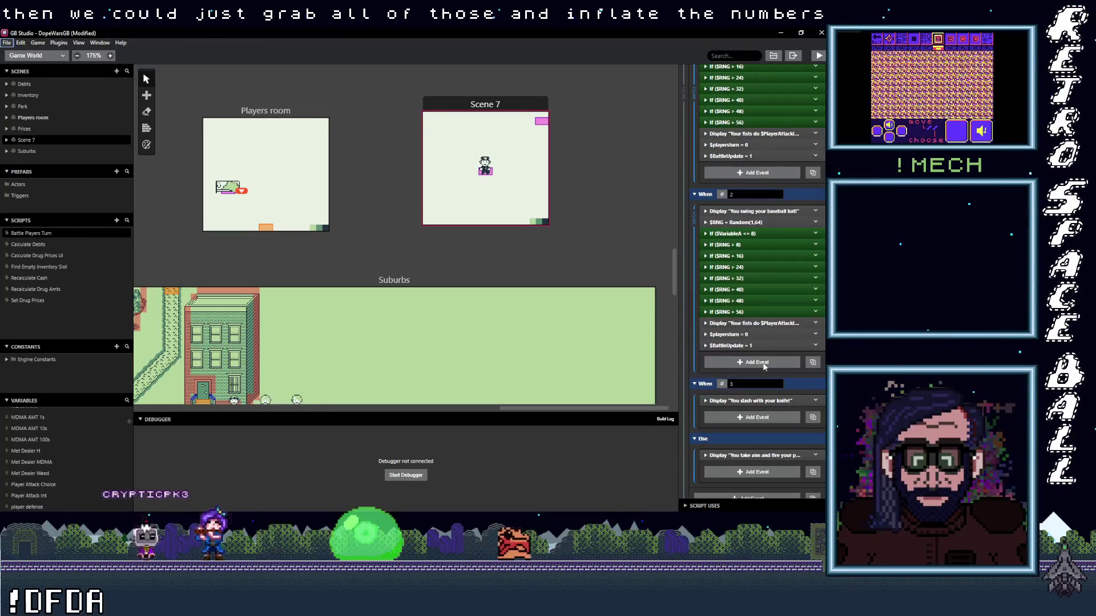
scroll(762, 416, down, 2)
click(758, 374)
key(Escape)
alt+click(758, 374)
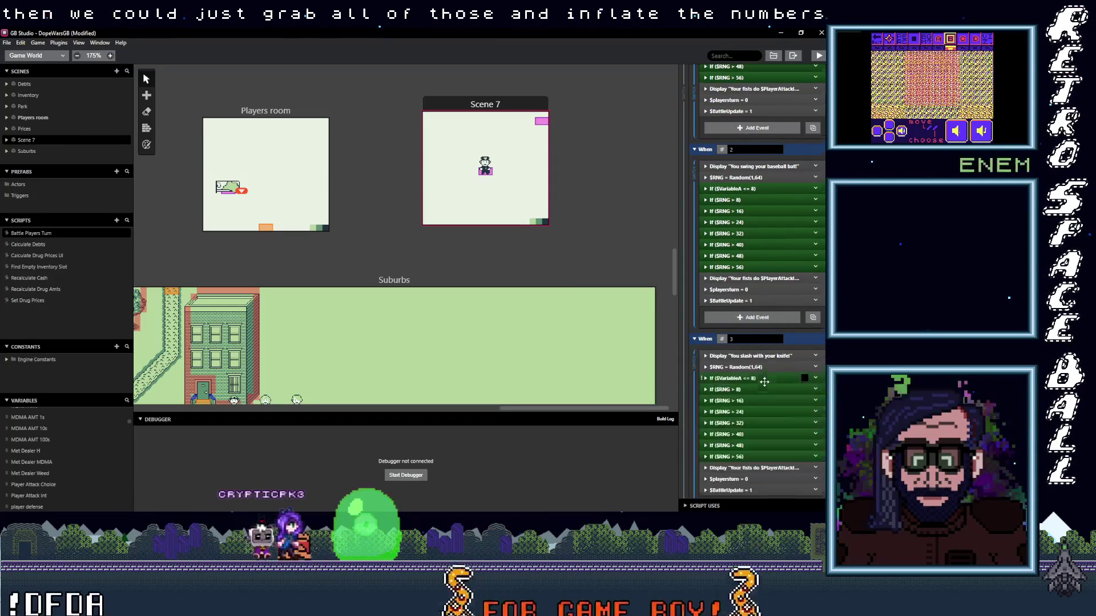
scroll(764, 381, down, 5)
scroll(763, 383, up, 1)
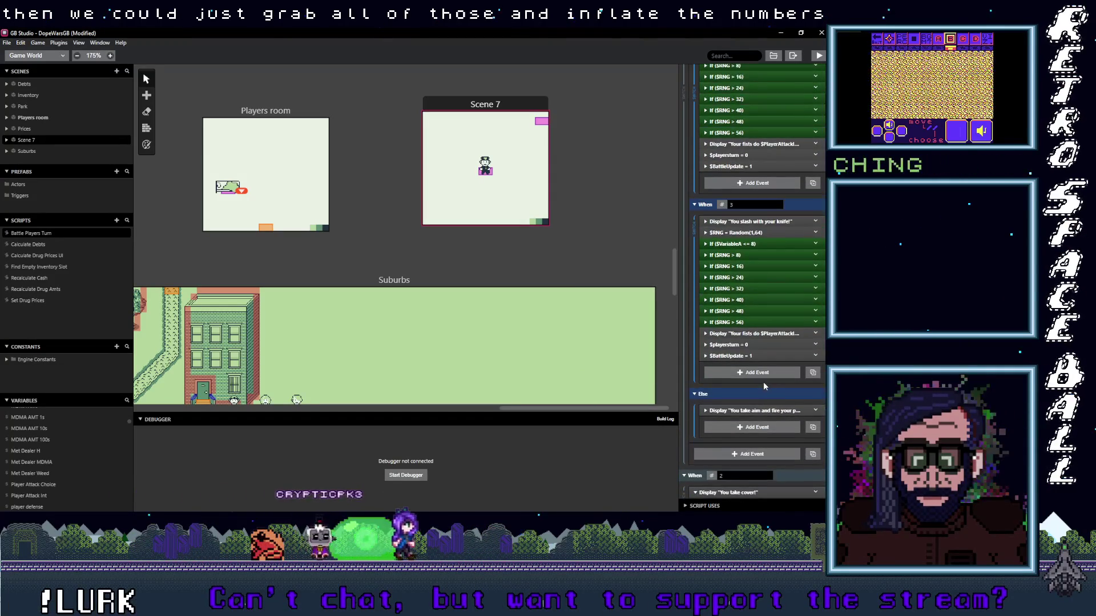
key(ctrl+z)
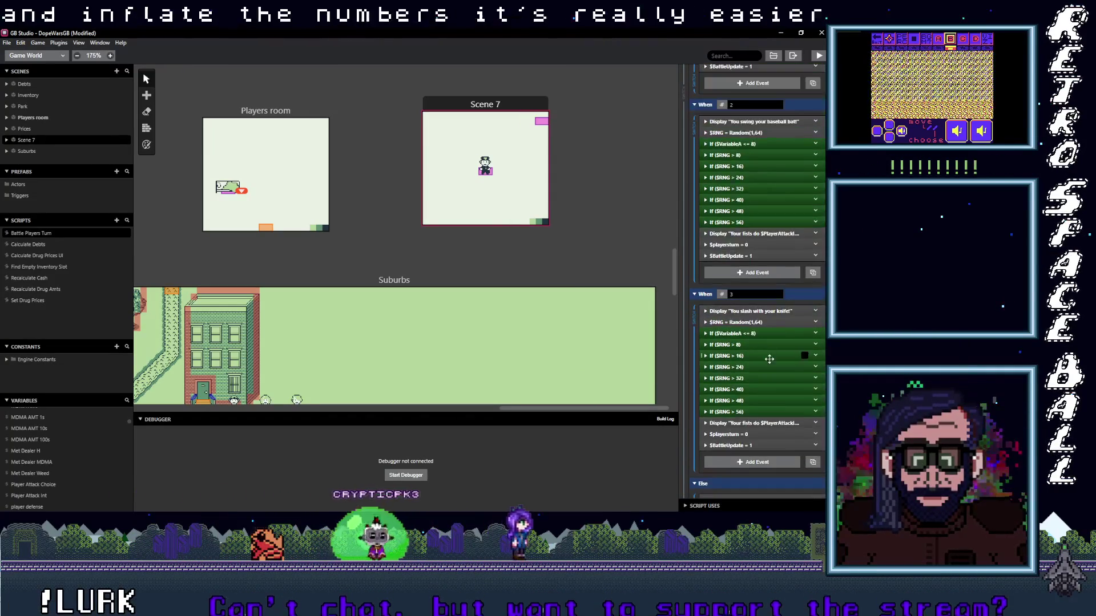
scroll(770, 324, up, 1)
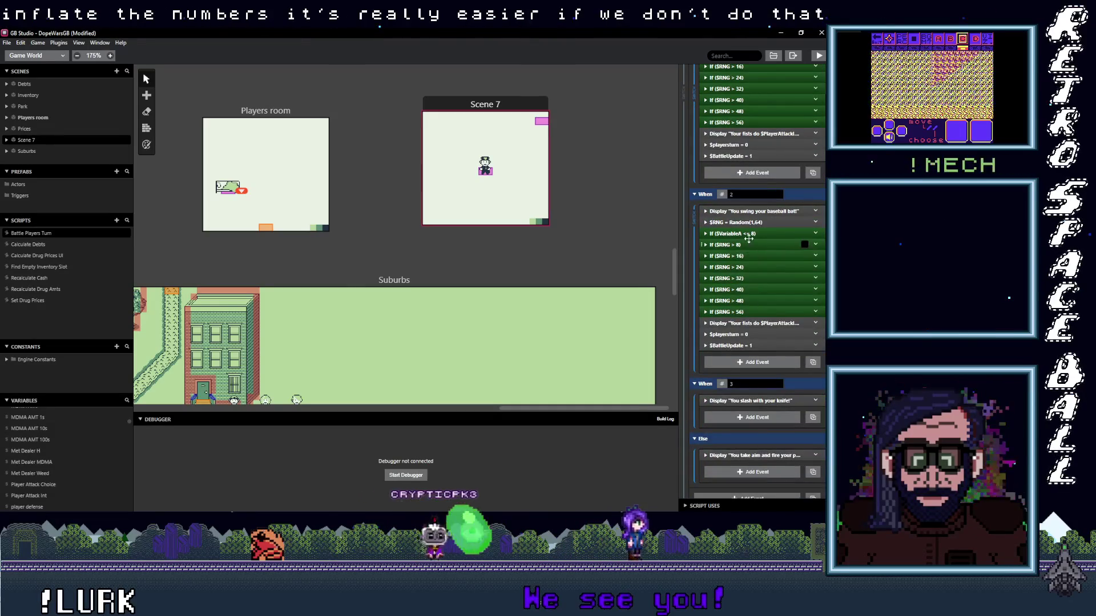
- Set the bat branch's lower damage tiers to attack values 2, 3, 4 and 5
click(736, 234)
click(757, 291)
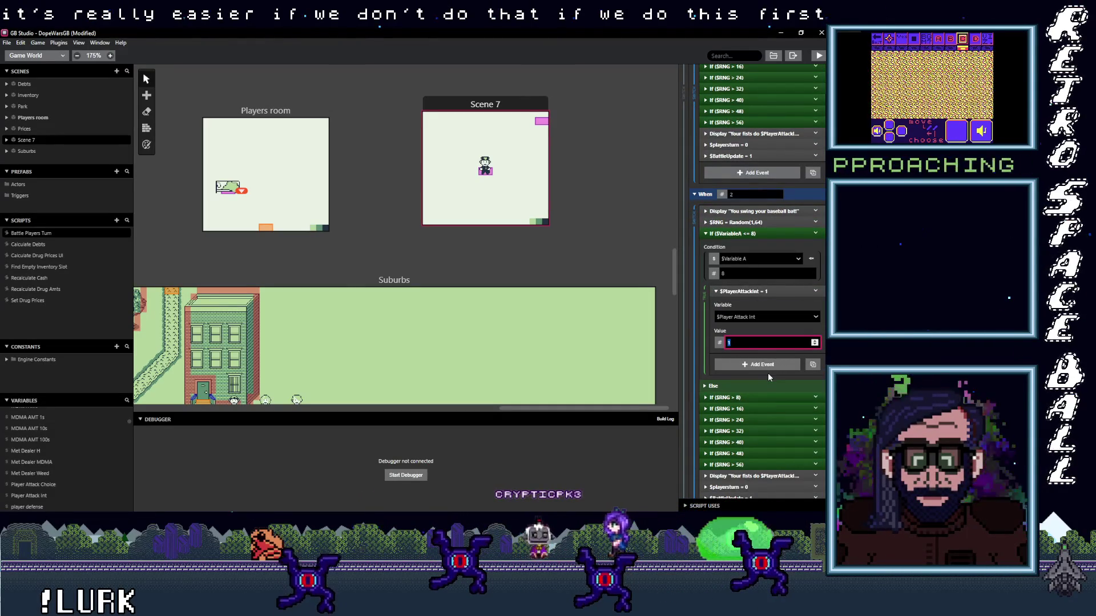
text(2)
click(756, 396)
scroll(759, 396, down, 3)
double_click(740, 385)
text(3)
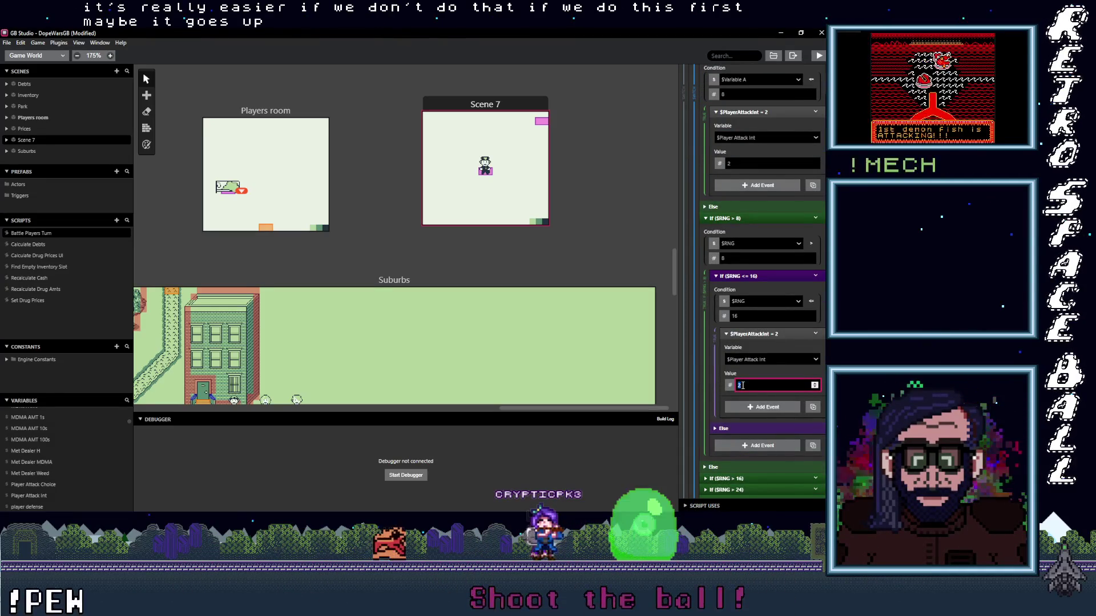
scroll(736, 383, down, 3)
click(754, 389)
scroll(754, 388, down, 3)
double_click(749, 422)
text(4)
scroll(749, 422, down, 3)
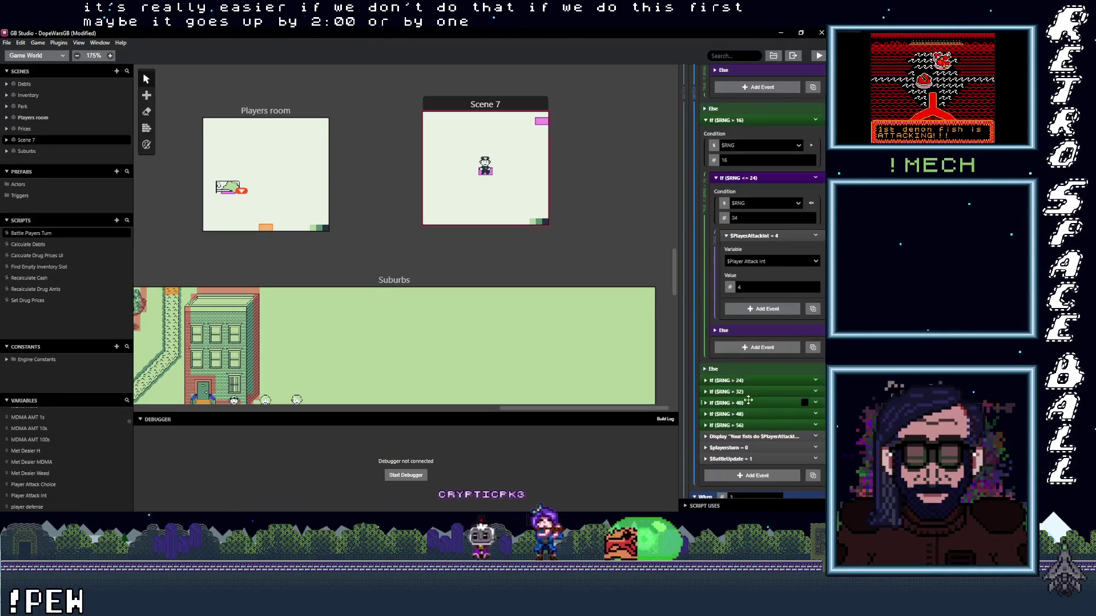
click(748, 381)
scroll(755, 445, down, 6)
double_click(759, 278)
text(5)
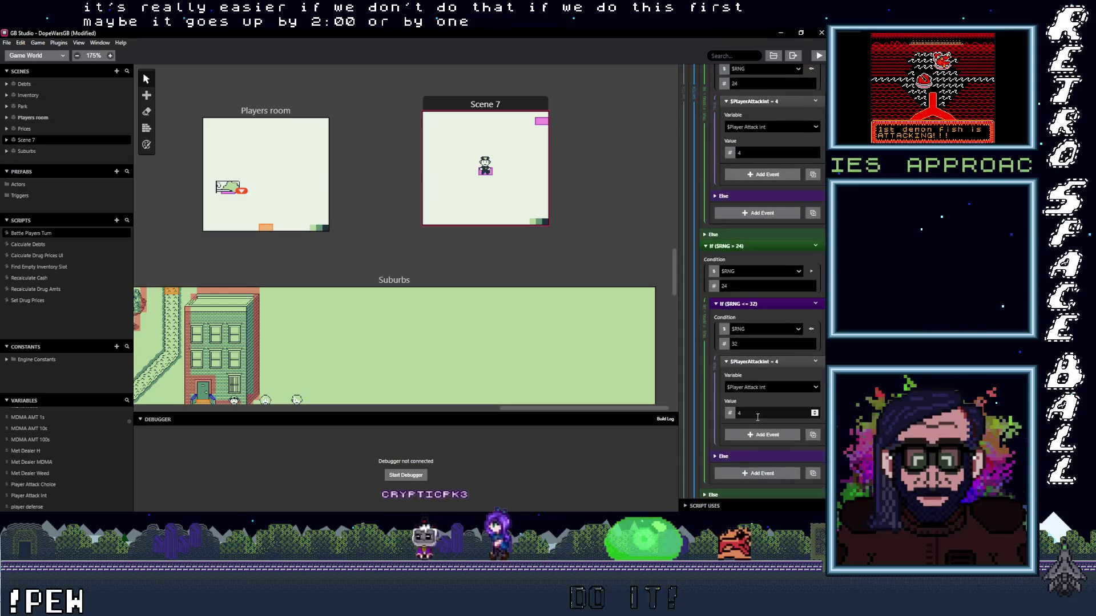
- Set the higher bat damage tiers to 7, 8 and 9, through the $RNG <= 64 tier
click(755, 375)
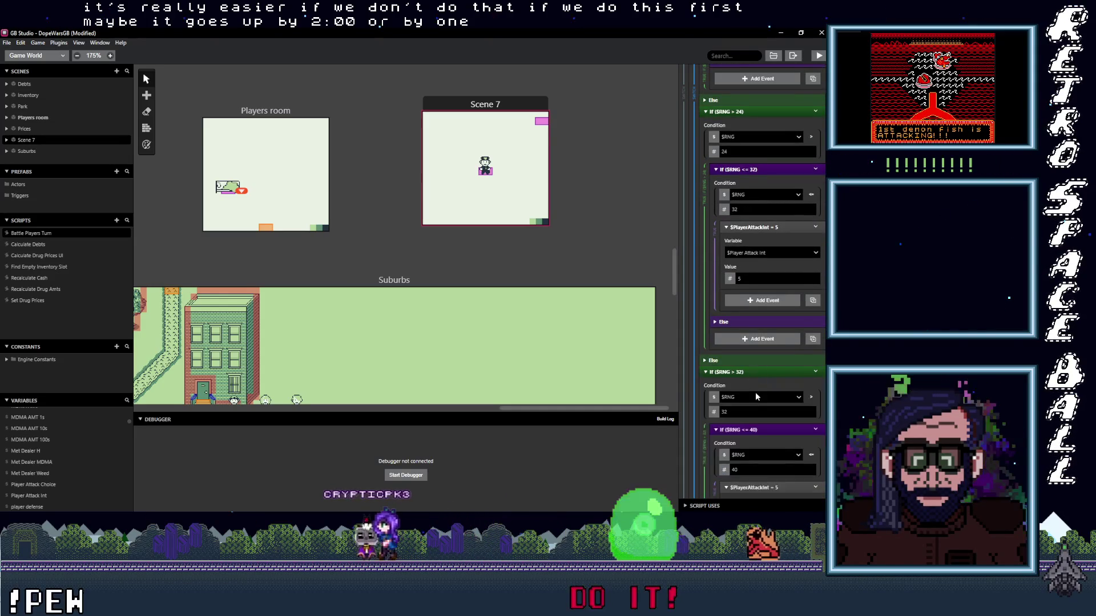
scroll(754, 393, down, 3)
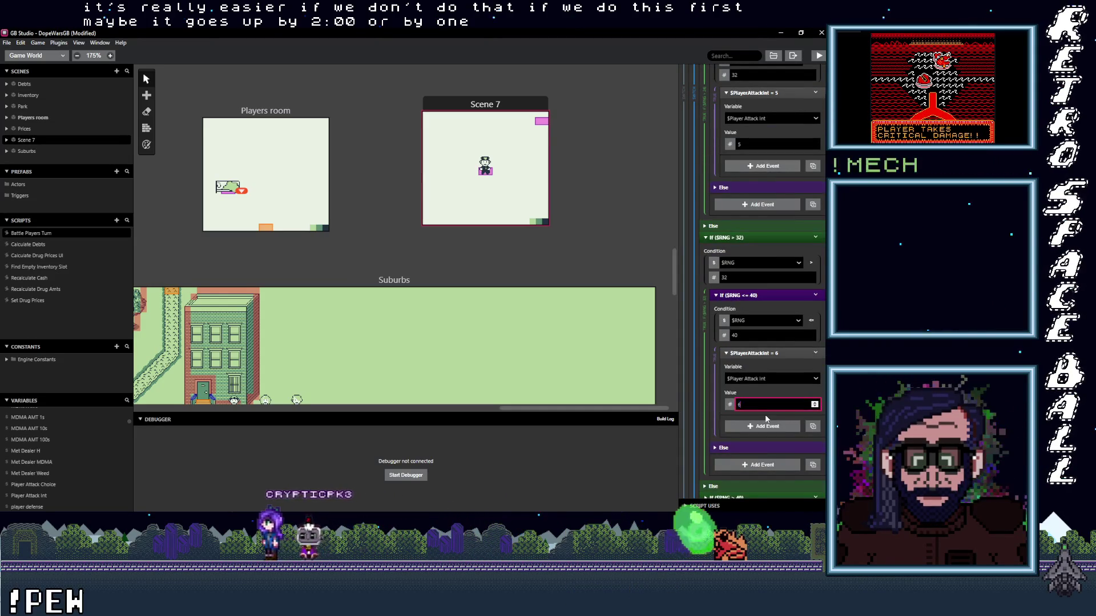
scroll(765, 414, down, 2)
click(761, 406)
scroll(761, 400, down, 3)
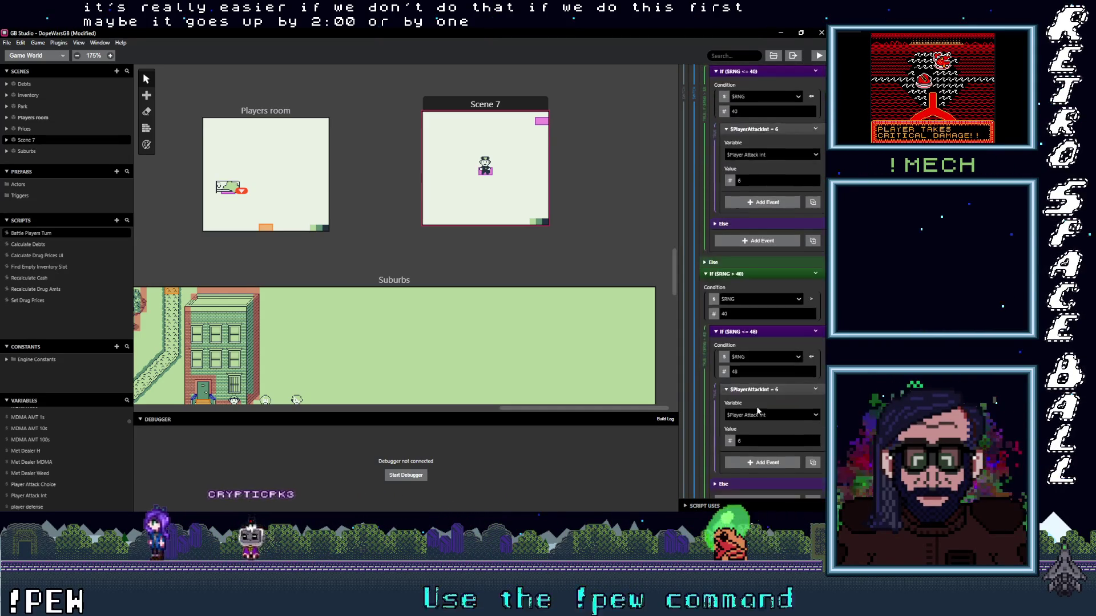
scroll(756, 406, down, 1)
double_click(754, 397)
text(7)
scroll(753, 404, down, 3)
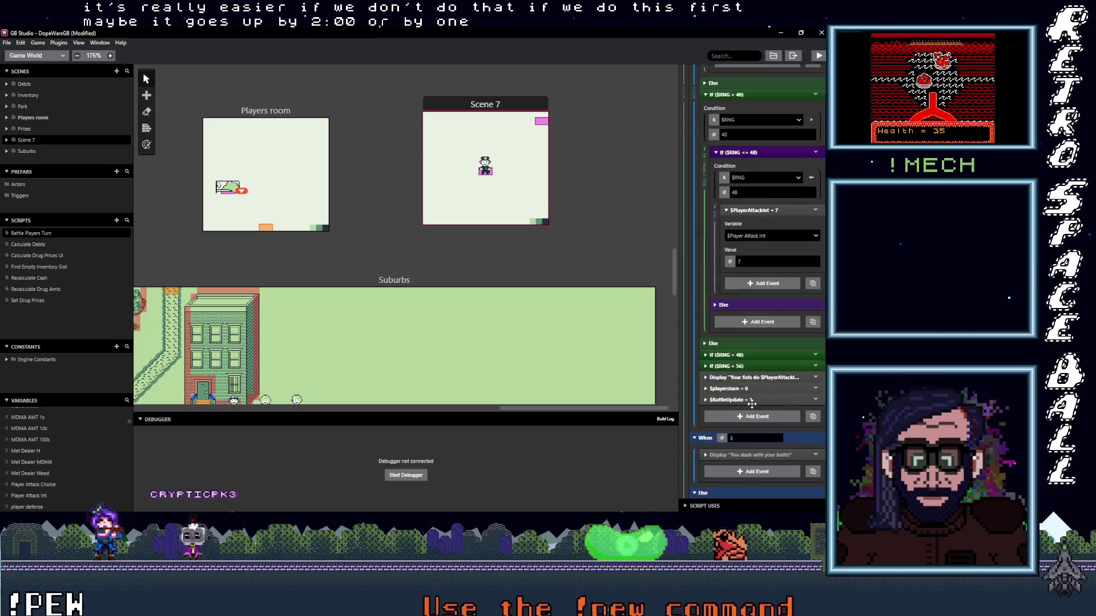
click(753, 355)
scroll(754, 393, down, 3)
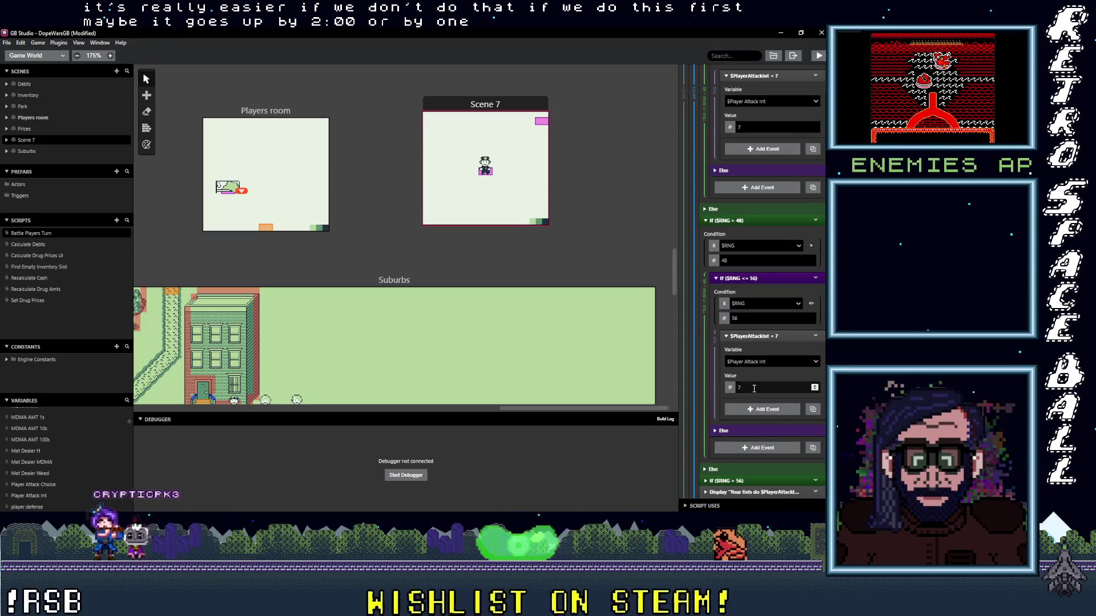
text(8)
click(753, 480)
scroll(754, 365, down, 3)
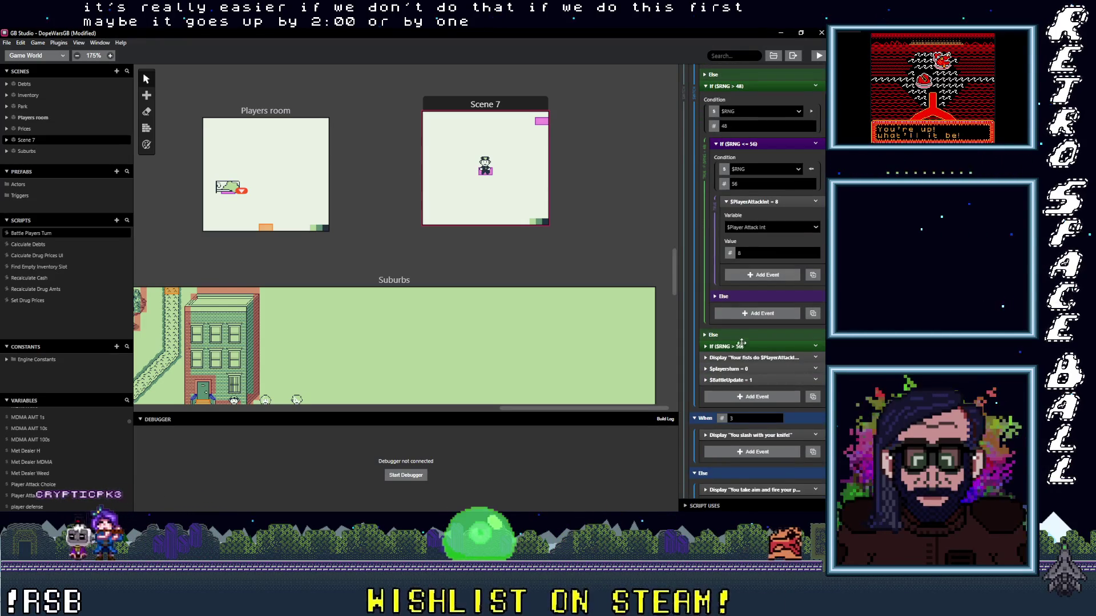
scroll(759, 426, down, 3)
double_click(740, 379)
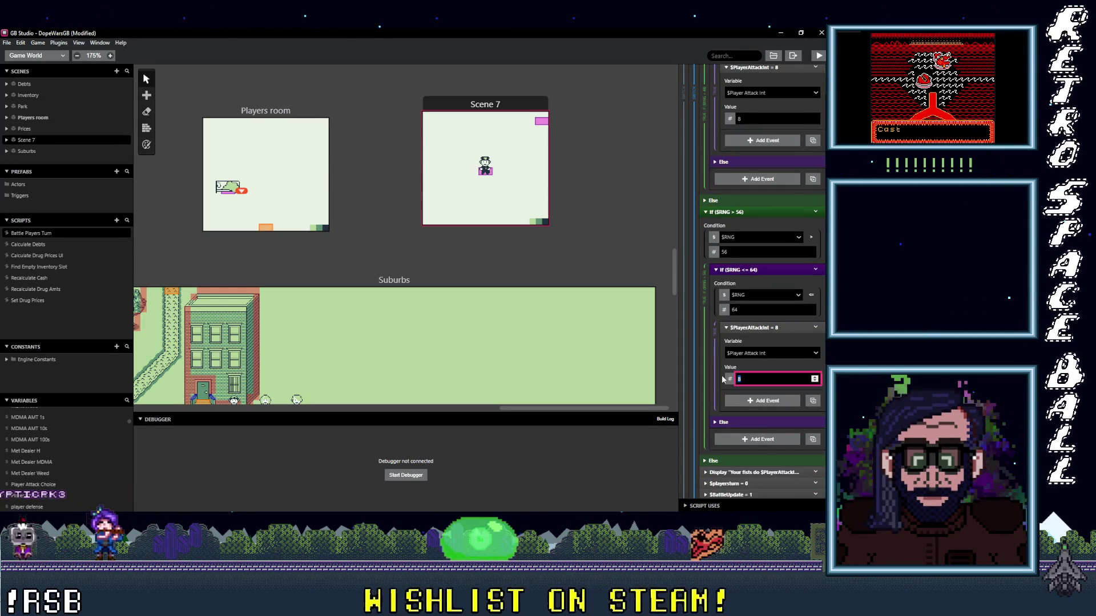
text(9)
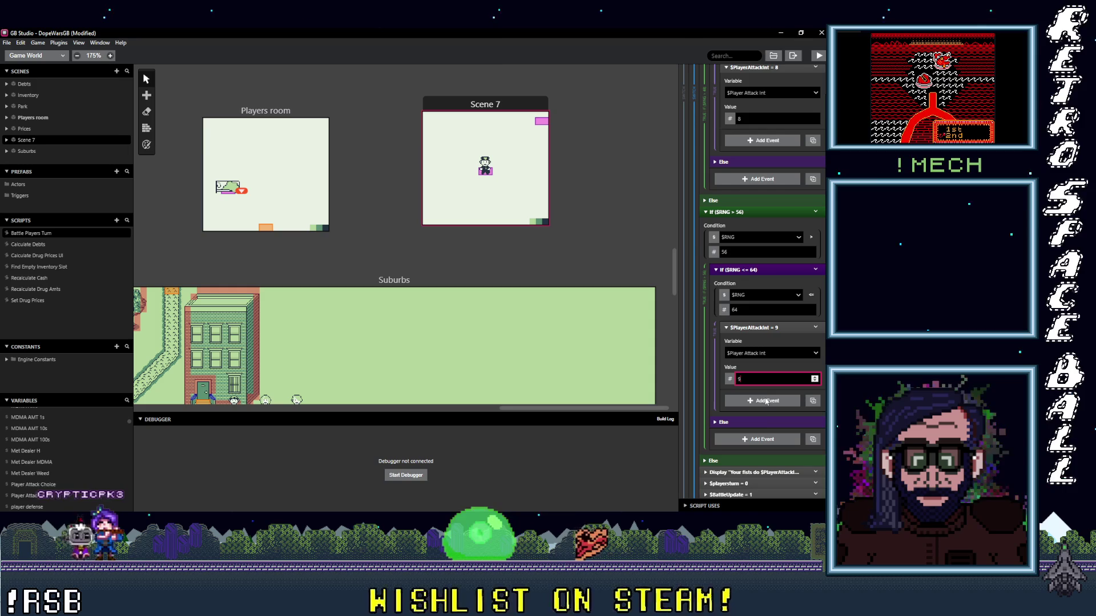
scroll(758, 421, down, 2)
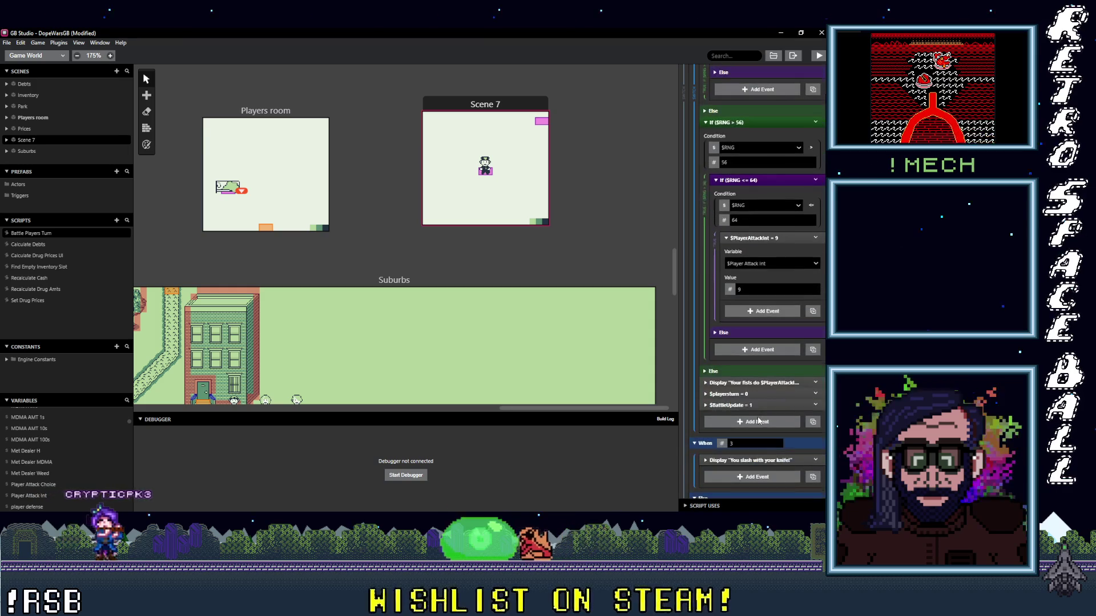
click(754, 383)
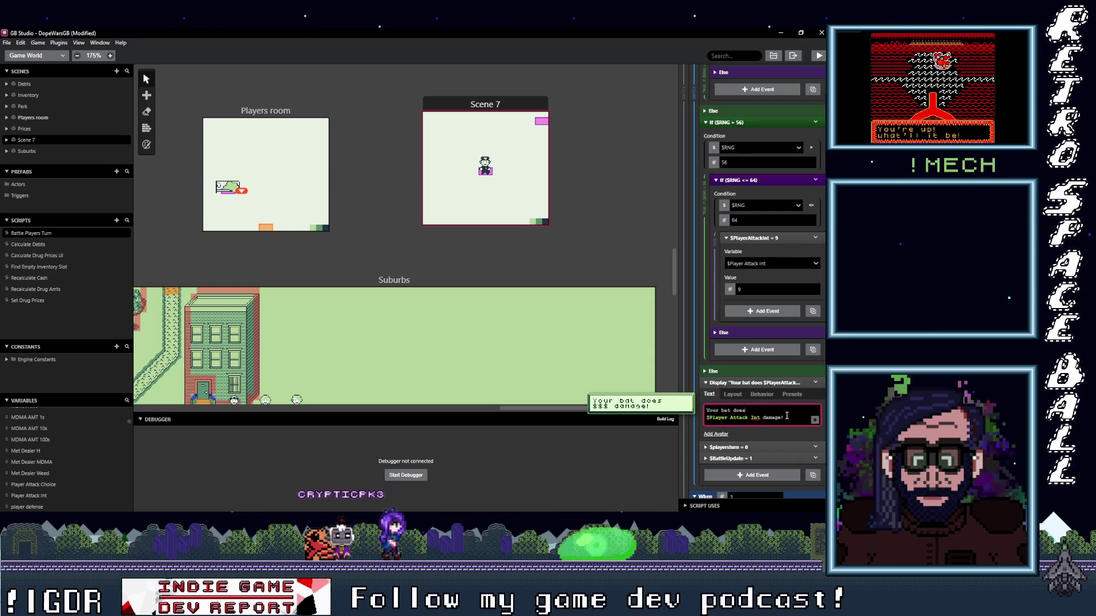
- Fold the bat tiers from $RNG > 56 back up to the $VariableA <= 8 check
scroll(773, 423, down, 3)
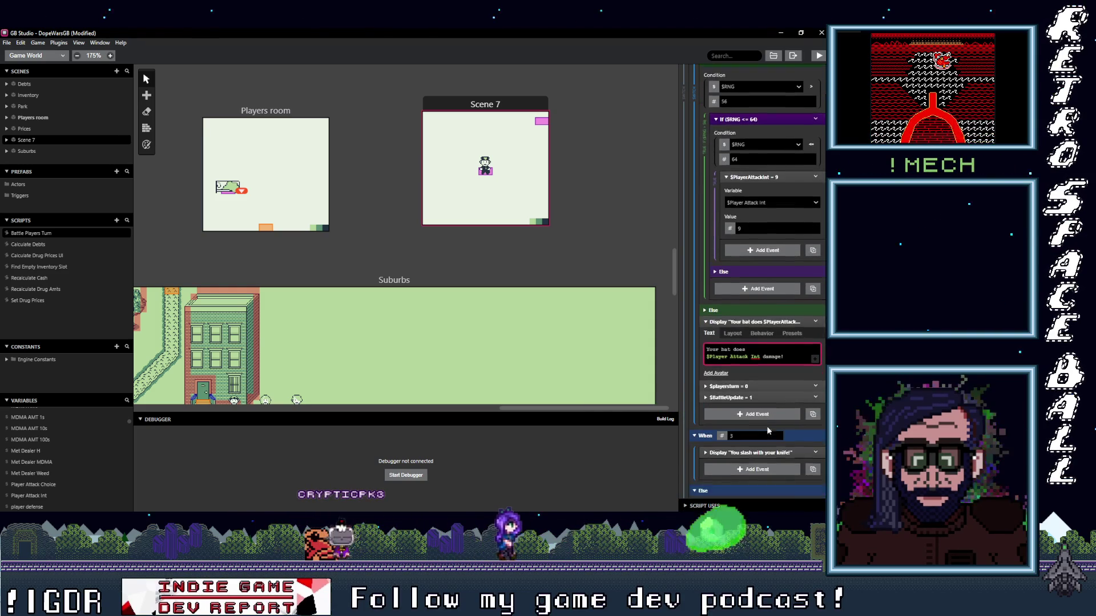
scroll(762, 324, up, 8)
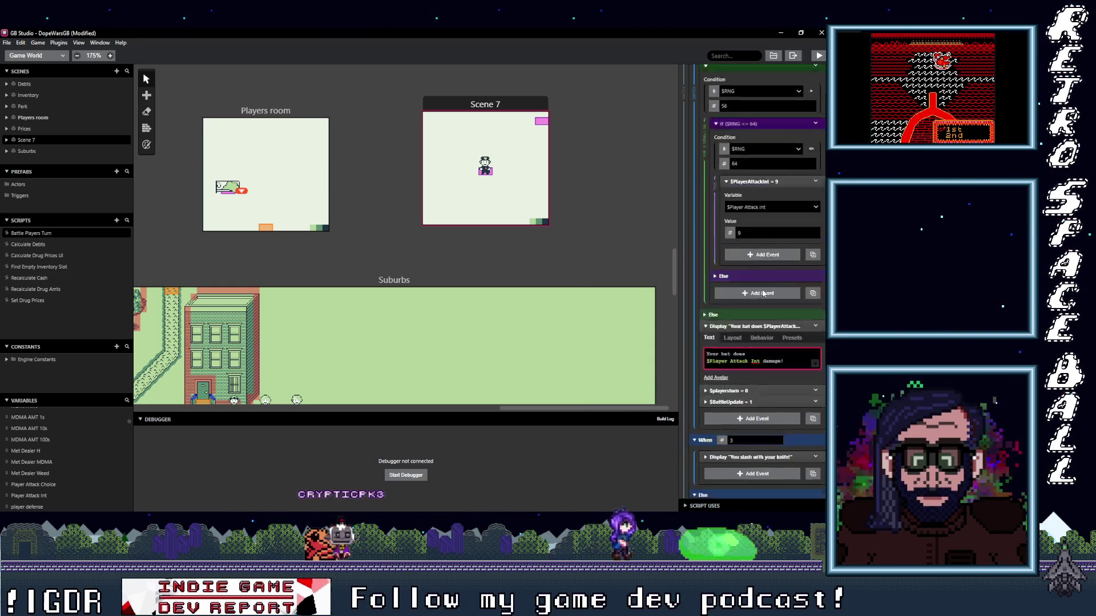
click(746, 343)
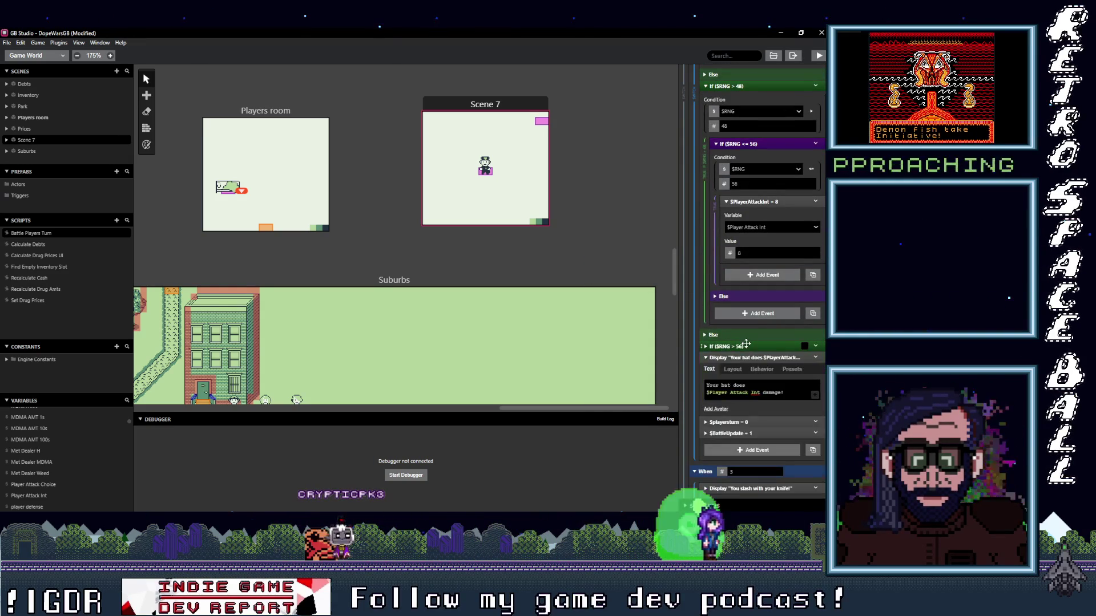
scroll(753, 357, up, 5)
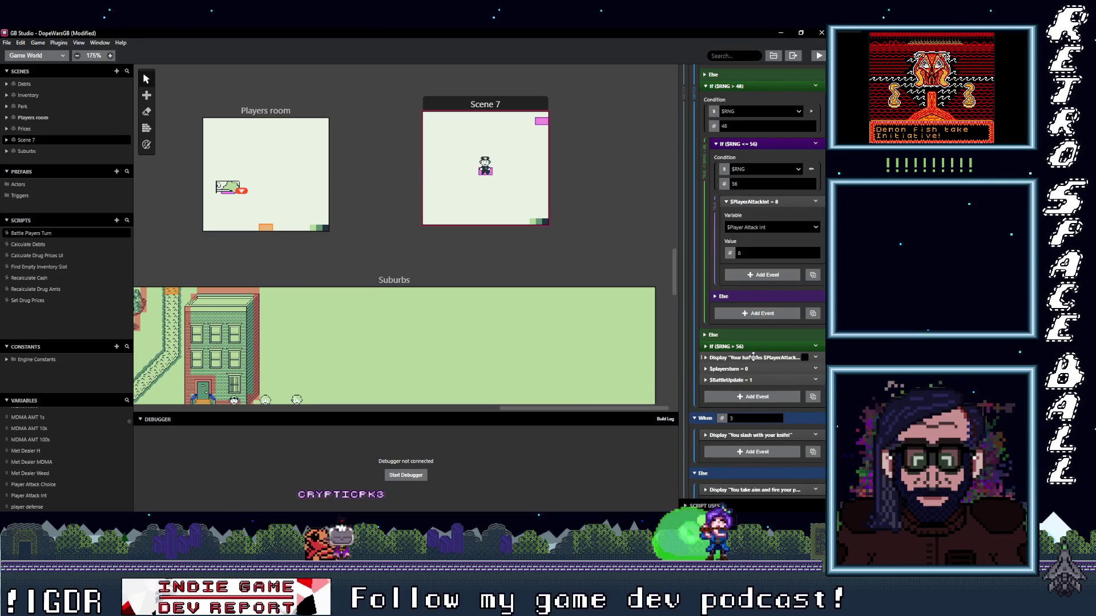
click(746, 308)
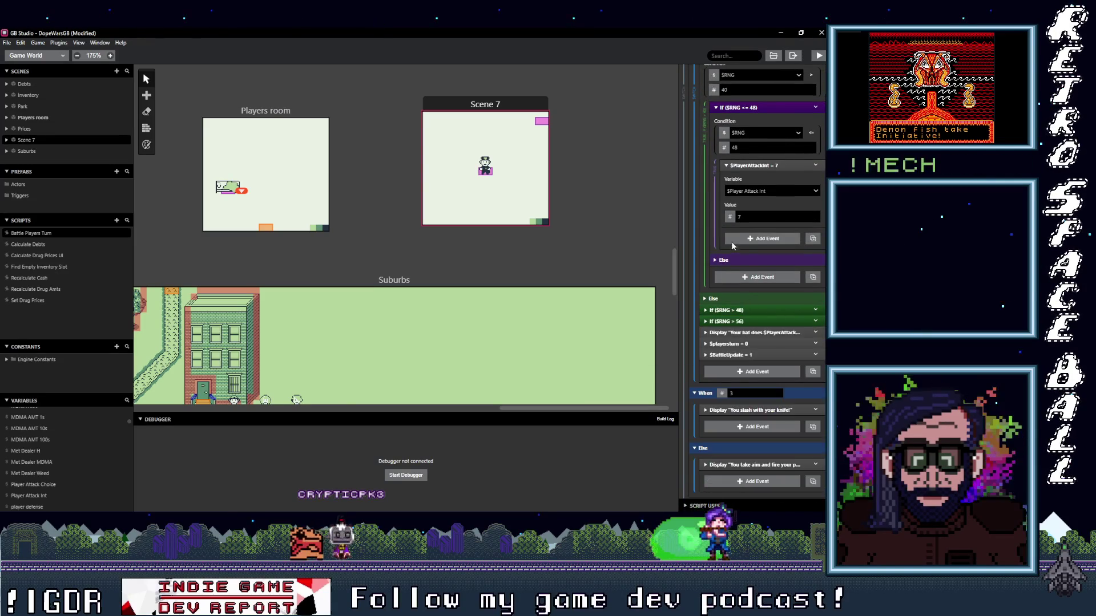
scroll(736, 251, up, 4)
click(742, 228)
scroll(748, 234, up, 4)
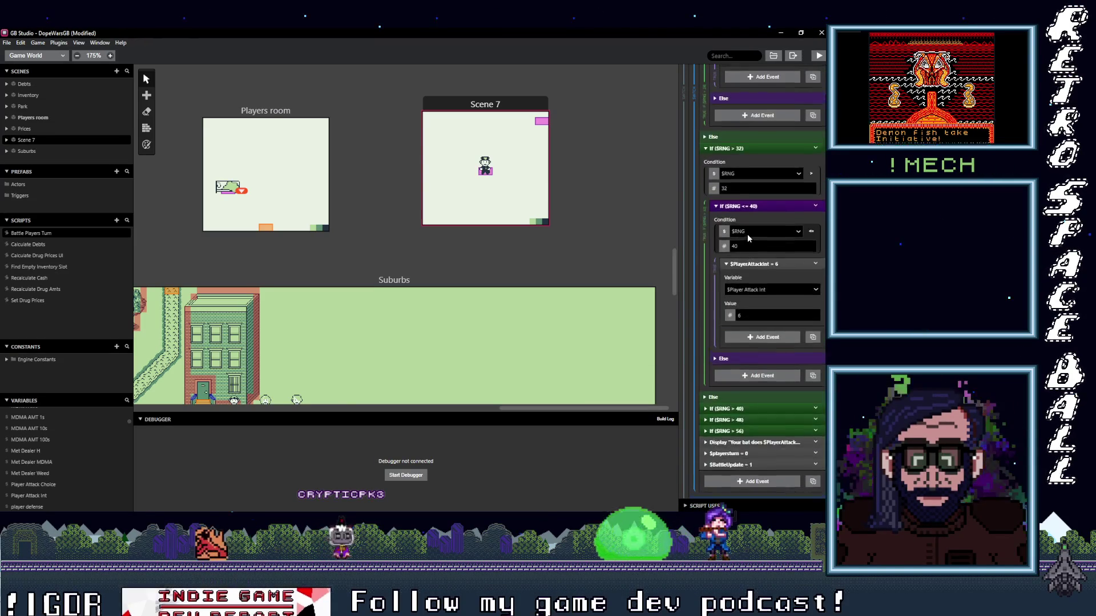
click(745, 195)
scroll(746, 223, up, 4)
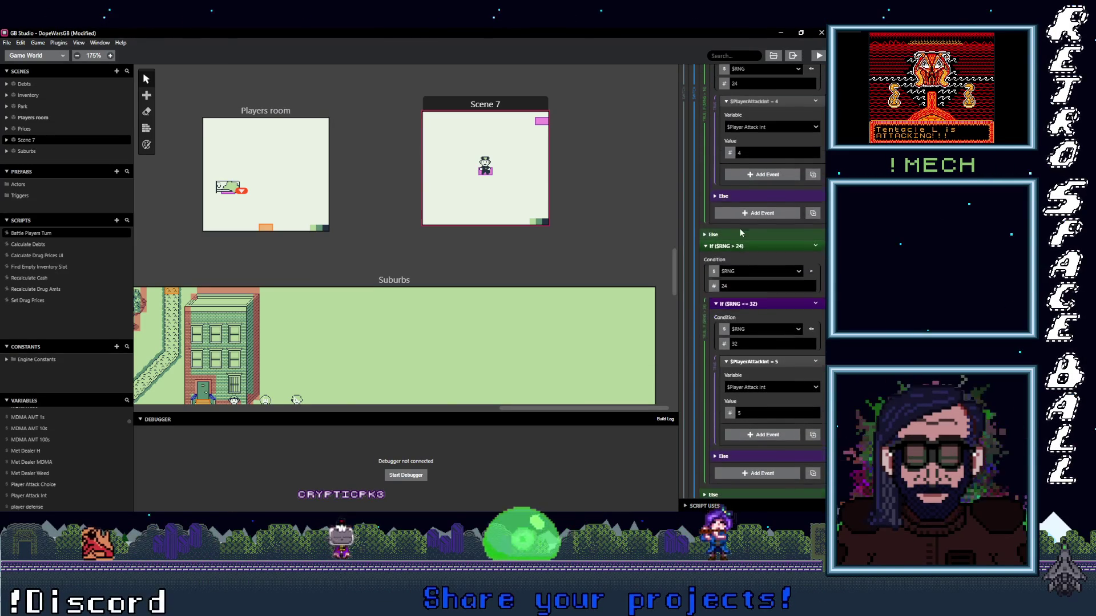
click(749, 245)
scroll(748, 240, up, 4)
click(745, 238)
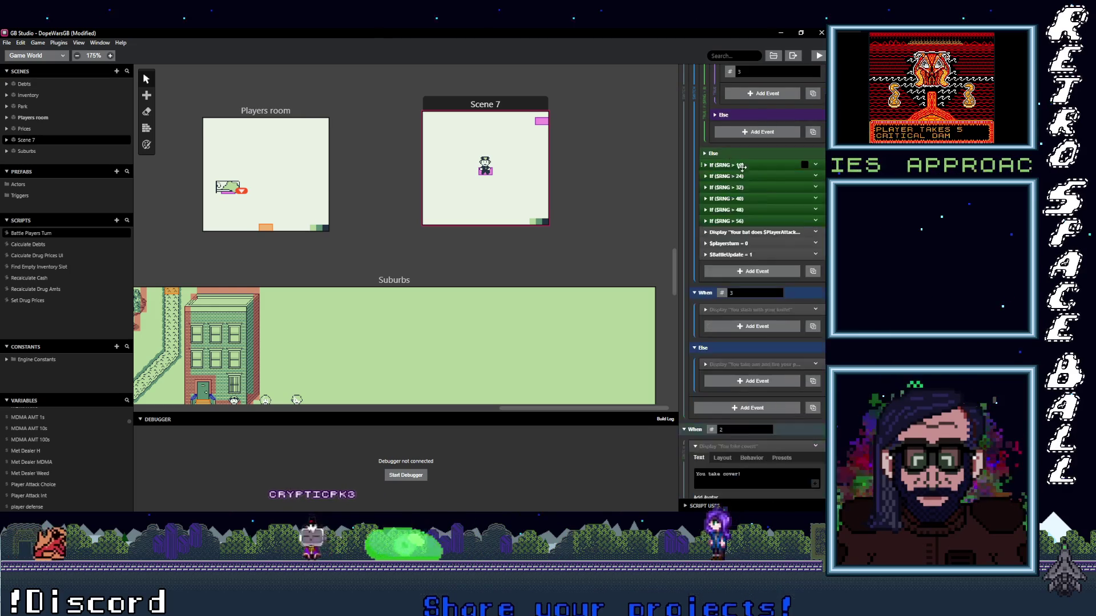
scroll(739, 143, up, 2)
click(739, 85)
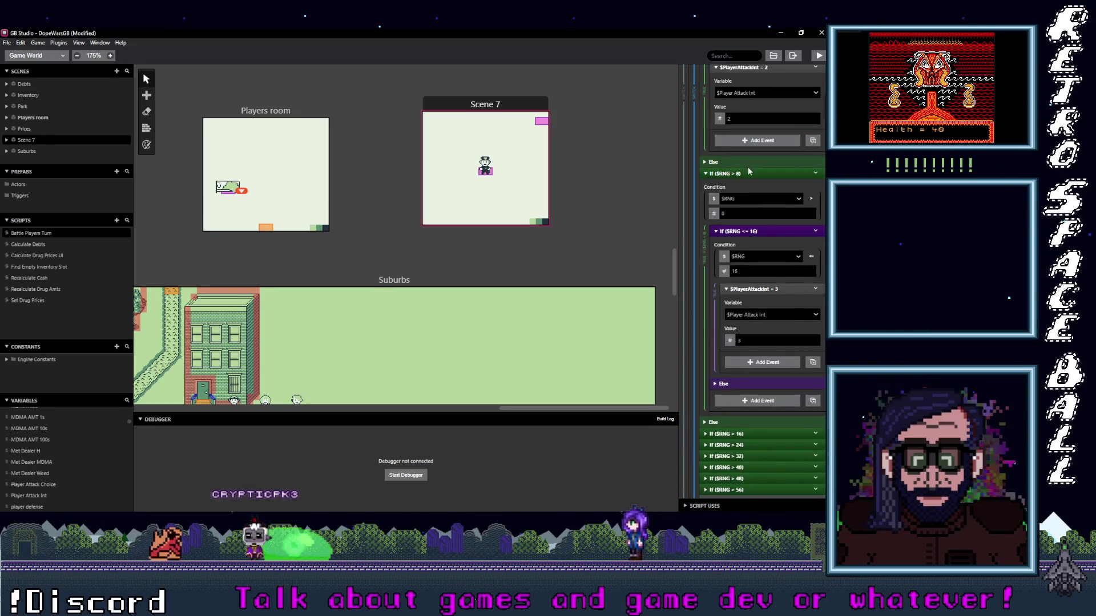
scroll(761, 200, up, 5)
click(748, 188)
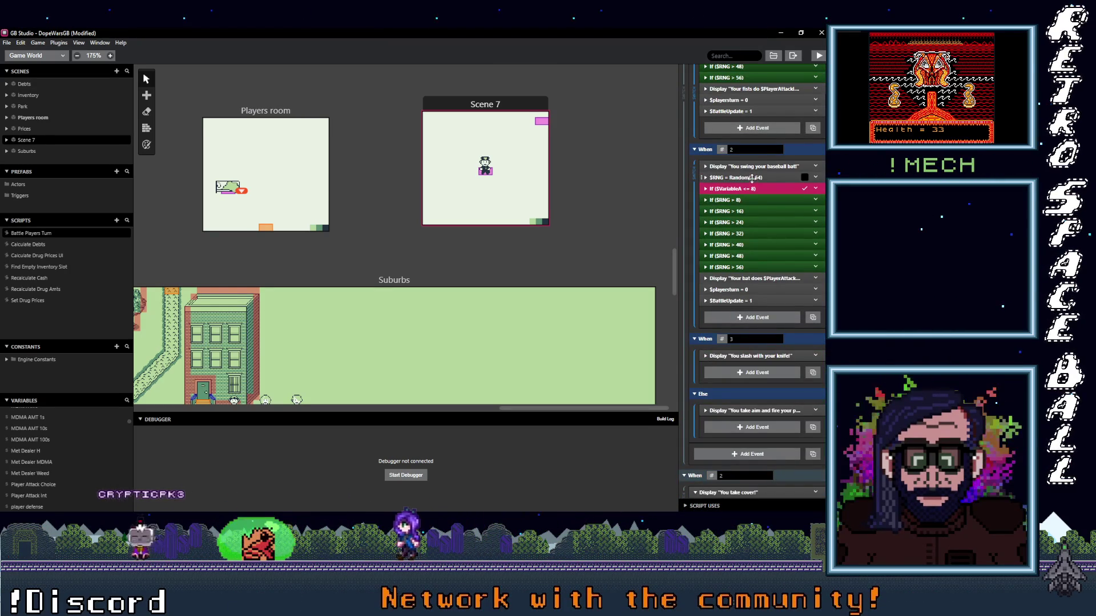
- Copy the bat's RNG roll, damage tiers, message and turn resets into the When 3 branch
drag(747, 200, 750, 261)
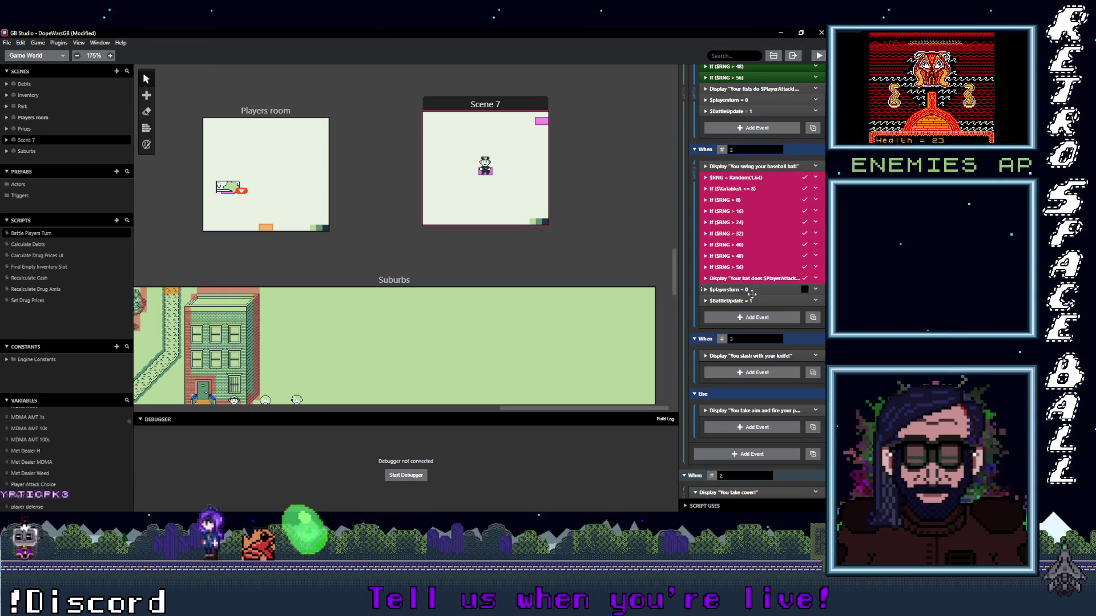
right_click(736, 187)
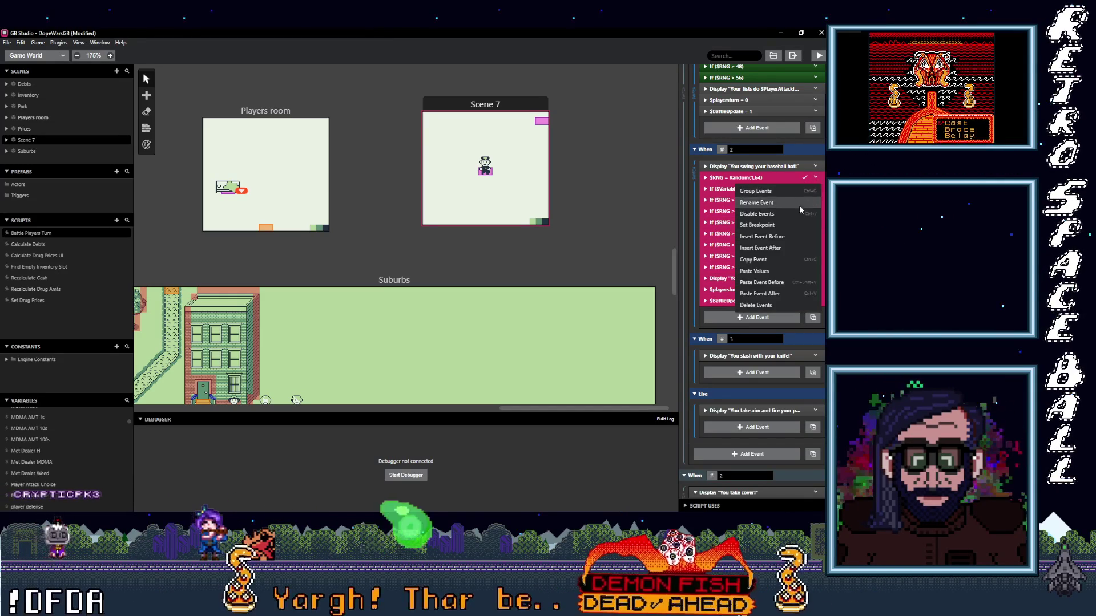
click(754, 260)
scroll(752, 290, down, 2)
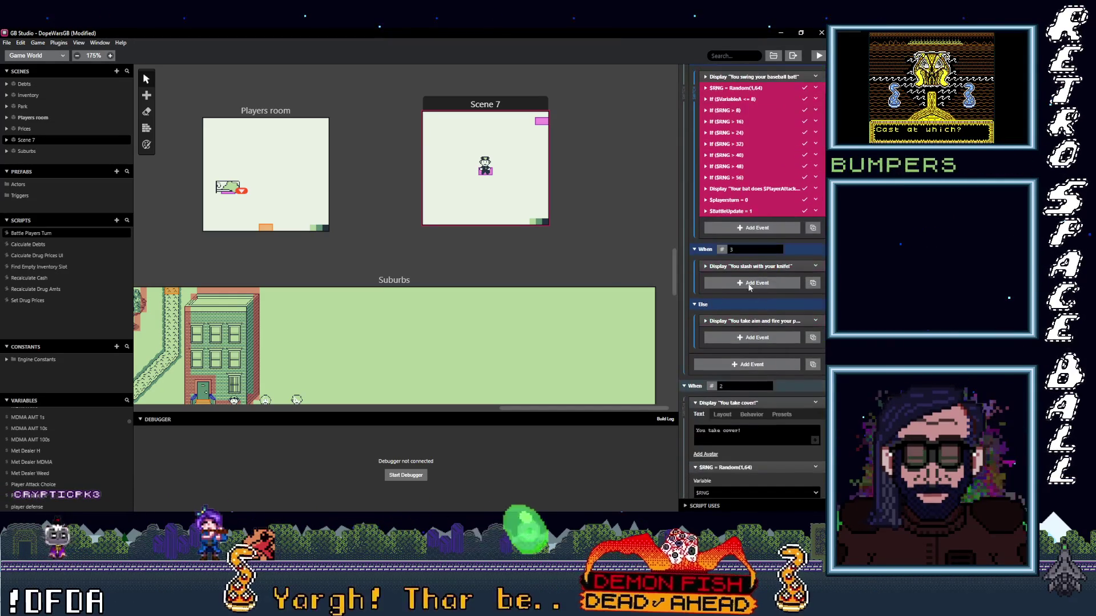
click(758, 282)
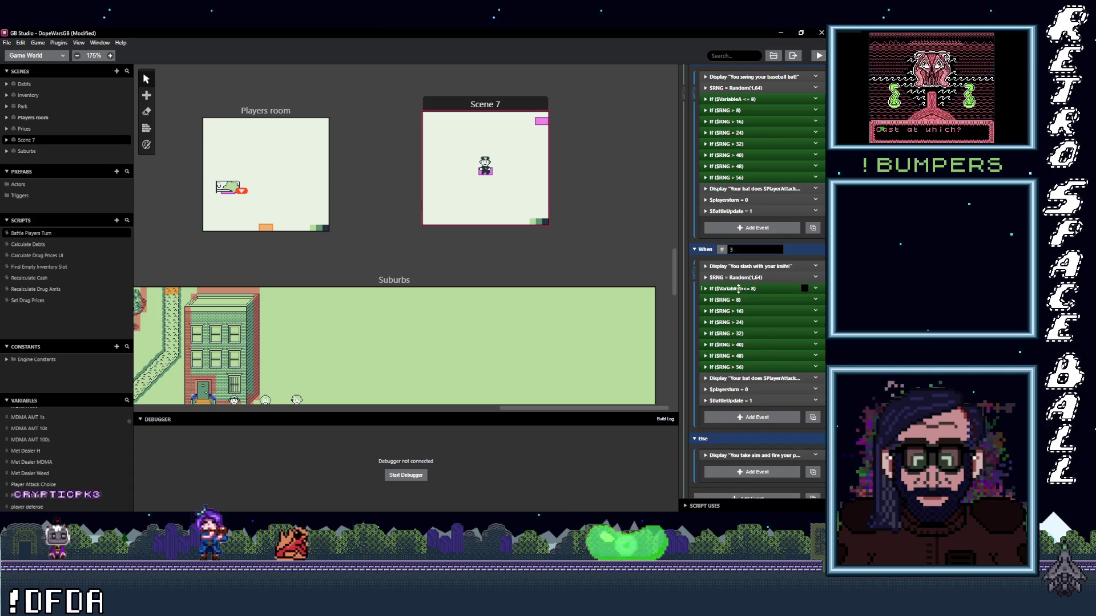
click(738, 288)
- Set the knife branch's first damage tiers to 3, 4, 5 and 6
double_click(735, 397)
text(3)
click(724, 452)
scroll(752, 399, down, 4)
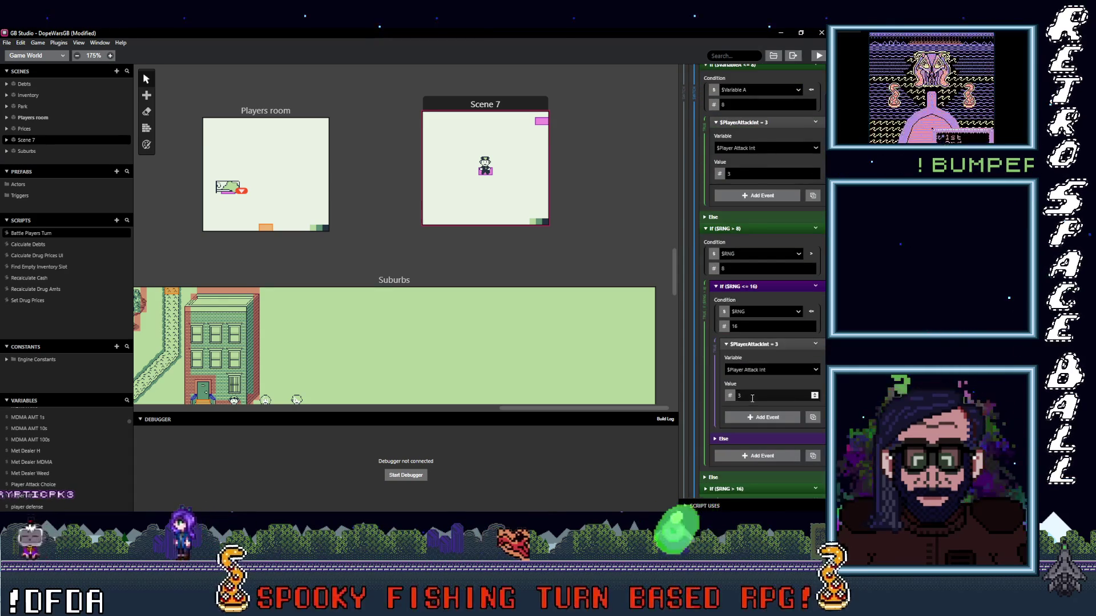
double_click(752, 396)
text(4)
scroll(744, 355, down, 3)
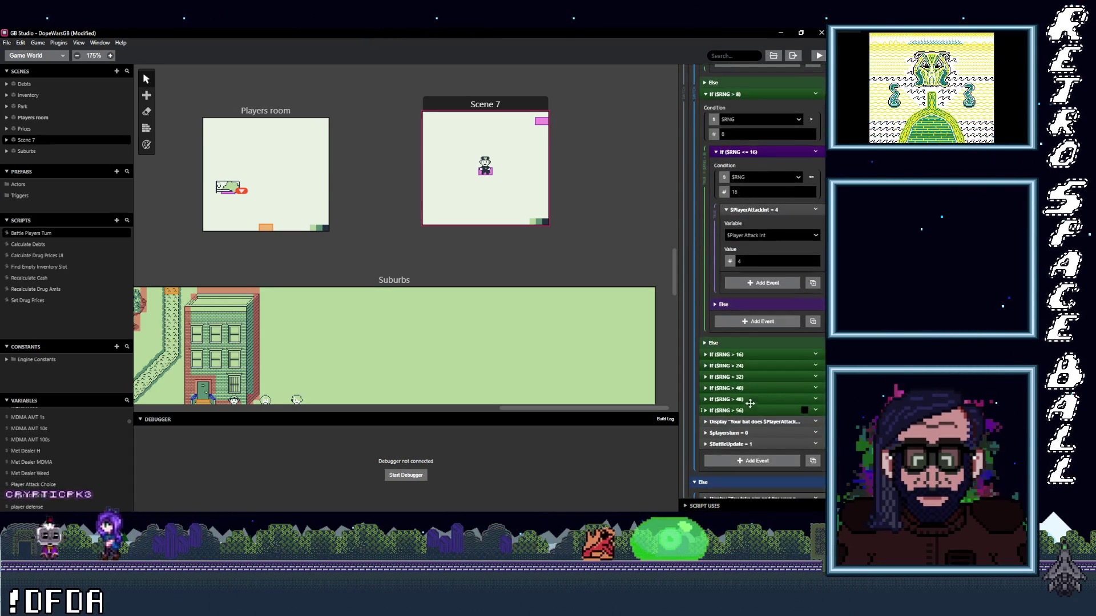
click(744, 355)
scroll(745, 399, down, 3)
double_click(766, 390)
text(5)
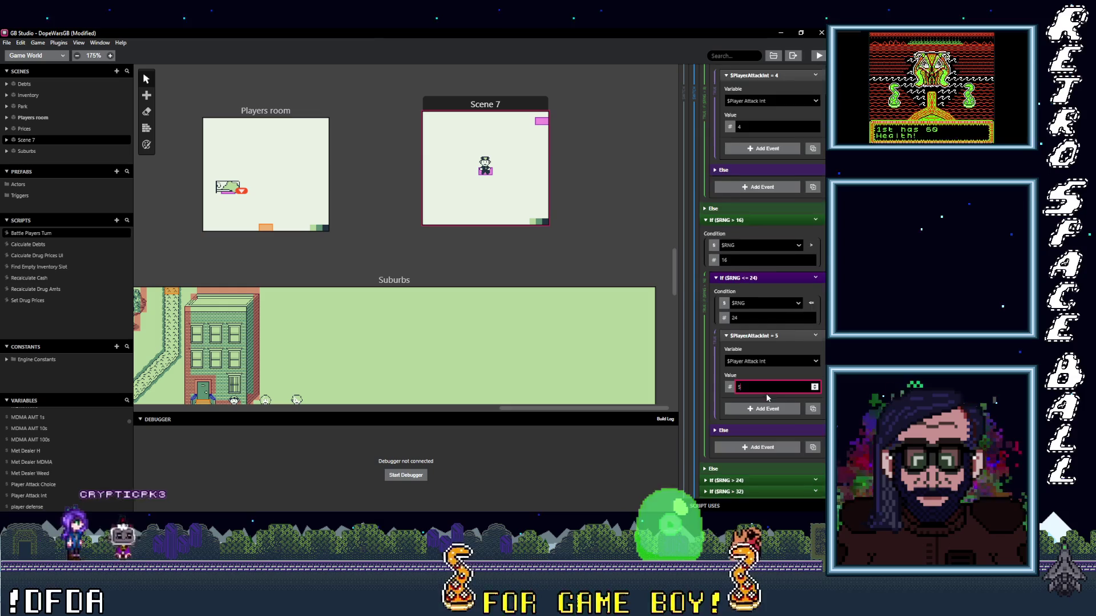
scroll(750, 358, down, 3)
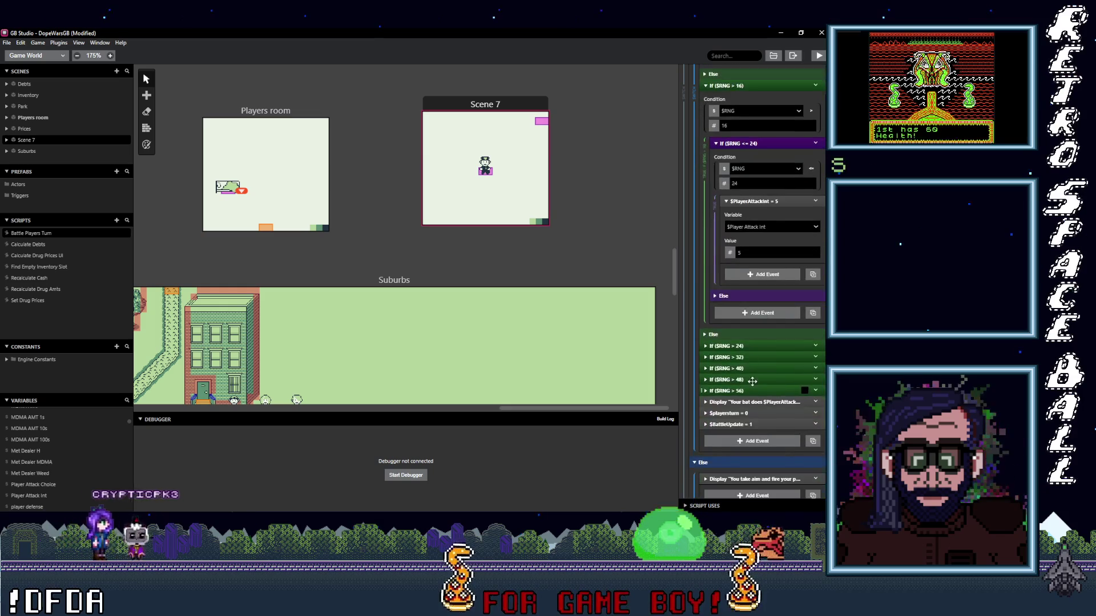
click(742, 345)
scroll(752, 388, down, 4)
double_click(766, 346)
text(6)
- Raise the $SRNG > 32 through > 56 tiers to damage 7, 8, 9 and 10
scroll(752, 349, down, 3)
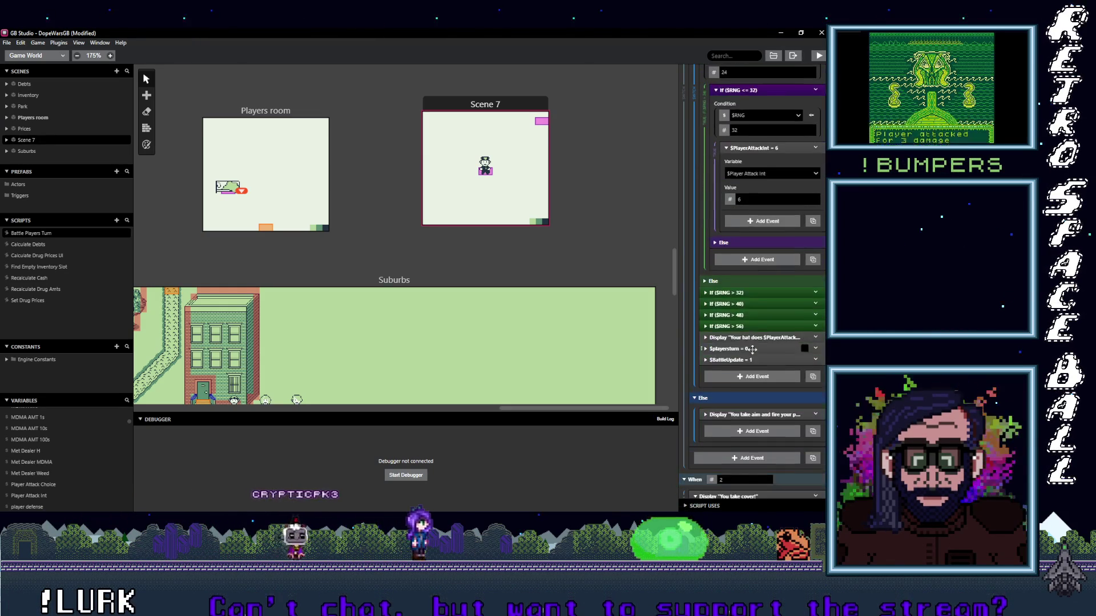
click(742, 292)
scroll(746, 324, down, 3)
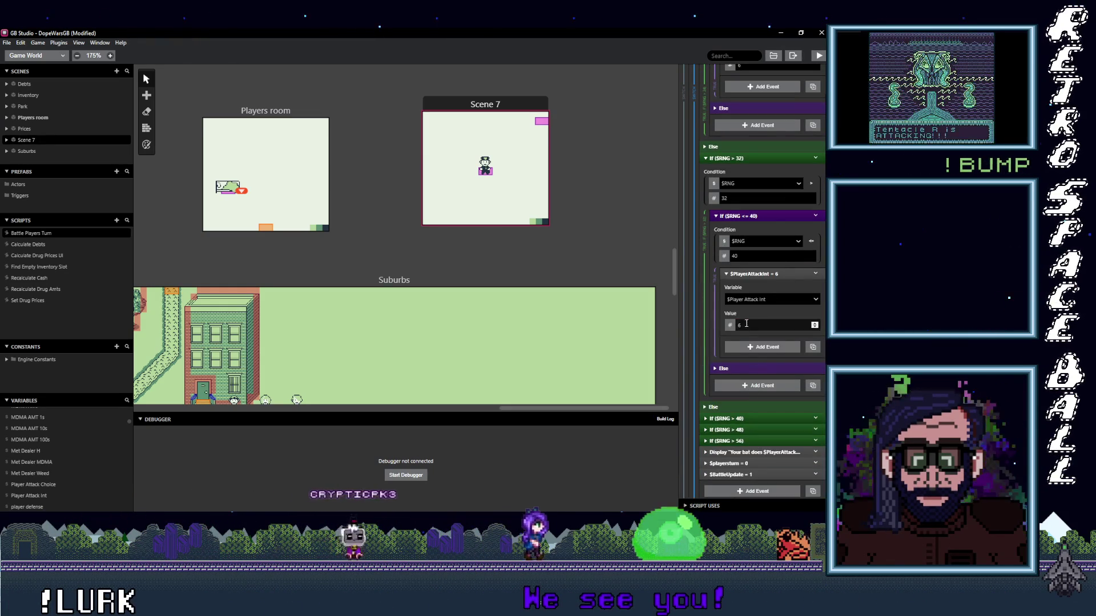
text(7)
scroll(753, 355, down, 2)
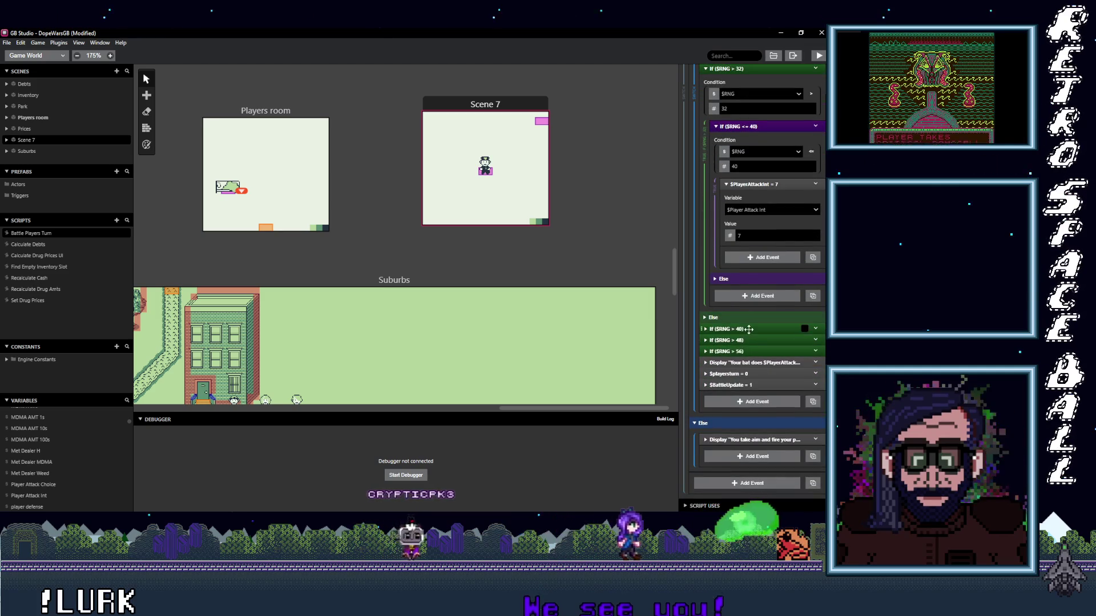
click(748, 330)
scroll(751, 336, down, 3)
double_click(747, 362)
text(8)
scroll(742, 365, down, 2)
click(742, 399)
scroll(748, 345, down, 4)
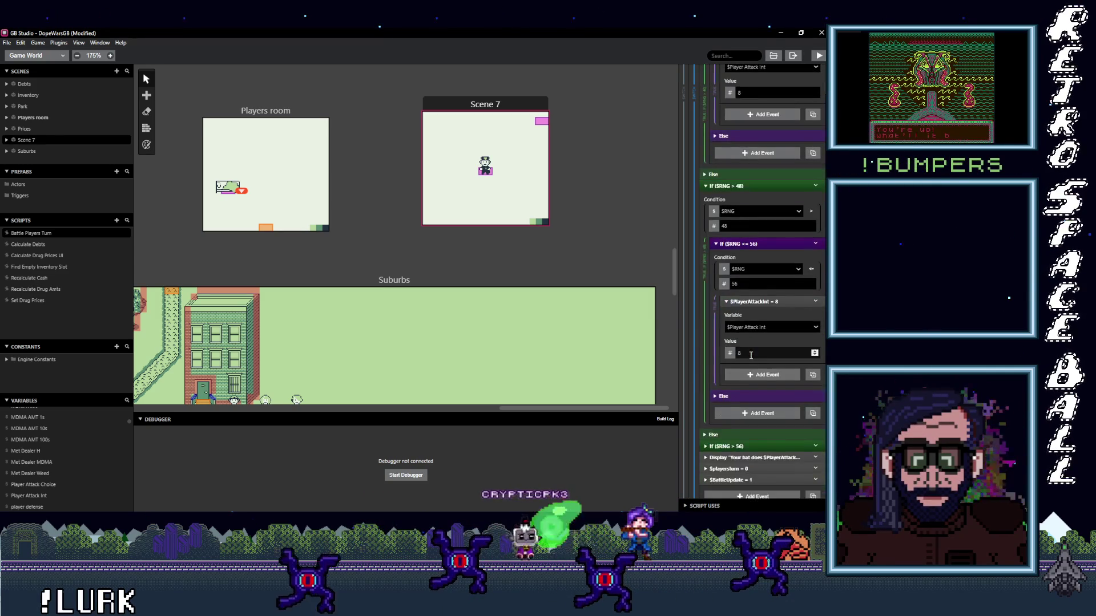
text(9)
scroll(742, 336, down, 3)
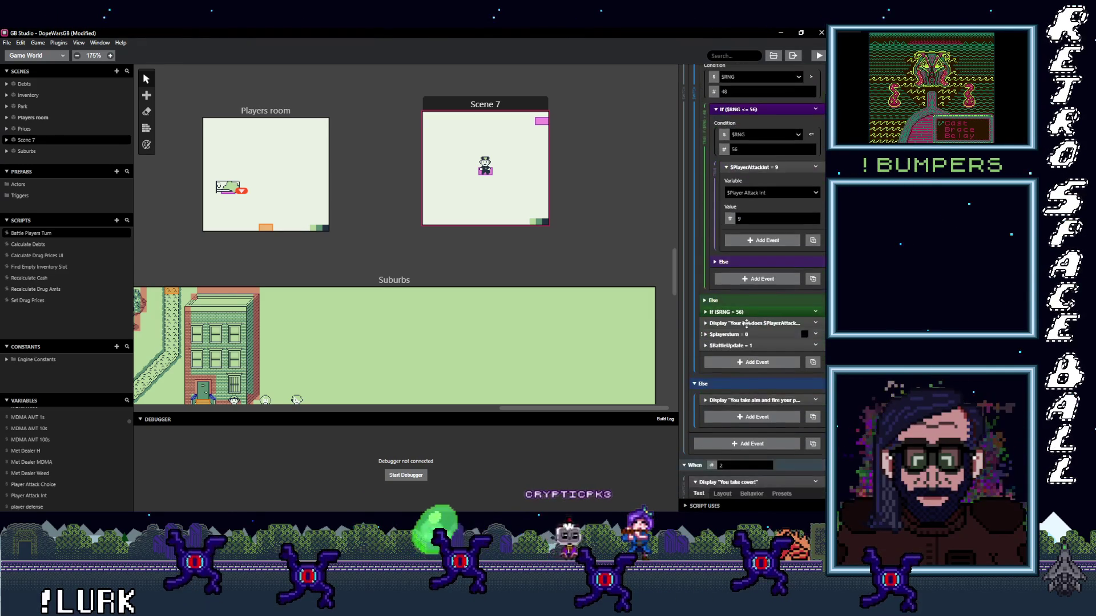
click(747, 313)
scroll(742, 337, down, 3)
double_click(747, 344)
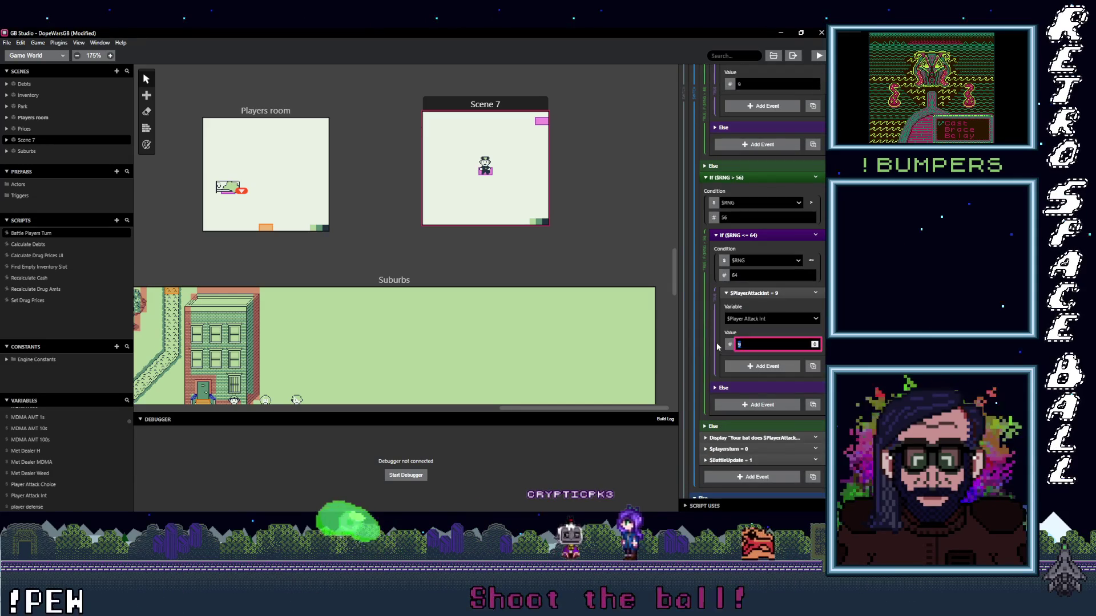
text(10)
scroll(753, 371, down, 2)
- Change 'bat' to 'knife' in the damage message and paste the copied damage-roll events after it
click(748, 348)
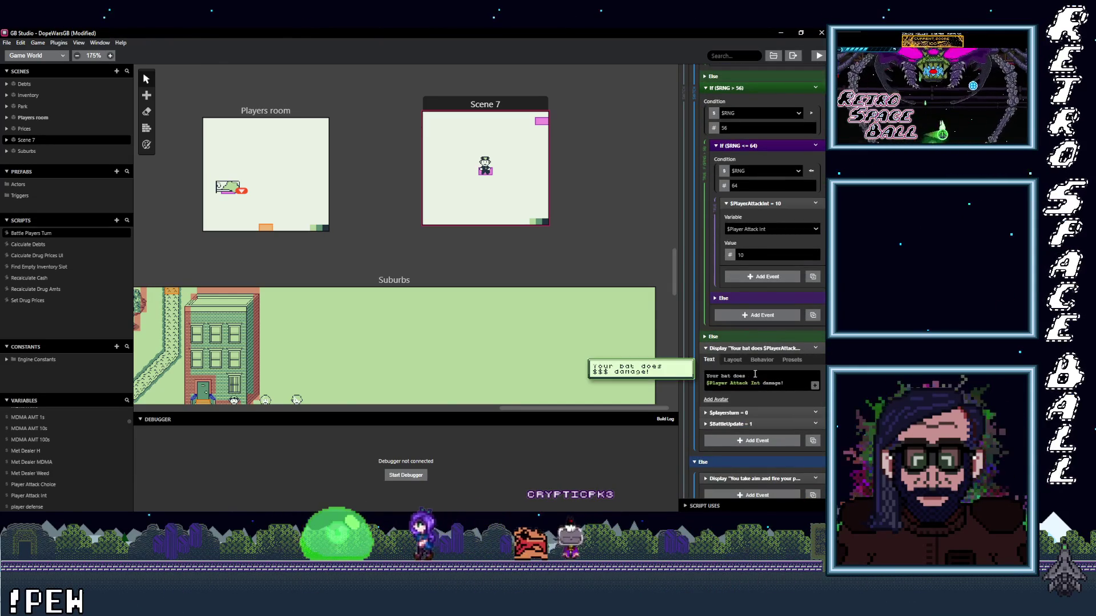
double_click(725, 375)
text(knife)
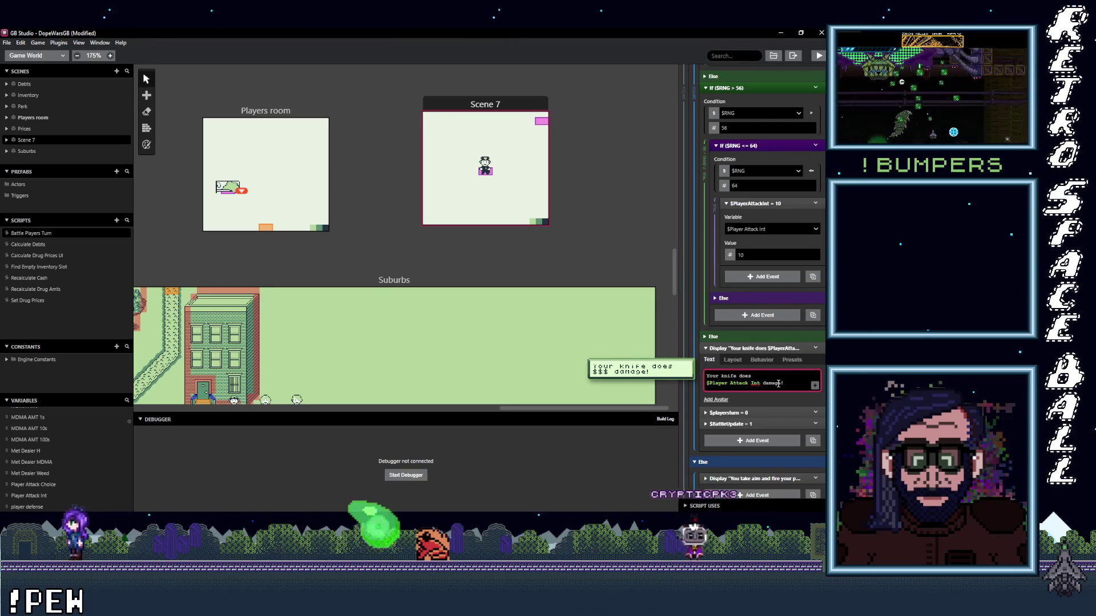
scroll(759, 342, down, 4)
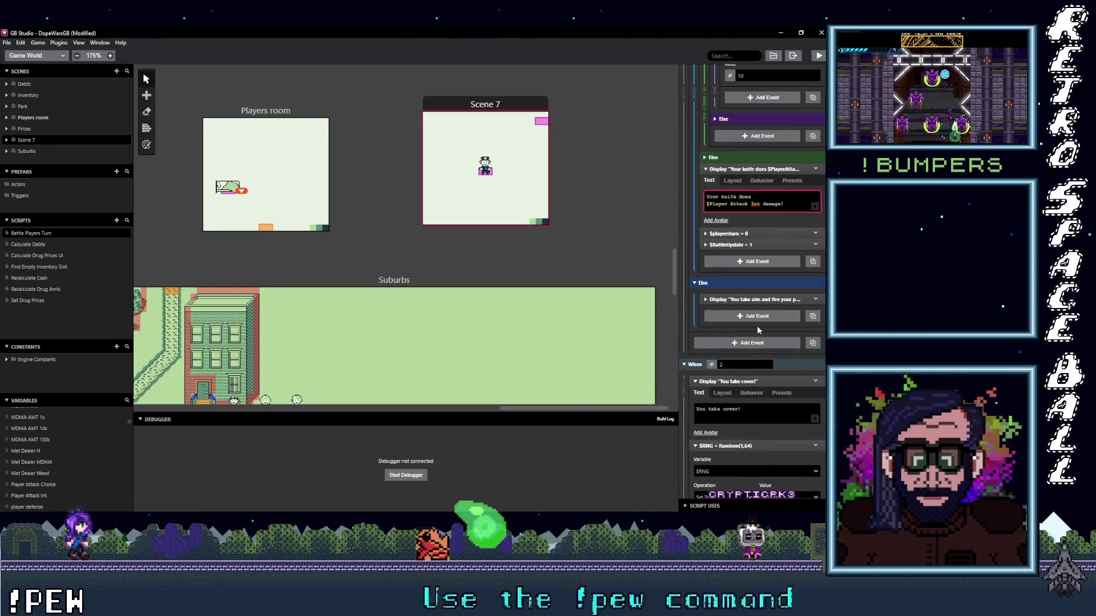
scroll(752, 316, up, 1)
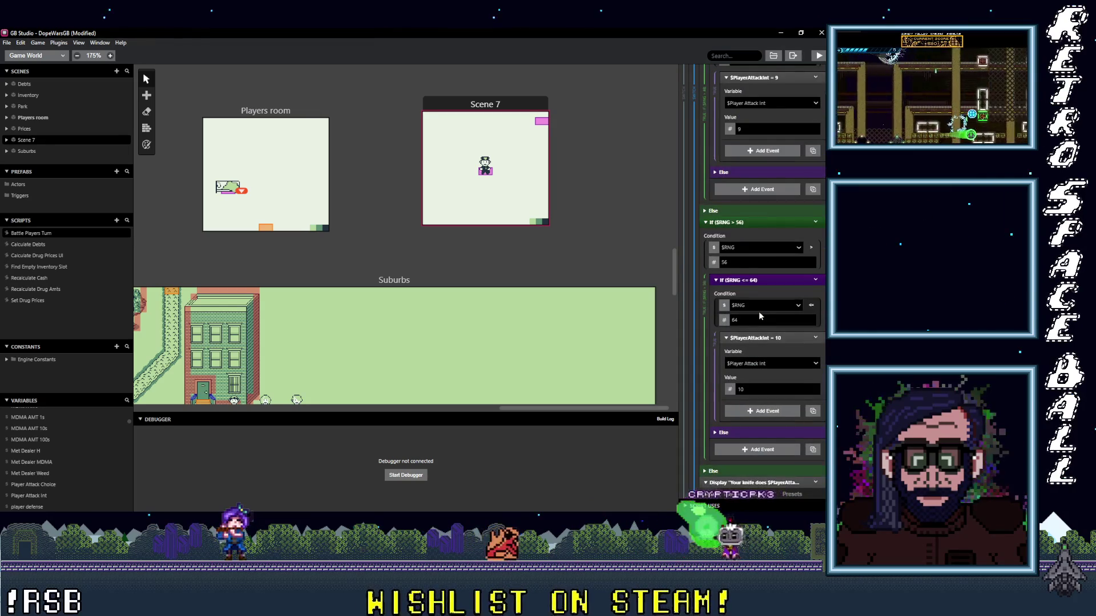
scroll(758, 313, up, 1)
click(755, 352)
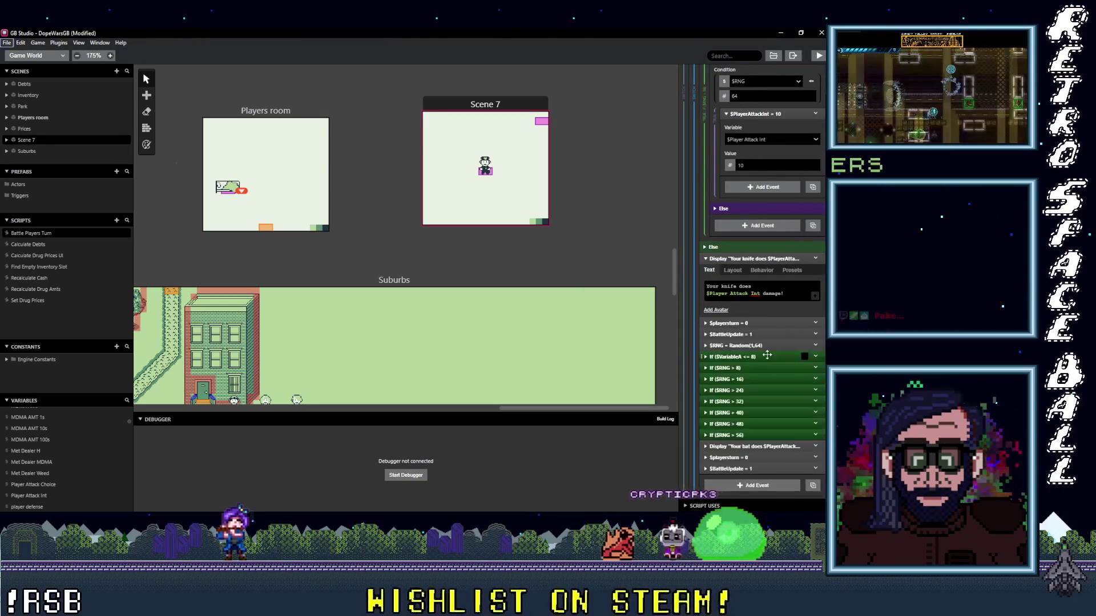
- Raise the pasted branch's lowest damage tiers to 4, 5 and 6
click(747, 357)
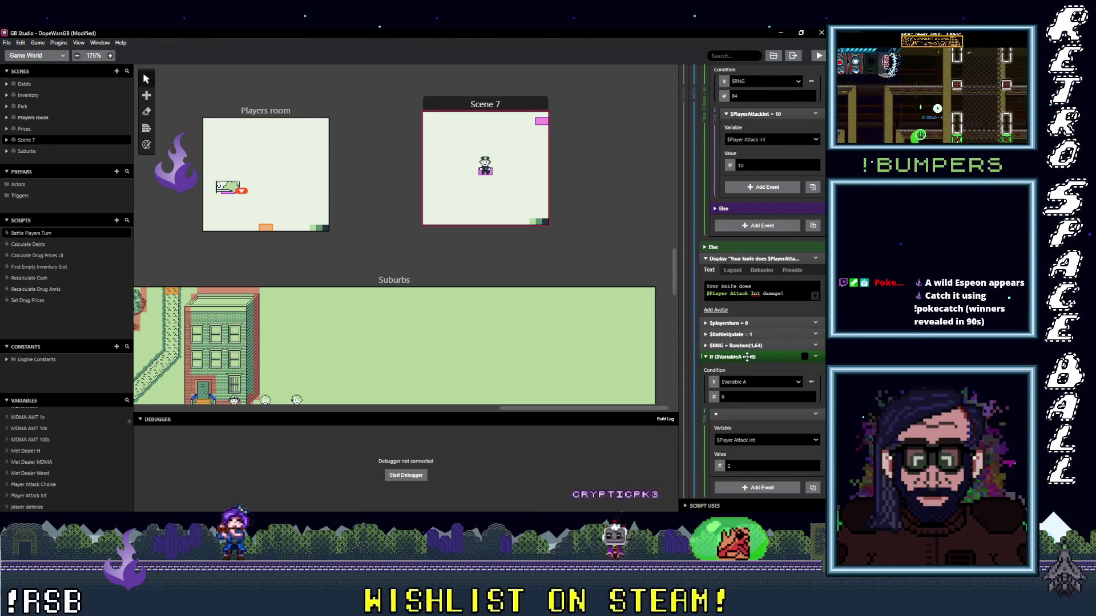
scroll(756, 359, down, 1)
click(728, 420)
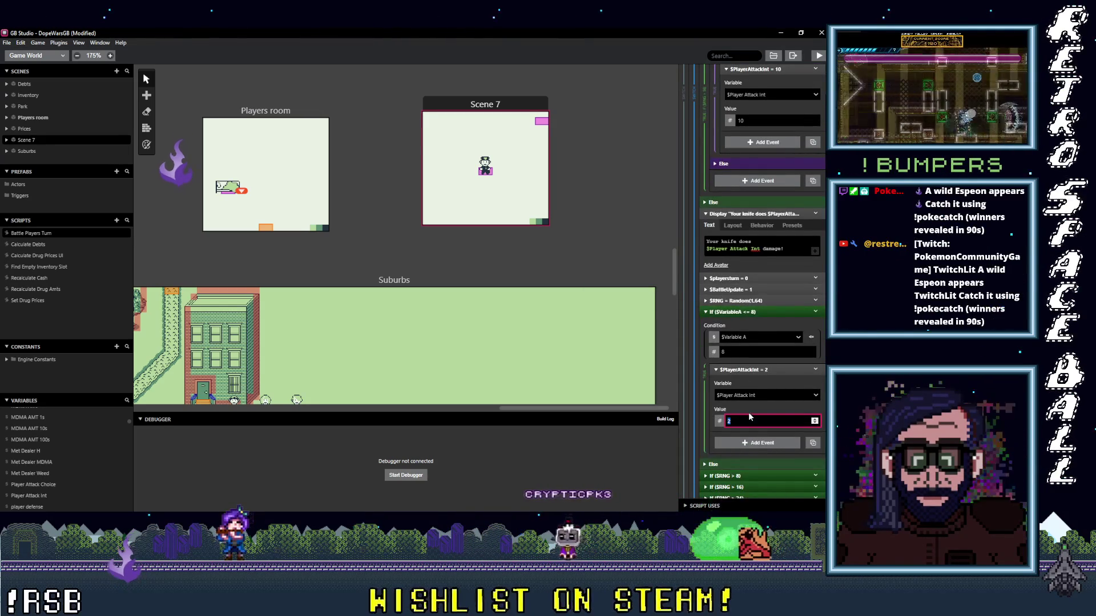
text(4)
scroll(753, 405, down, 2)
click(744, 391)
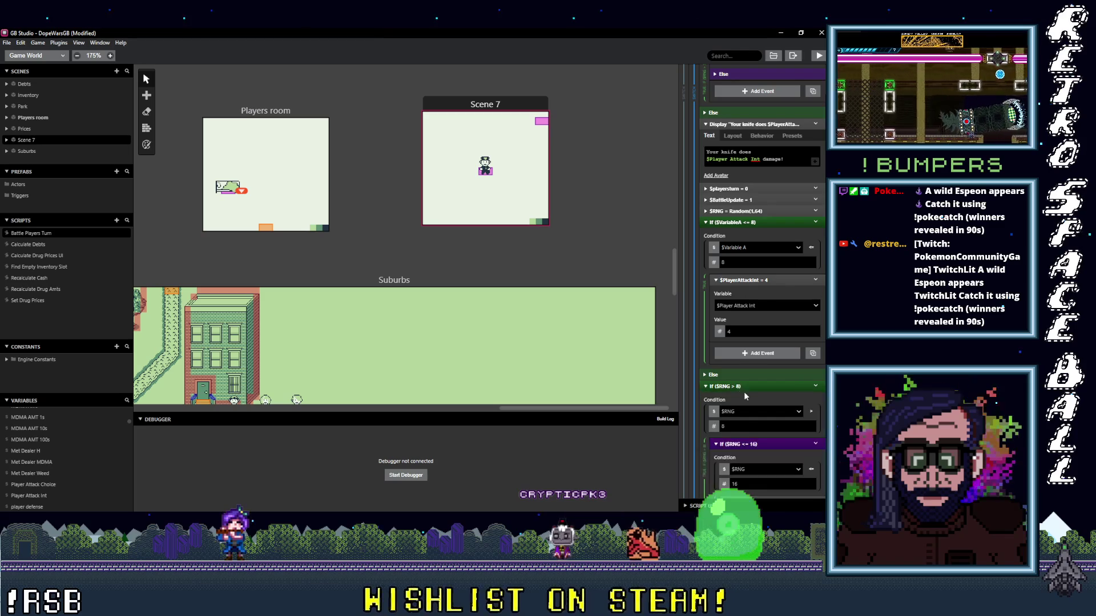
scroll(745, 394, down, 3)
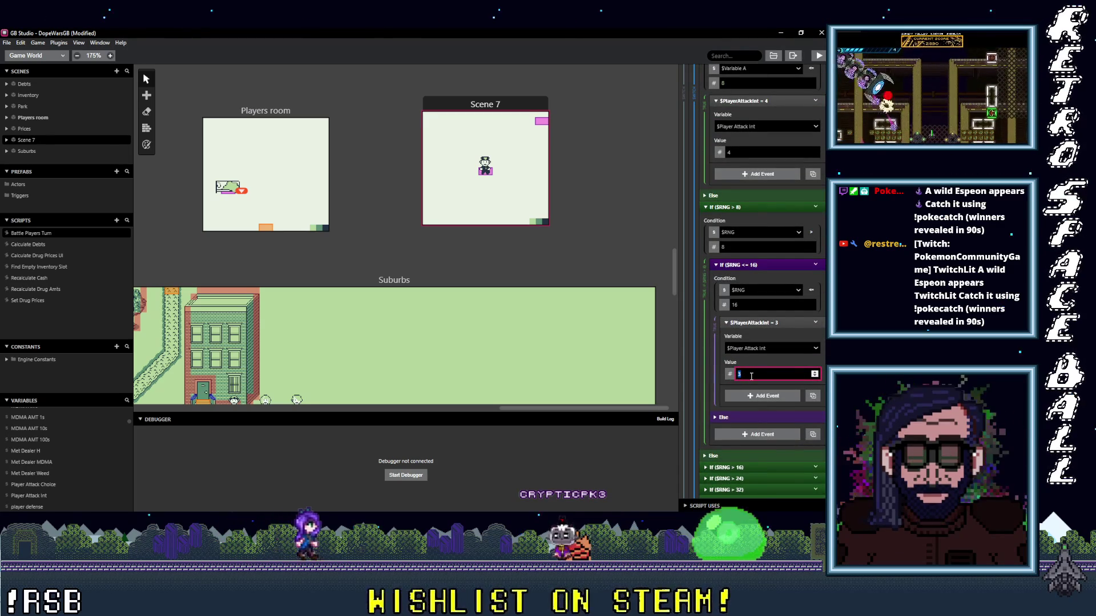
text(5)
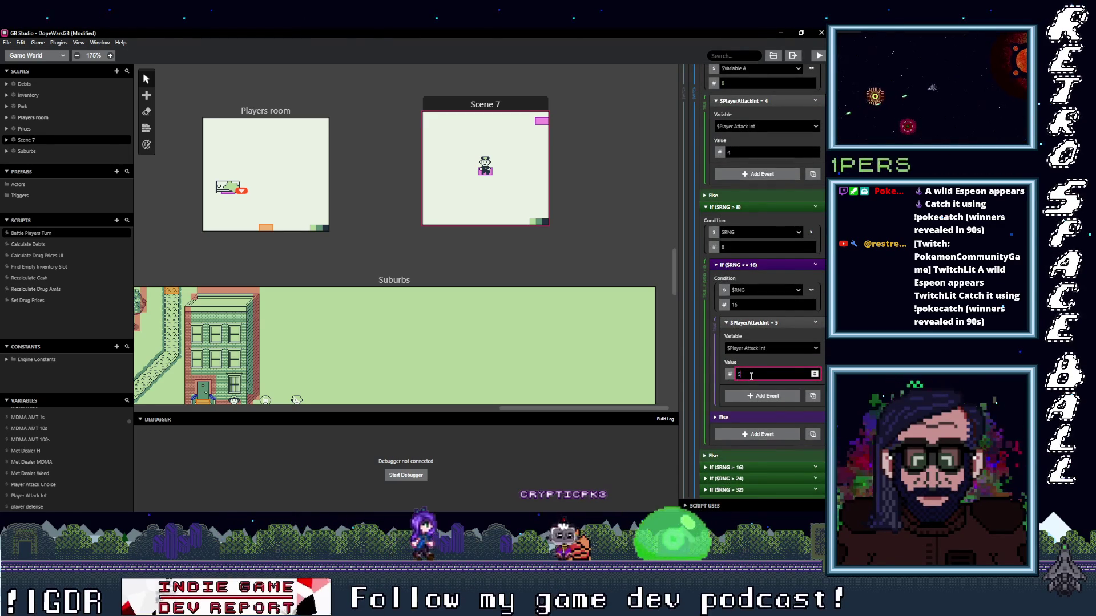
scroll(752, 365, down, 2)
click(753, 335)
scroll(754, 361, down, 3)
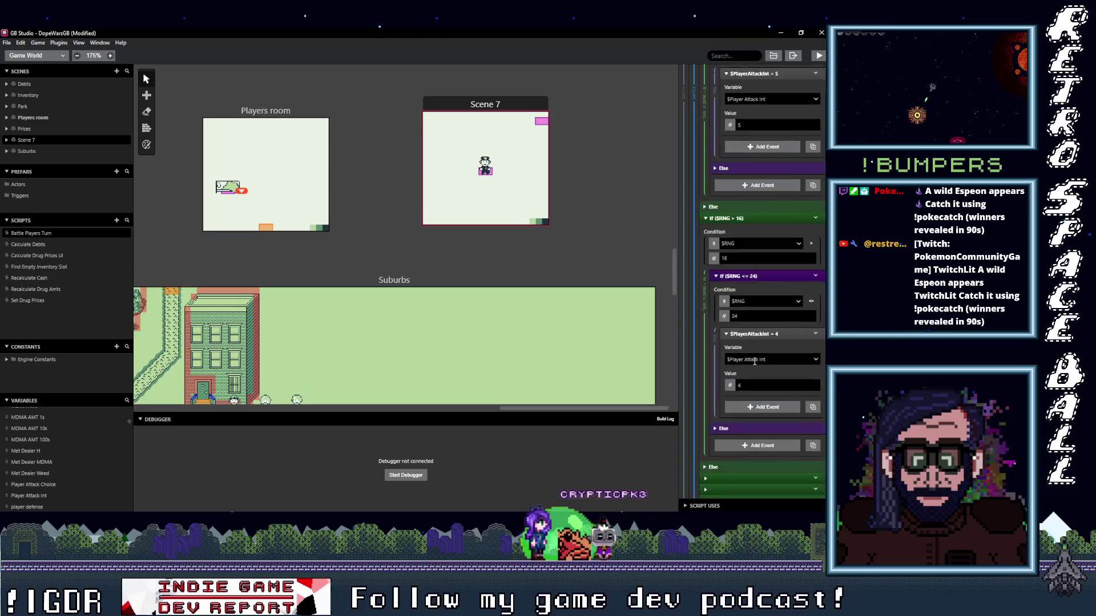
double_click(746, 364)
text(6)
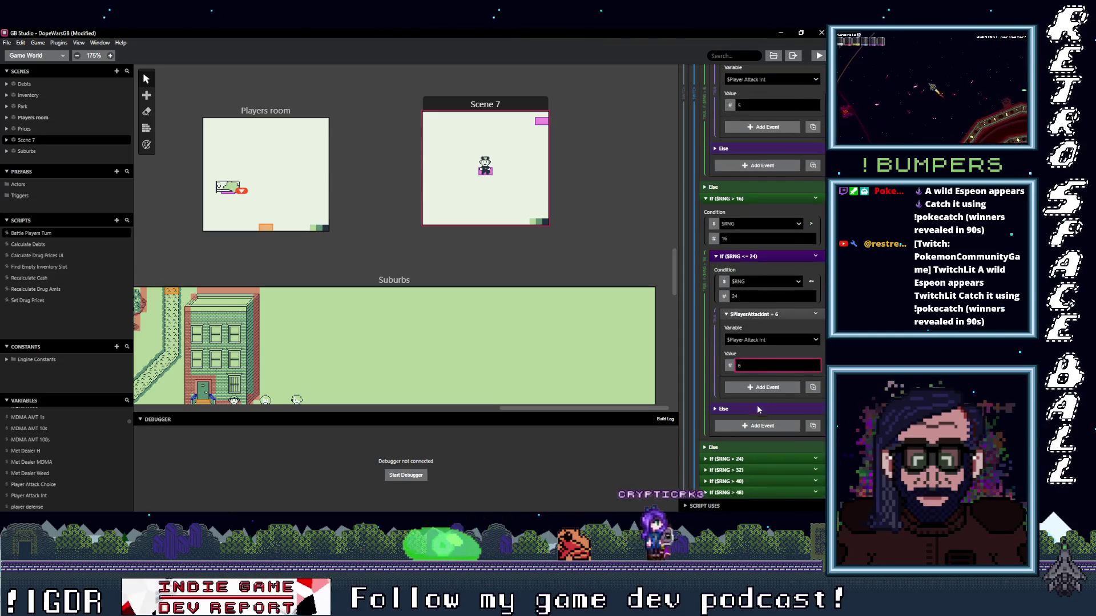
scroll(760, 403, down, 1)
- Raise the upper pasted tiers so RNG 48–56 gives 10 and RNG 56–64 gives 11
click(760, 403)
scroll(758, 377, down, 3)
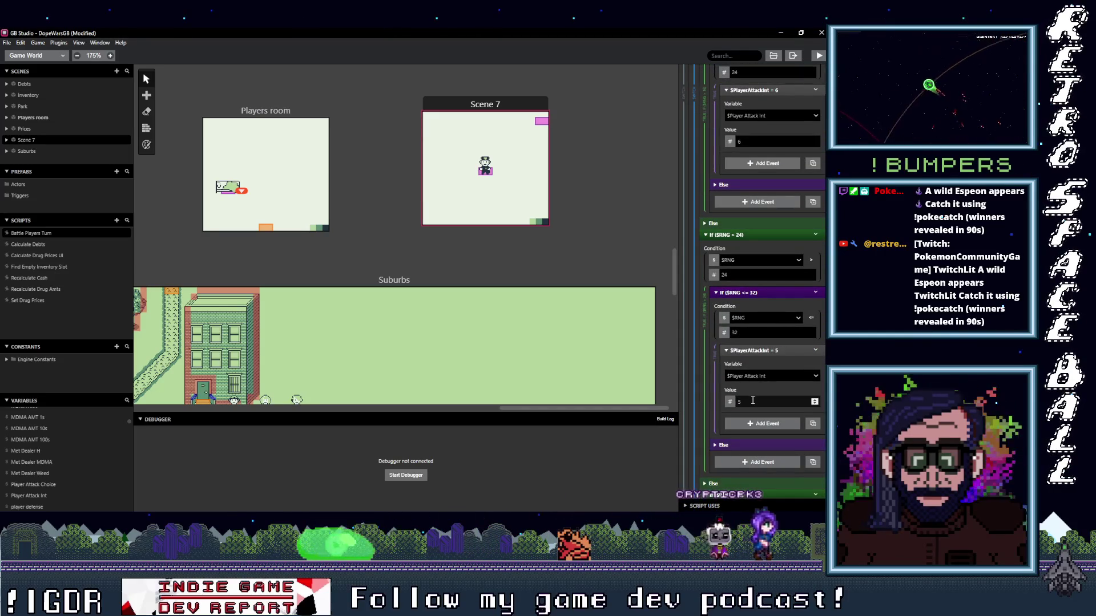
text(7)
scroll(749, 388, down, 3)
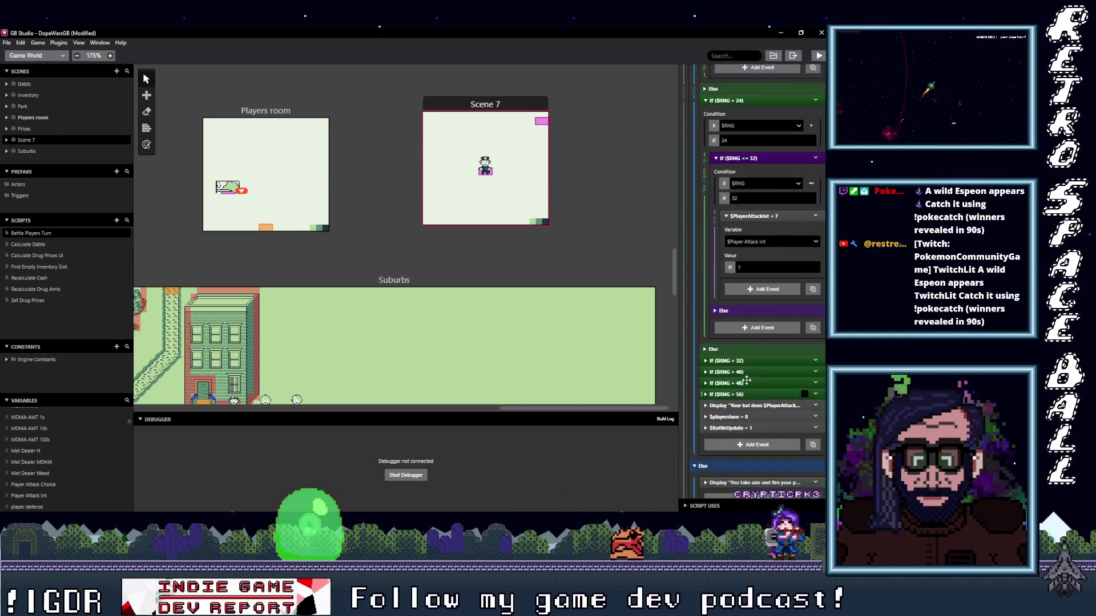
click(745, 361)
scroll(759, 368, down, 3)
drag(747, 392, 714, 392)
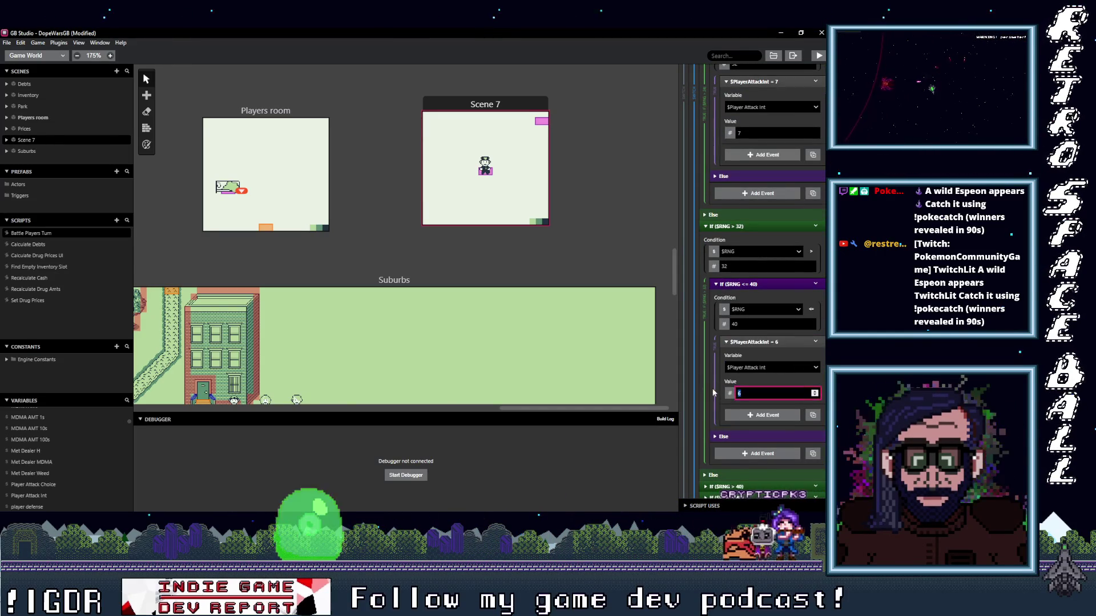
scroll(747, 388, down, 3)
click(754, 357)
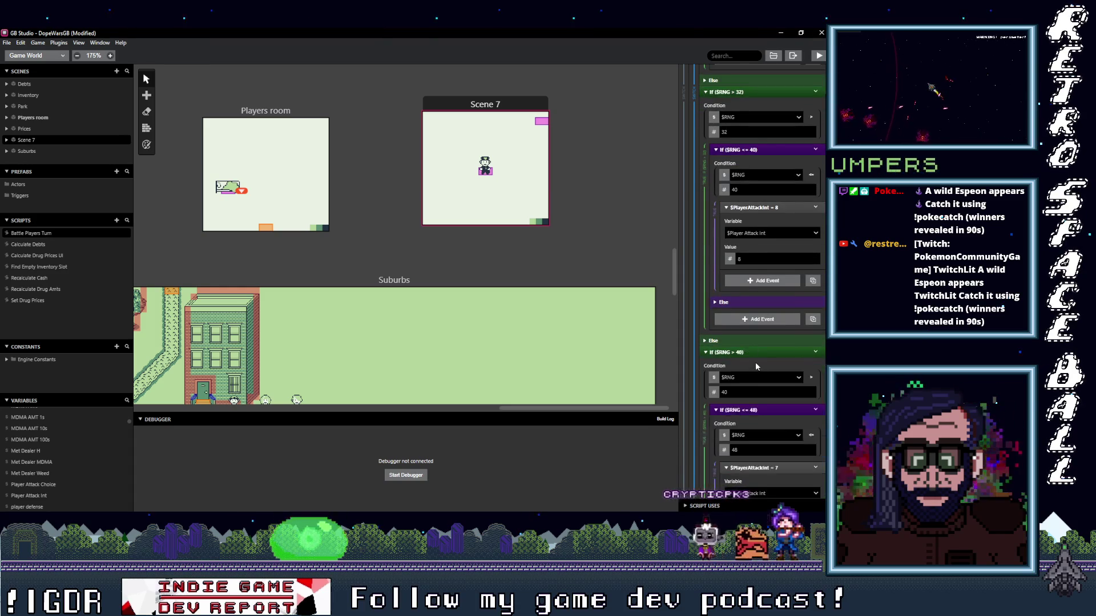
scroll(754, 365, down, 3)
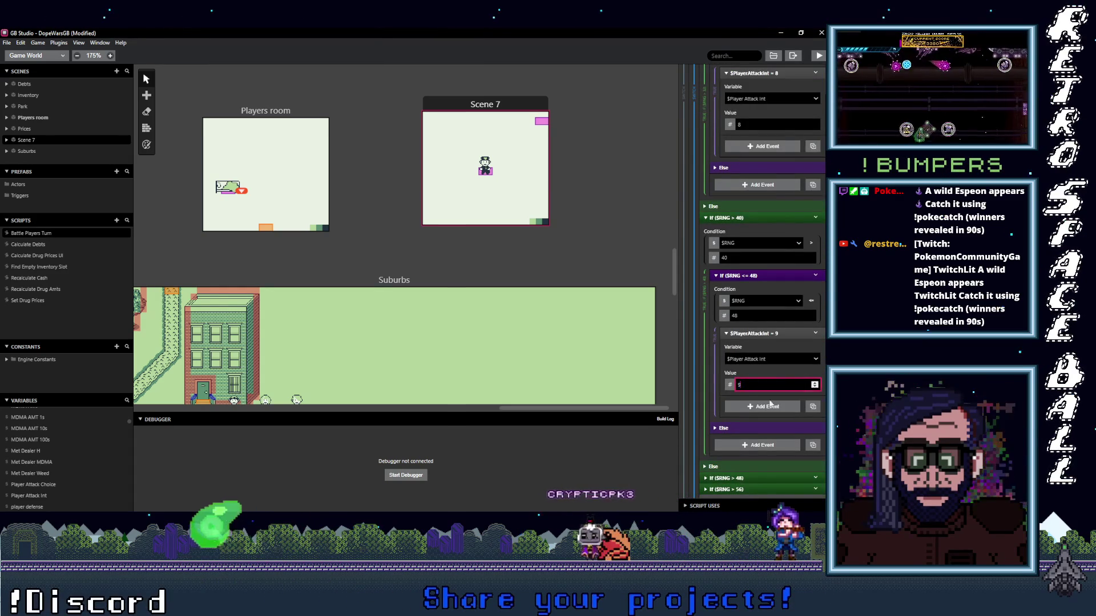
scroll(791, 397, down, 3)
double_click(754, 378)
text(1)
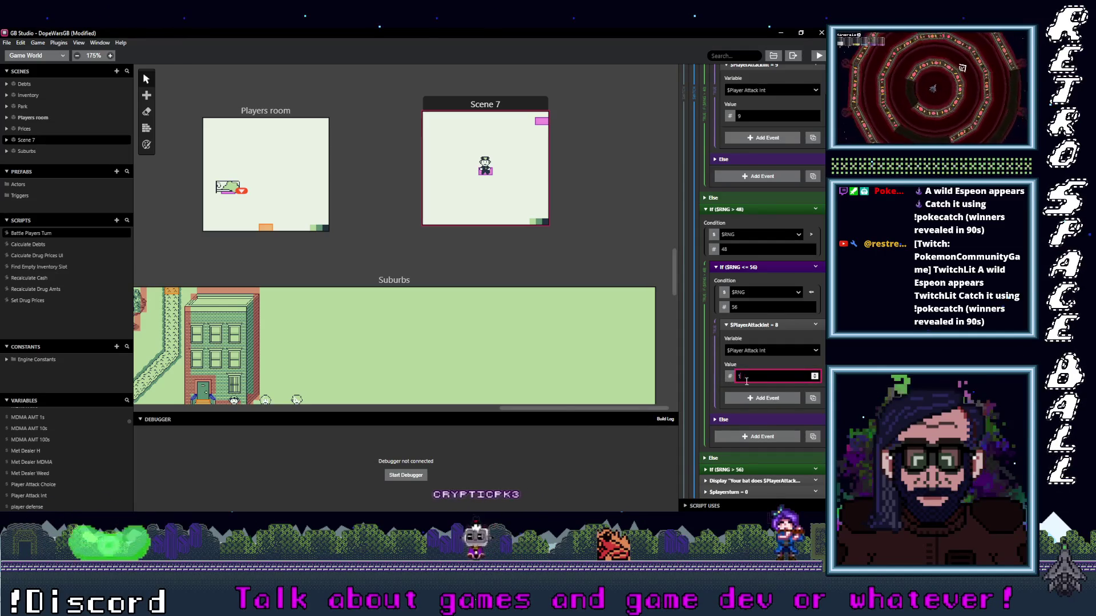
text(0)
scroll(747, 380, down, 3)
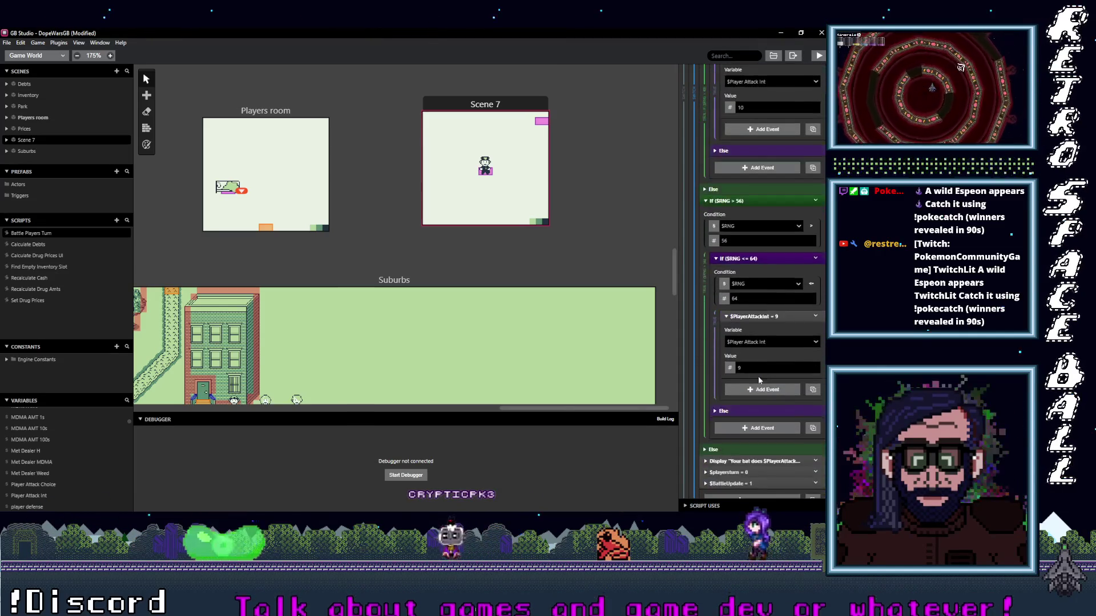
double_click(737, 367)
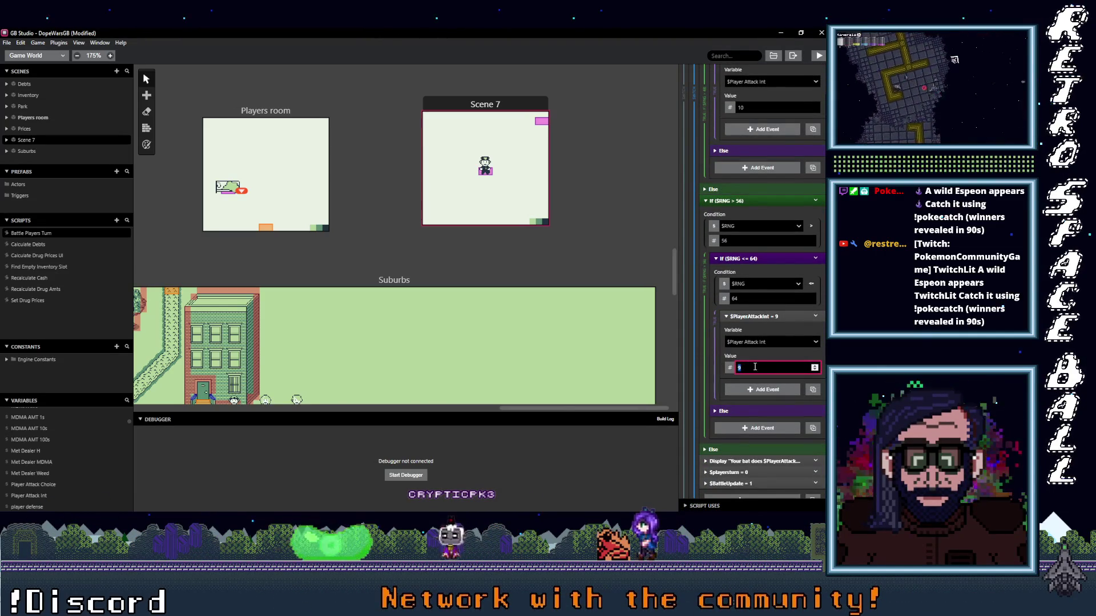
text(11)
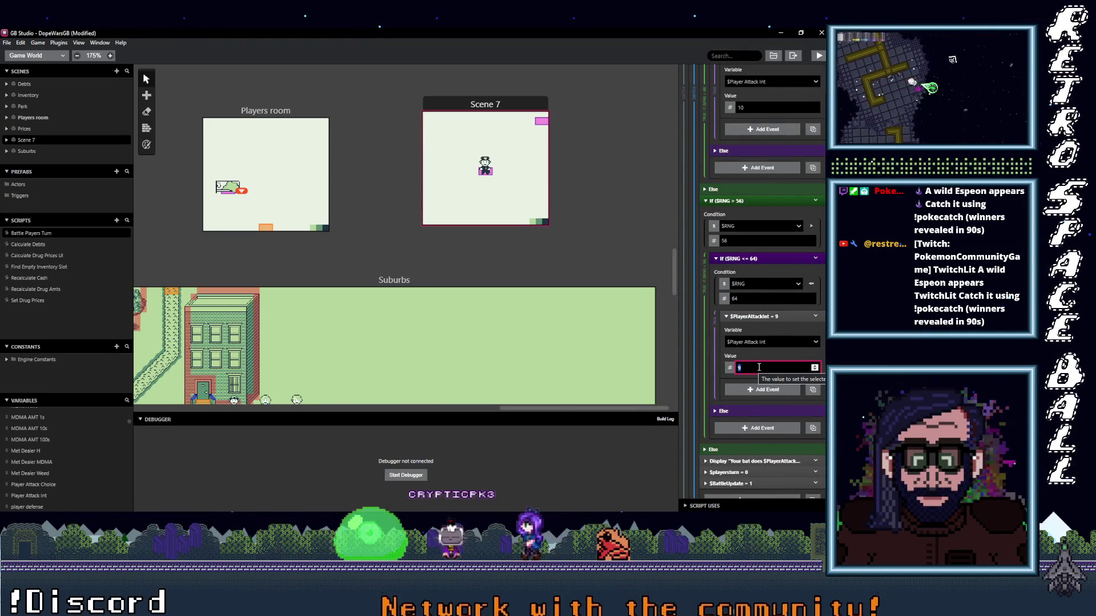
scroll(765, 374, down, 1)
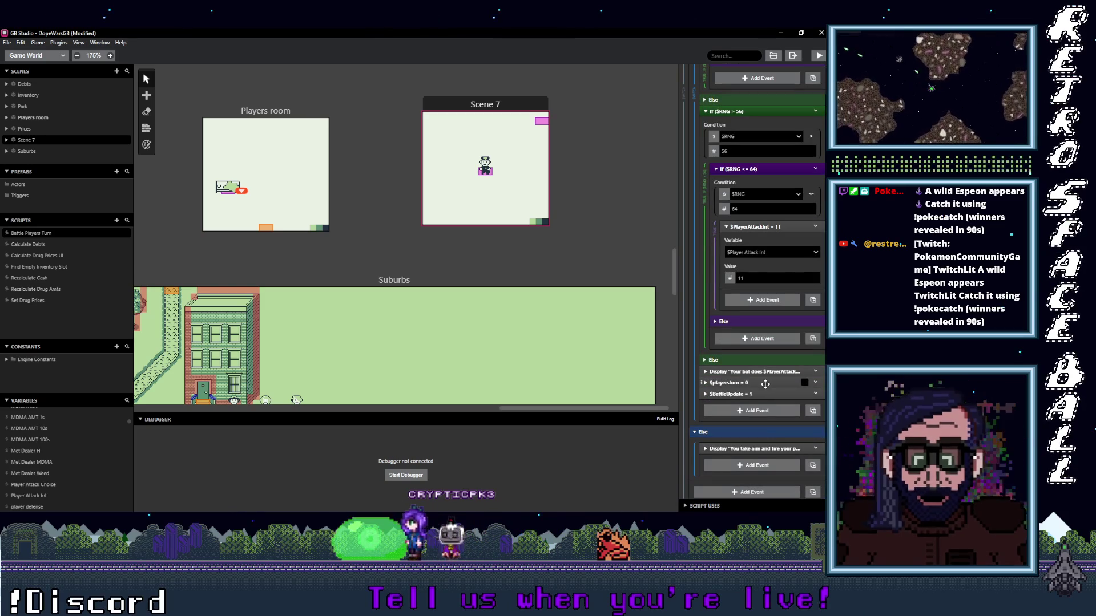
scroll(765, 384, up, 2)
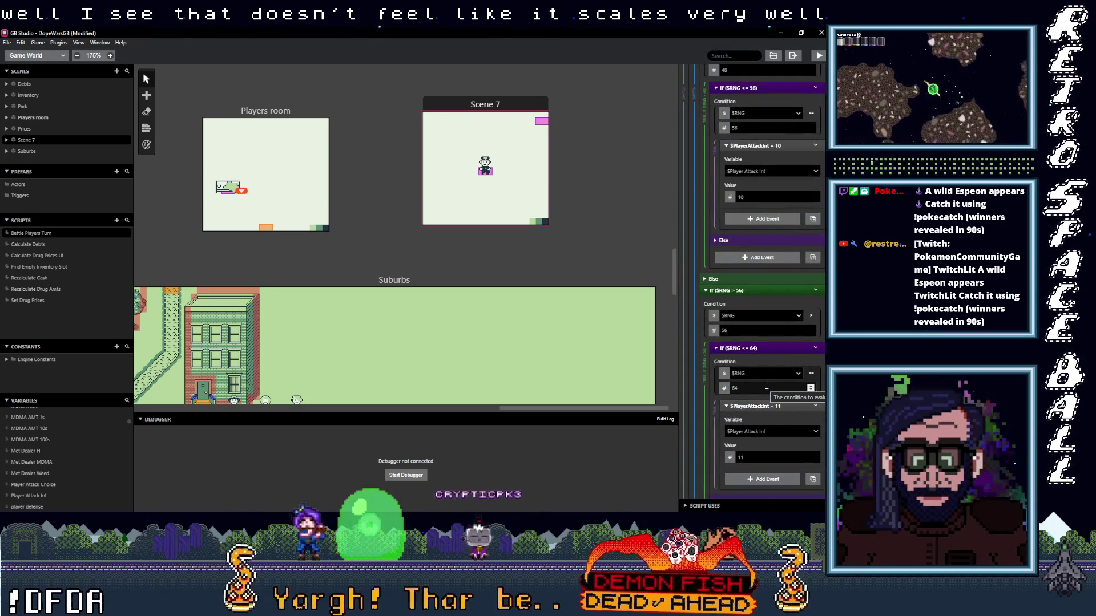
- Review the pasted $RNG branches and expand the 'Your gun does … damage!' message
scroll(765, 386, up, 1)
scroll(765, 384, up, 10)
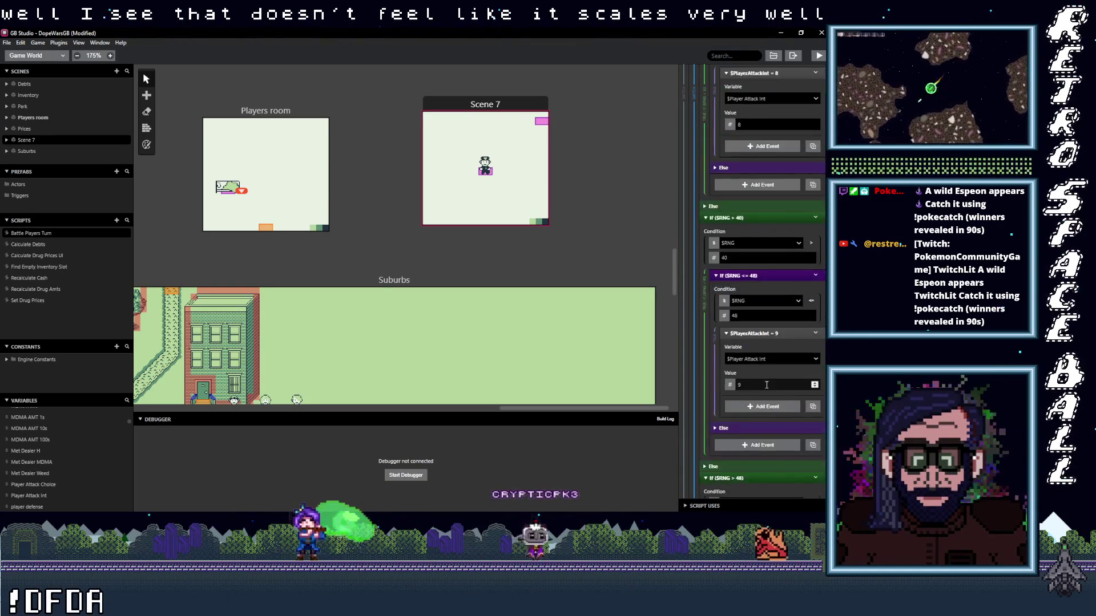
scroll(765, 384, up, 7)
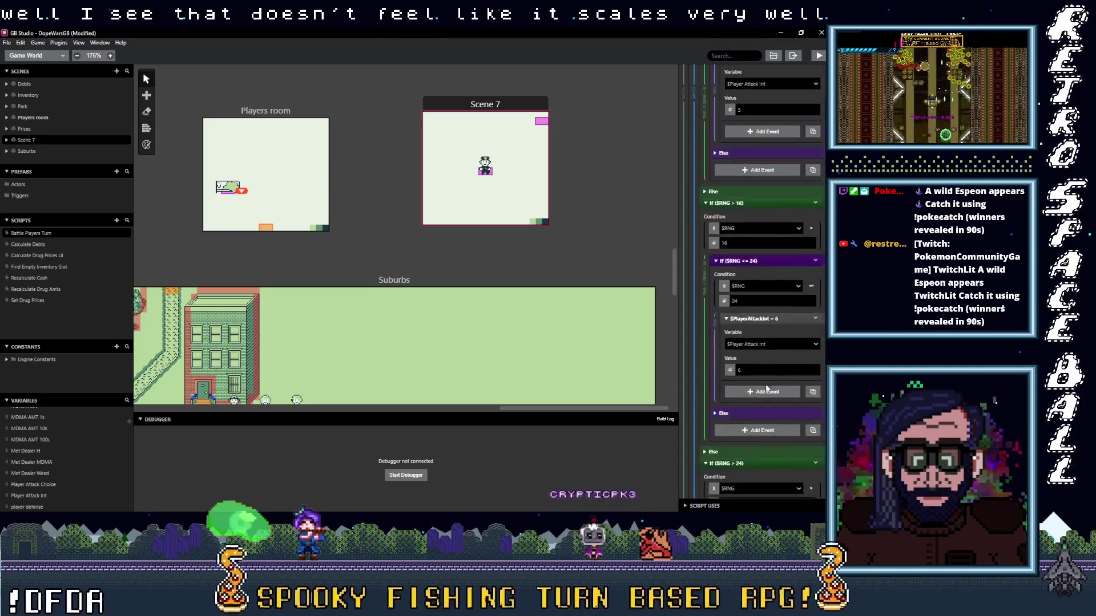
scroll(765, 384, up, 8)
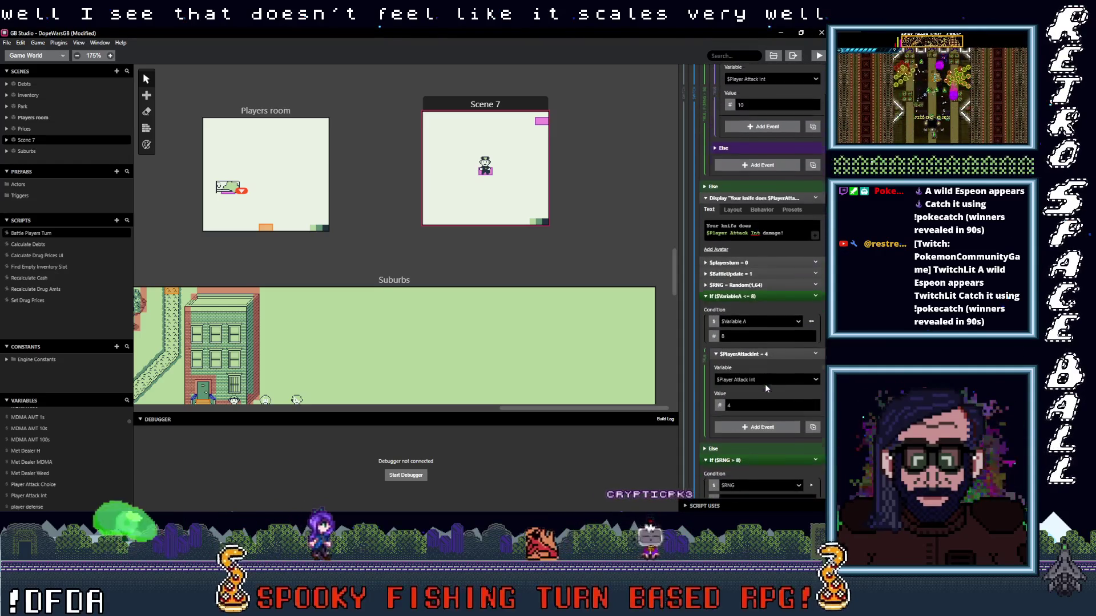
scroll(765, 387, up, 8)
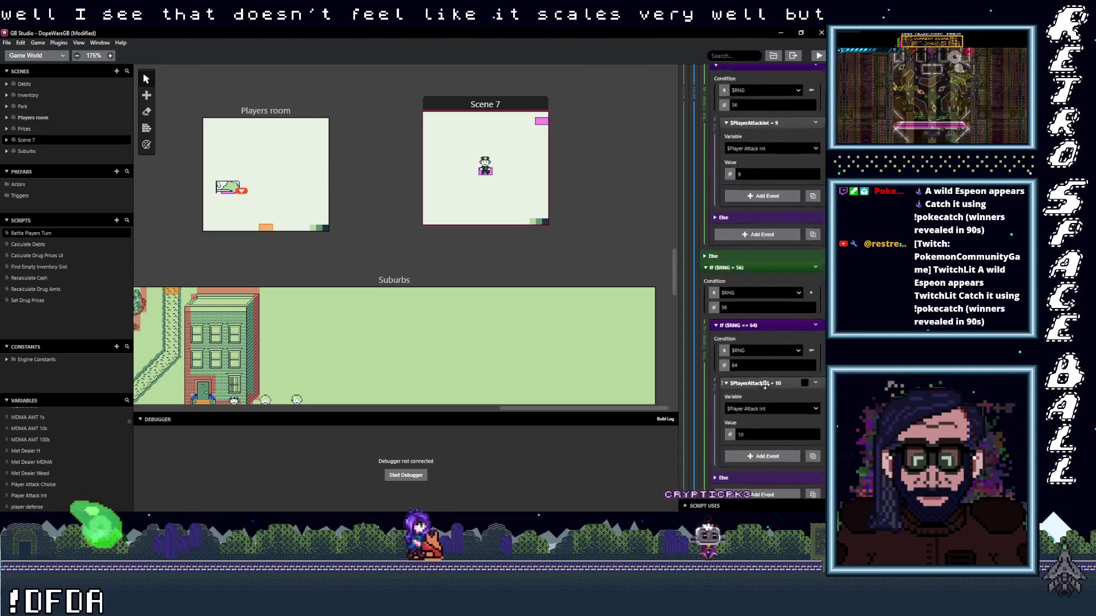
scroll(765, 388, up, 6)
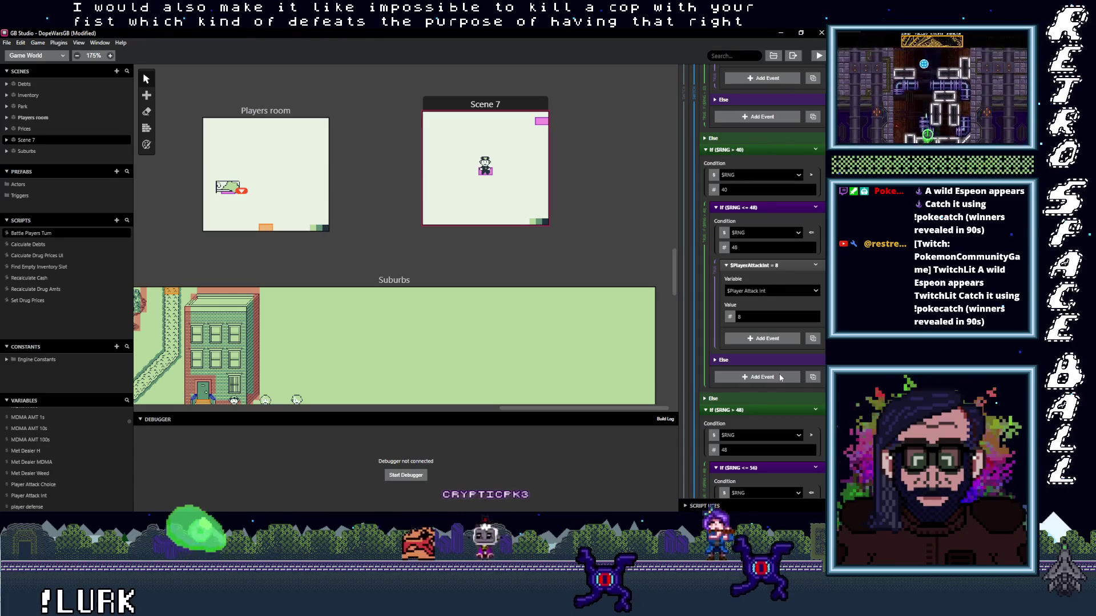
scroll(772, 293, down, 10)
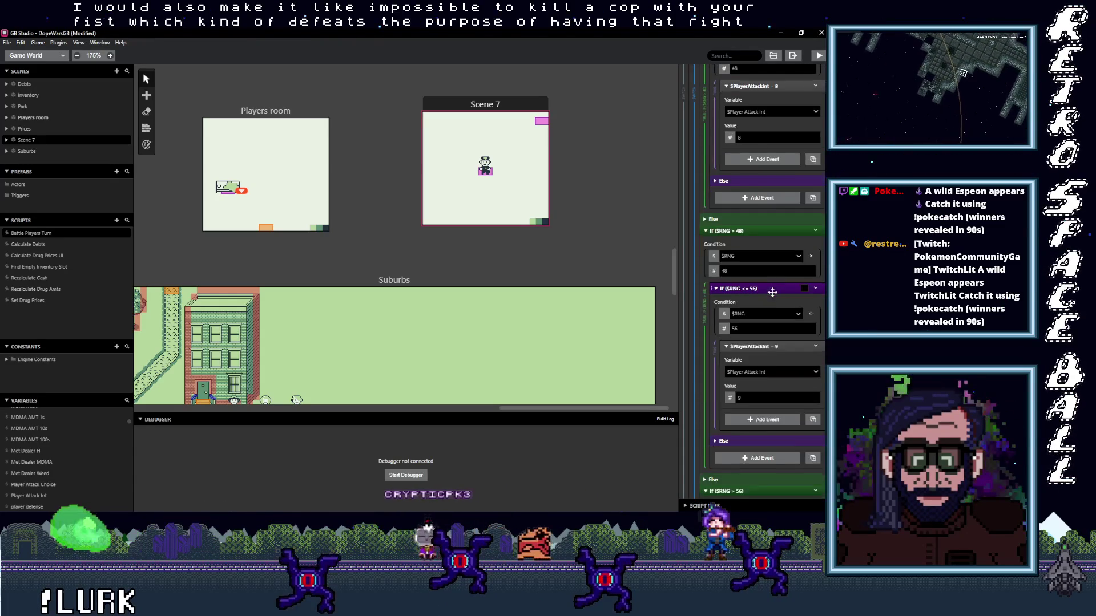
scroll(774, 300, down, 6)
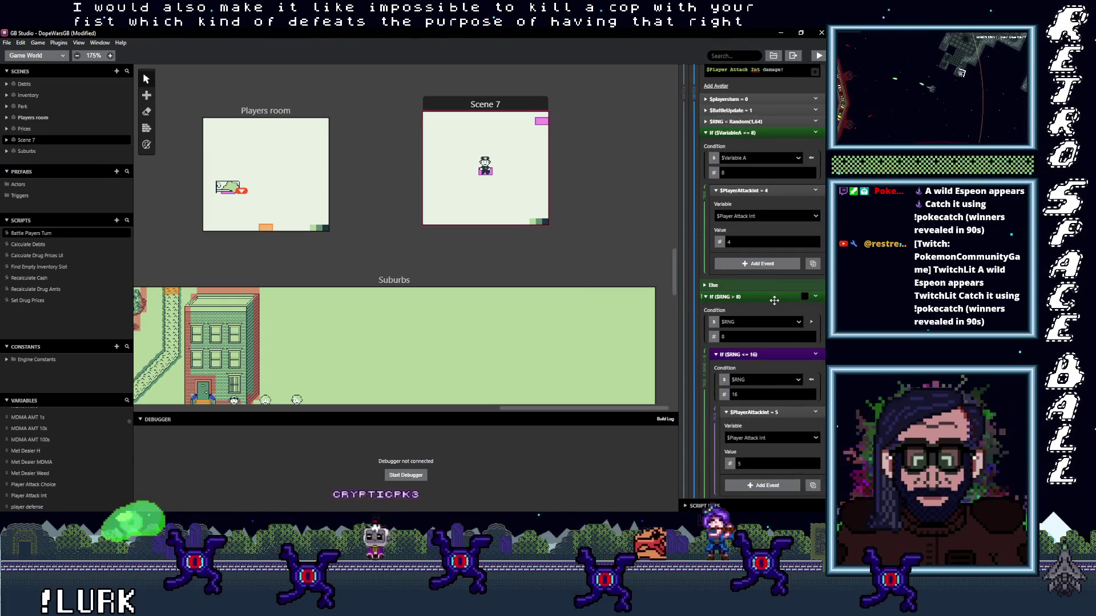
scroll(773, 299, down, 5)
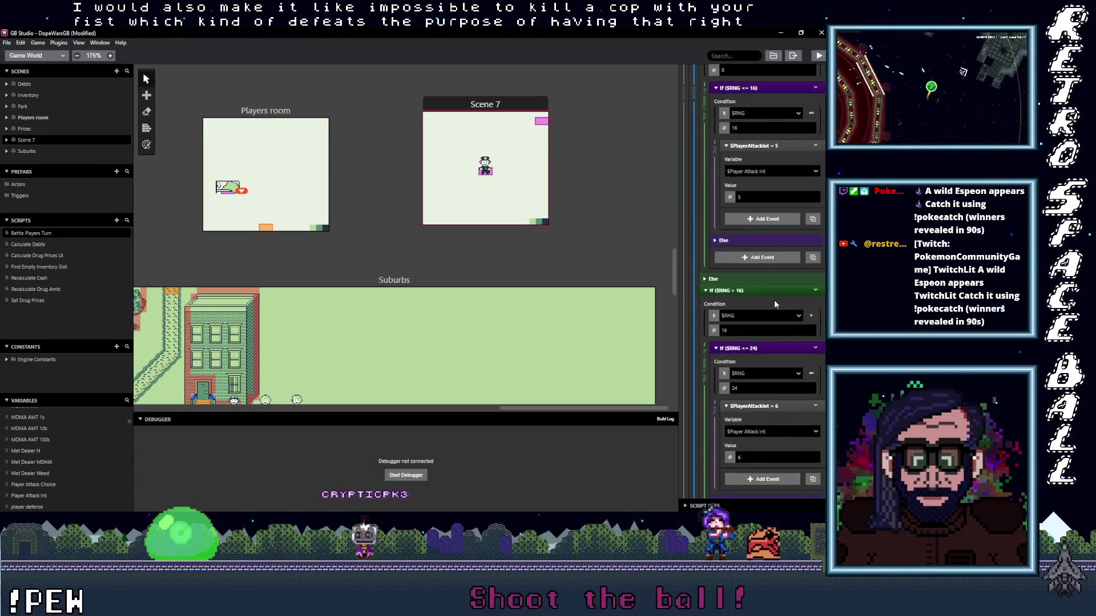
scroll(774, 301, down, 5)
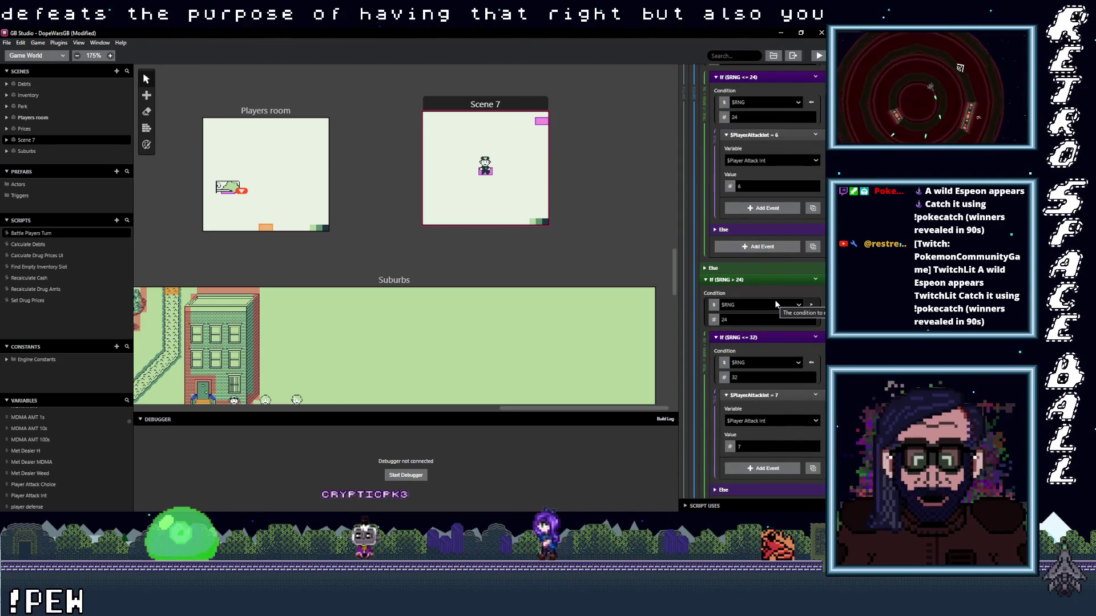
scroll(775, 300, down, 1)
scroll(775, 299, down, 10)
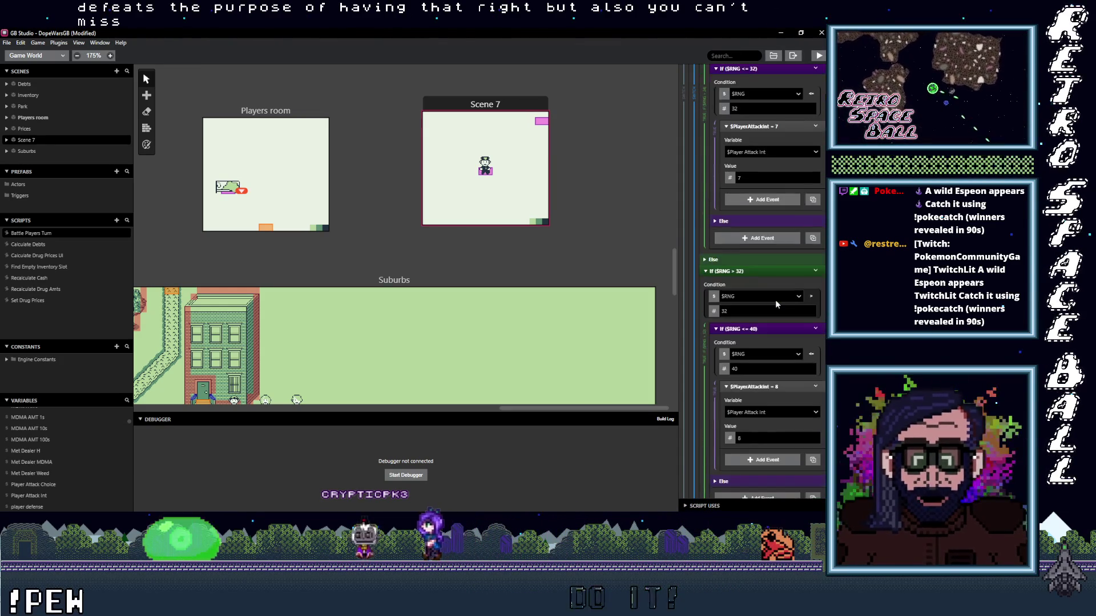
scroll(775, 300, down, 10)
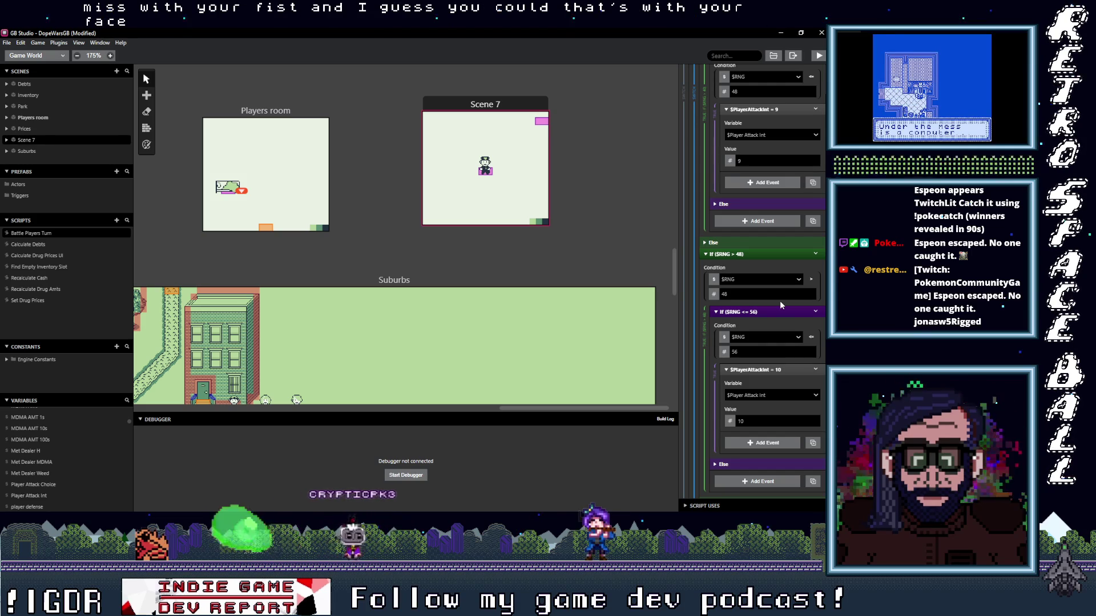
scroll(769, 330, down, 5)
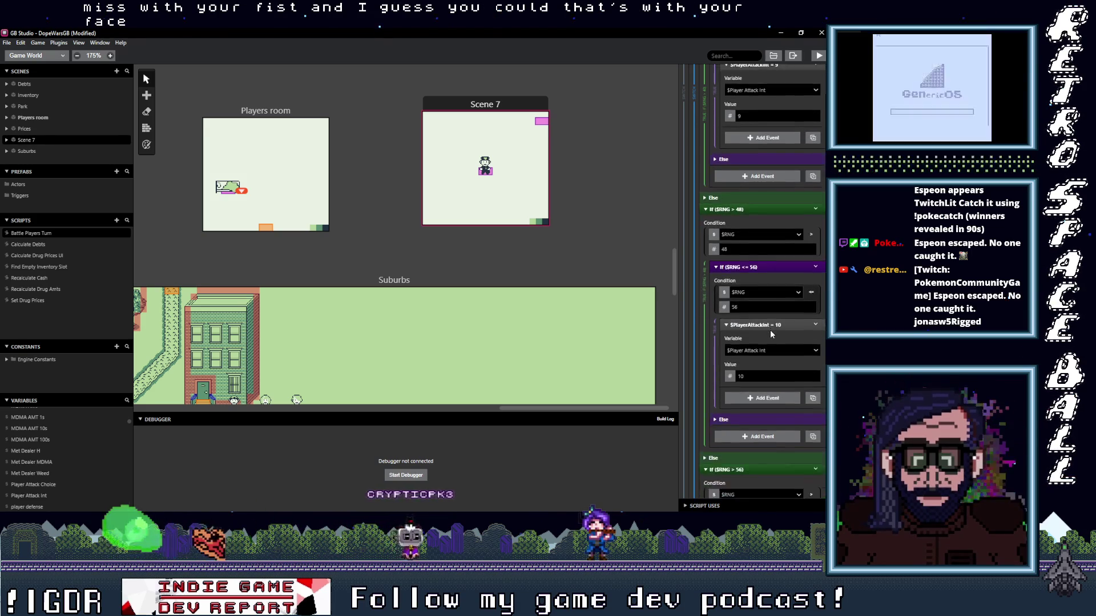
scroll(766, 341, down, 4)
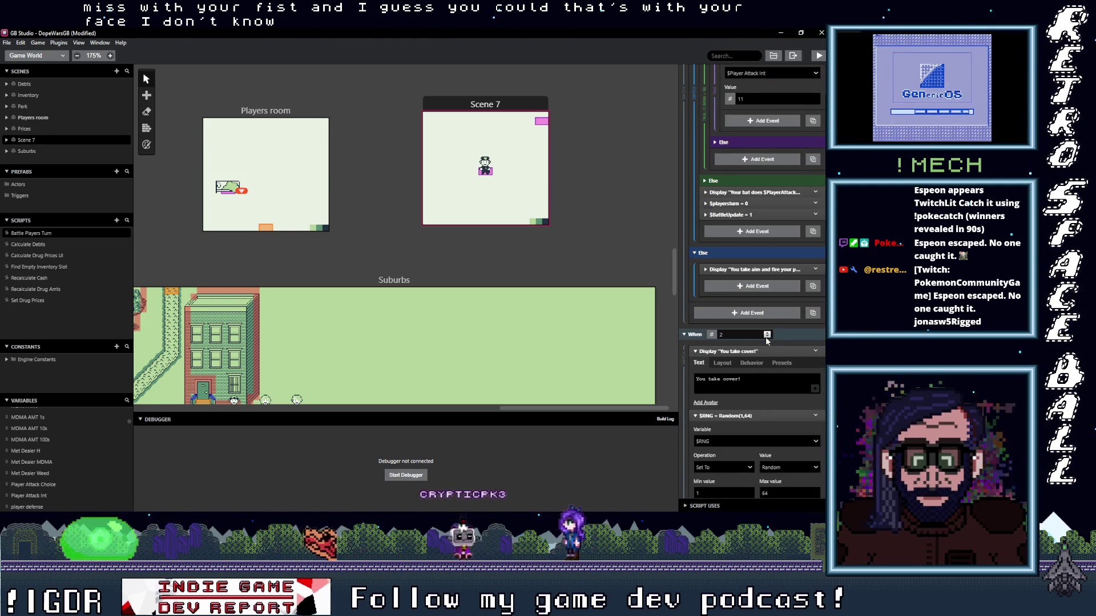
scroll(767, 345, up, 3)
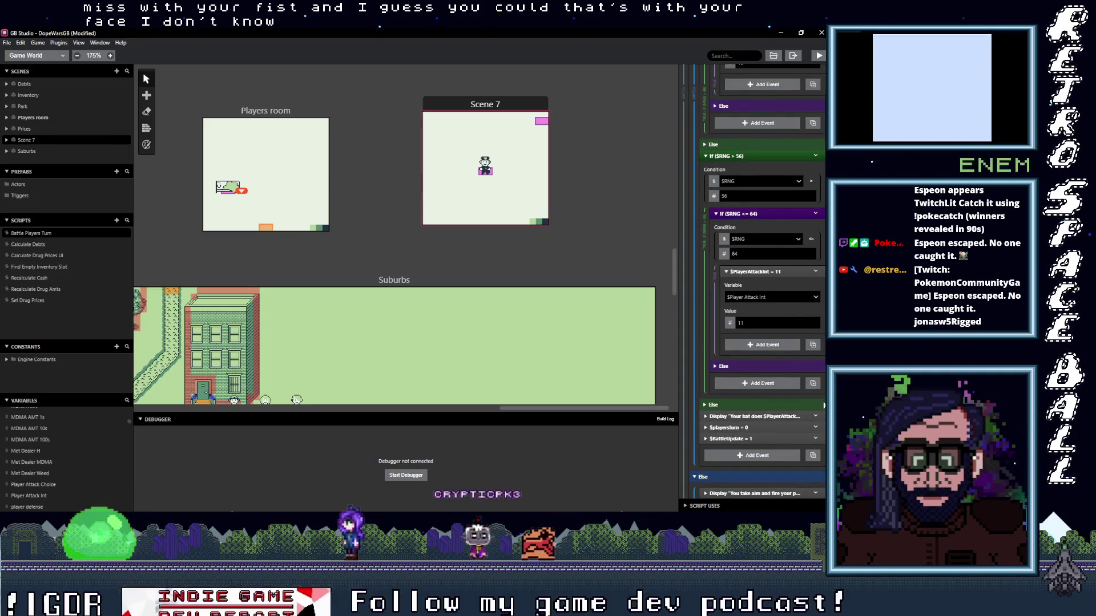
click(770, 420)
scroll(742, 413, down, 1)
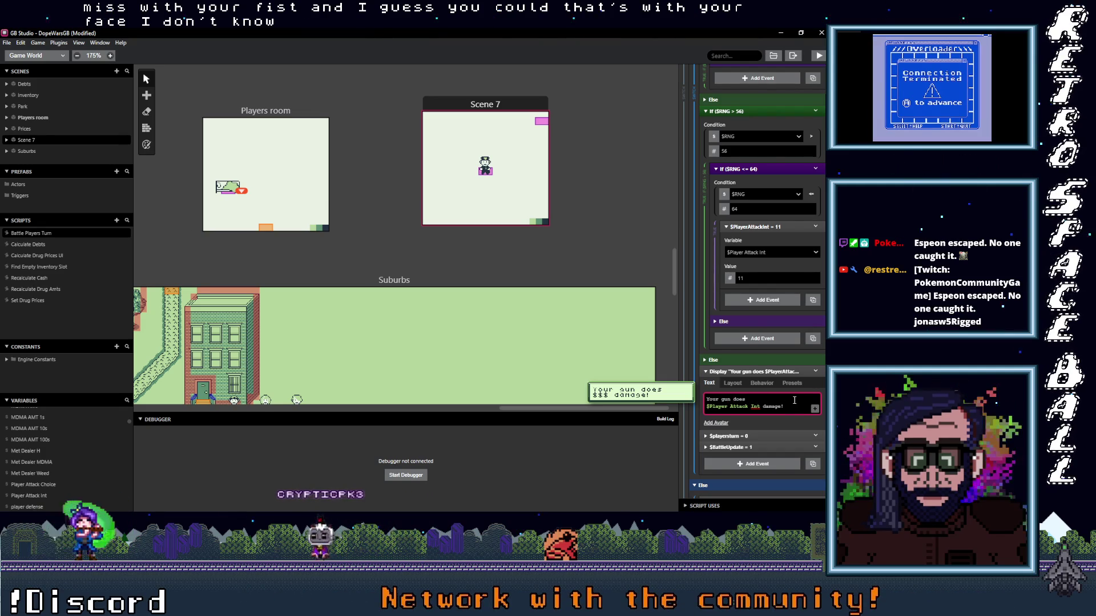
- Replace 'gun' with 'Knife' in the pasted damage message and scroll back up the script
click(784, 371)
scroll(771, 394, down, 3)
click(769, 396)
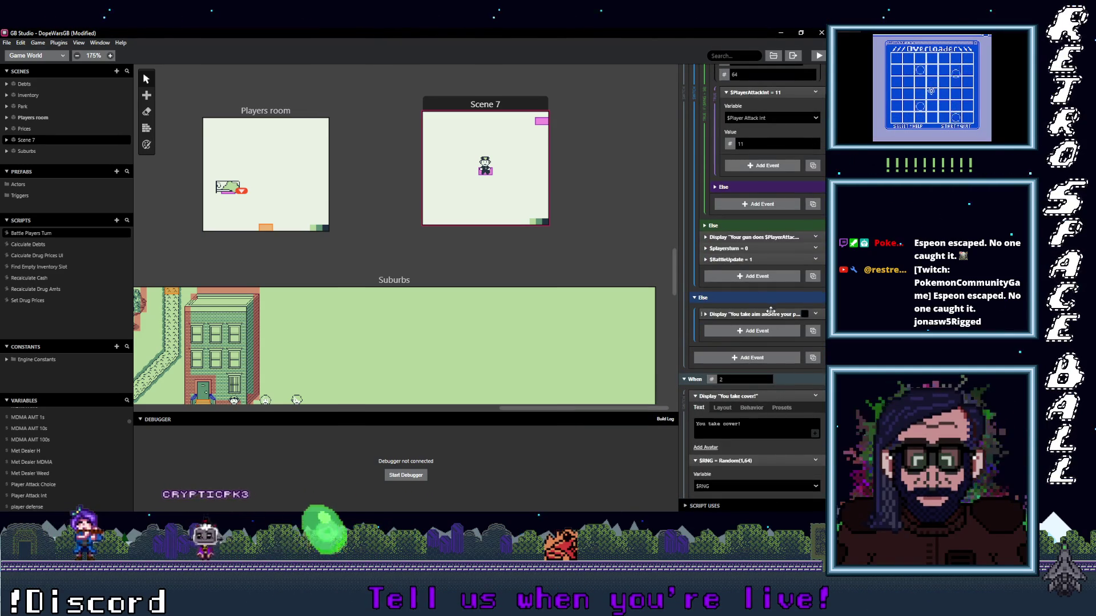
click(748, 237)
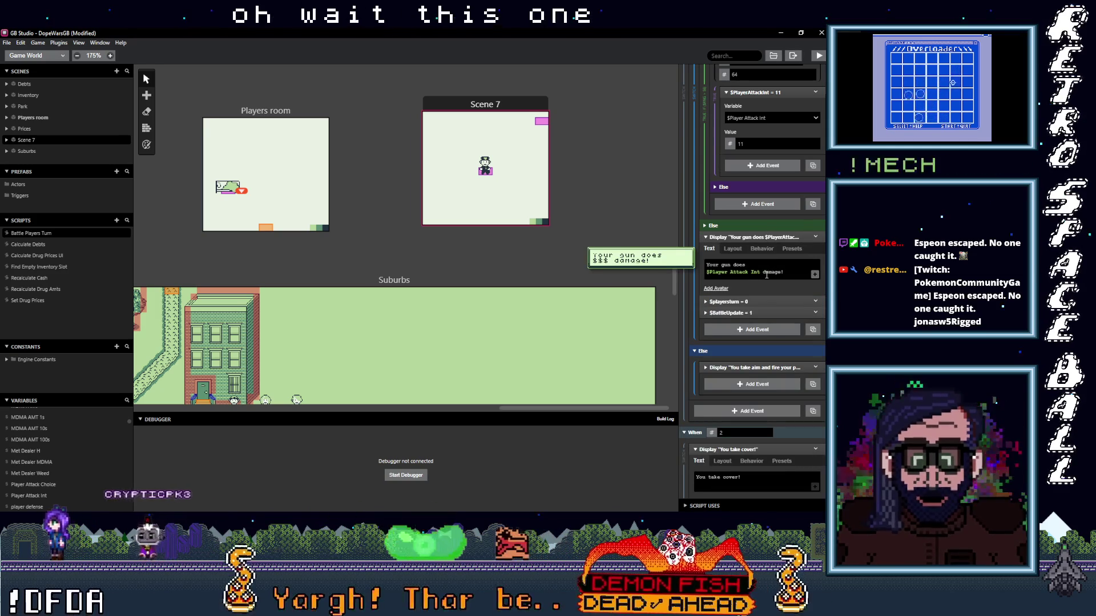
double_click(726, 265)
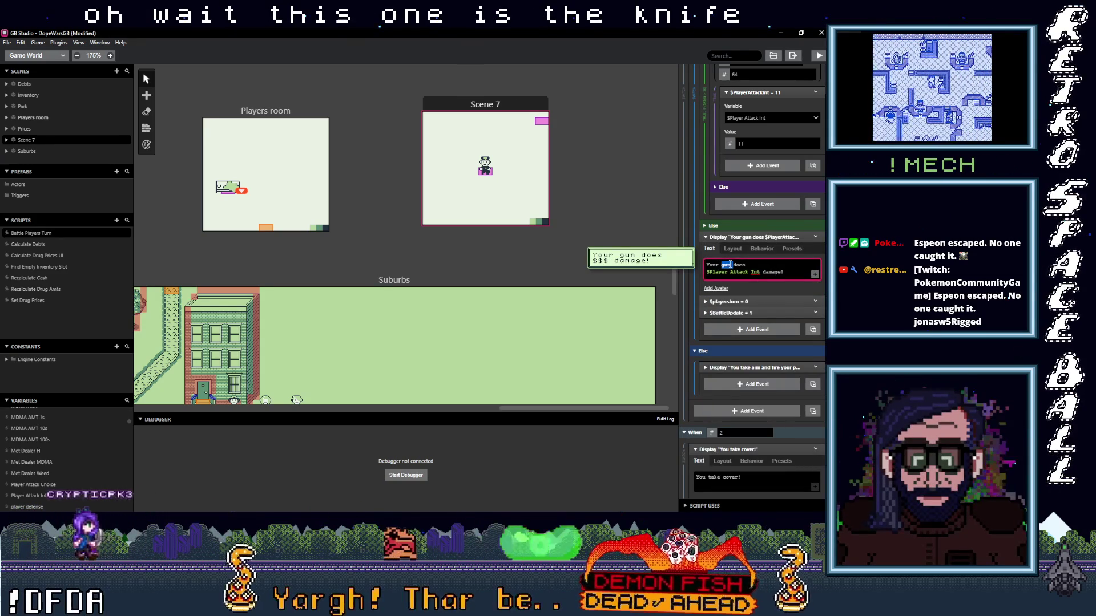
text(Knife)
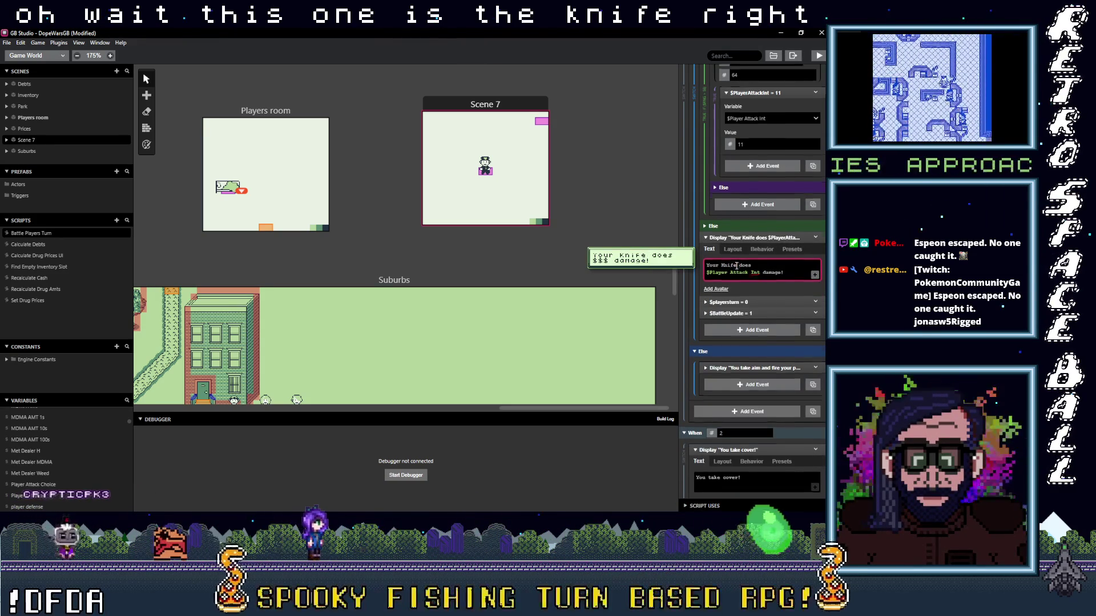
scroll(755, 269, up, 5)
scroll(754, 270, up, 15)
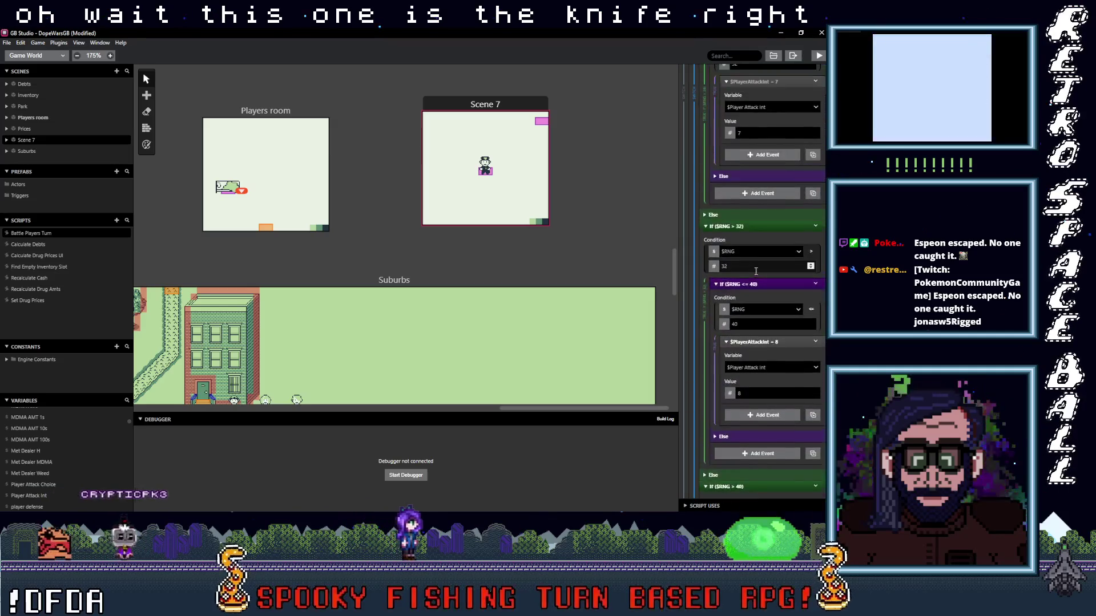
scroll(755, 270, up, 7)
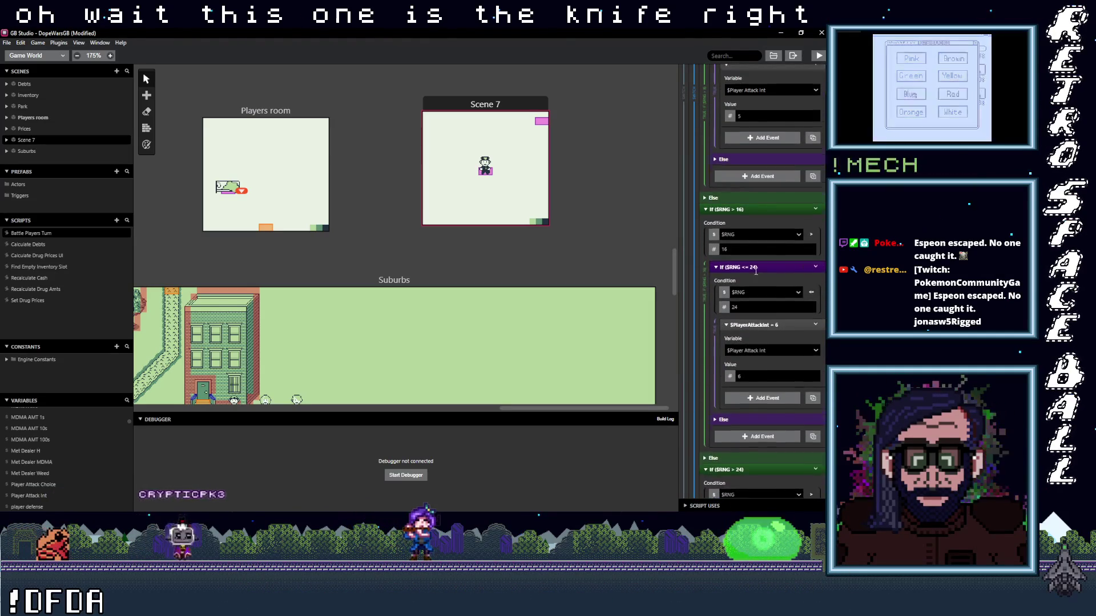
scroll(755, 269, up, 6)
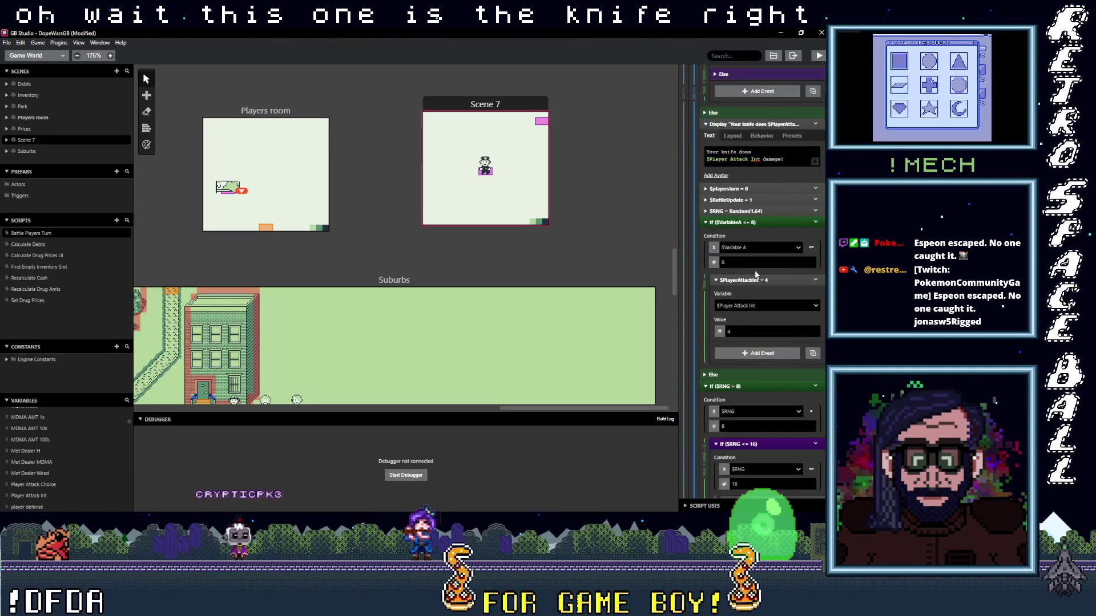
scroll(754, 272, up, 1)
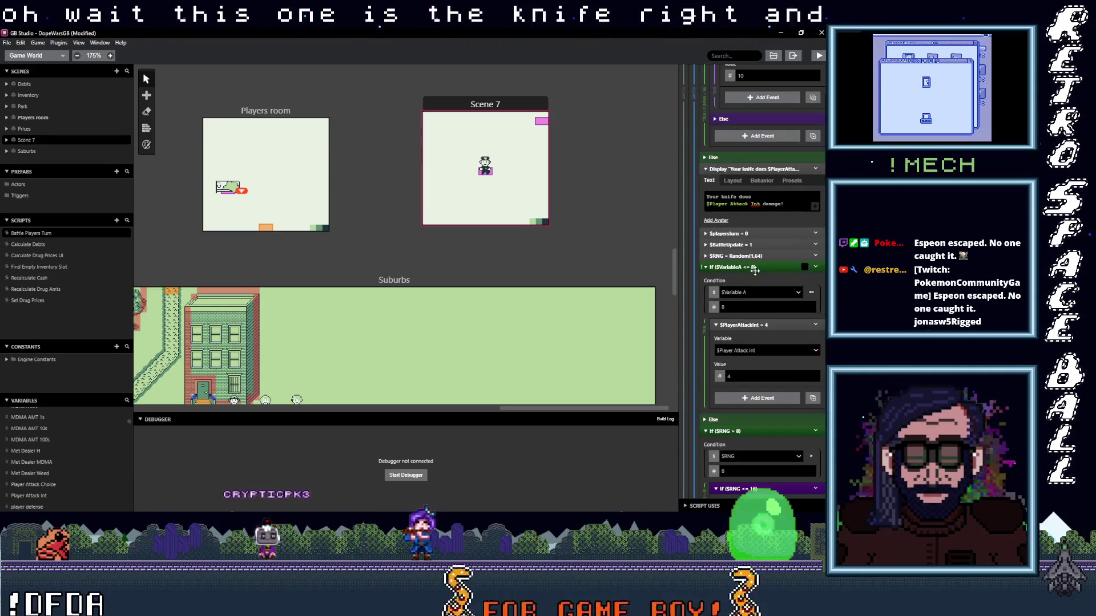
- Collapse all of the knife branch's $RNG If checks
scroll(754, 269, down, 1)
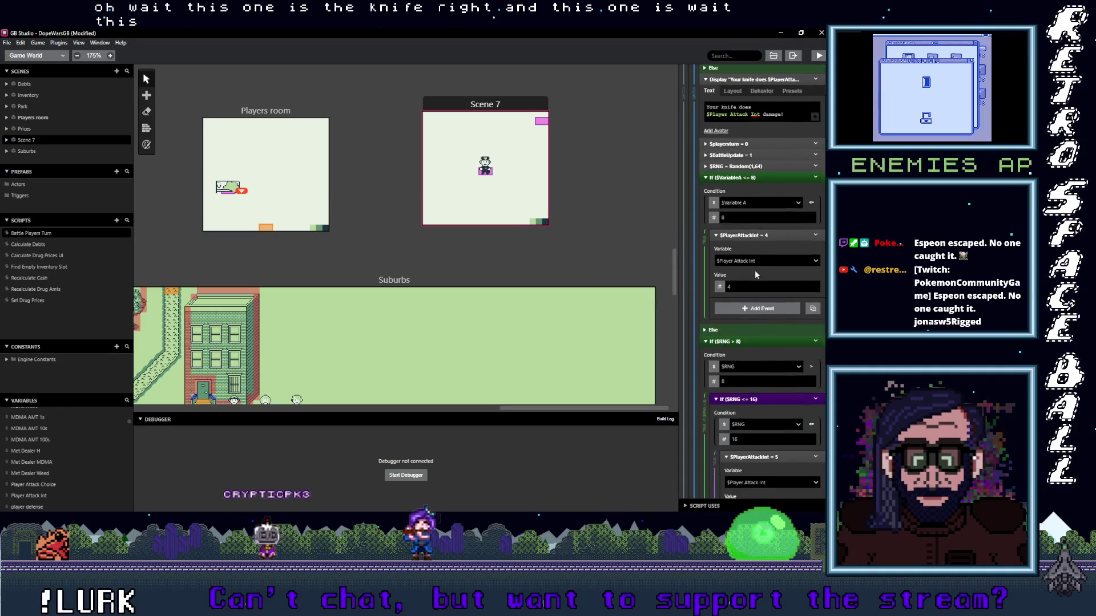
scroll(756, 275, down, 18)
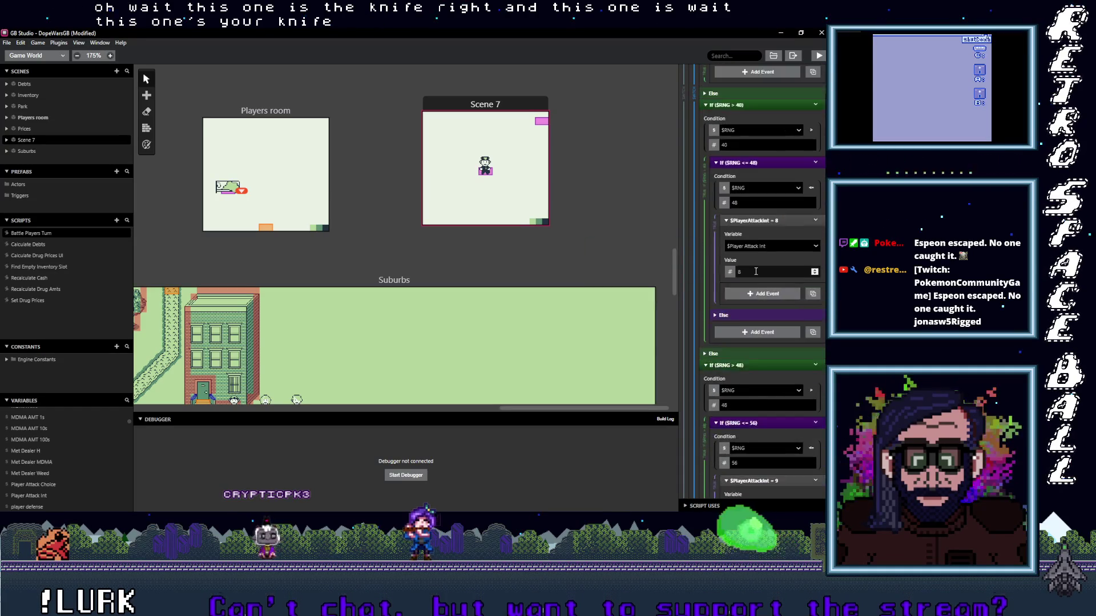
scroll(754, 275, up, 10)
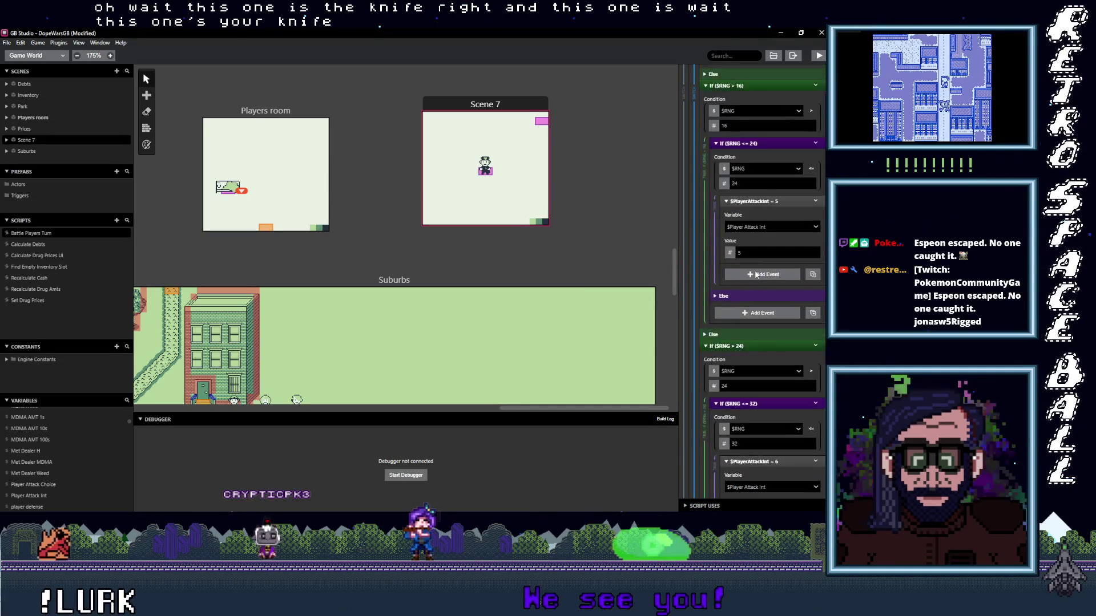
scroll(755, 274, up, 7)
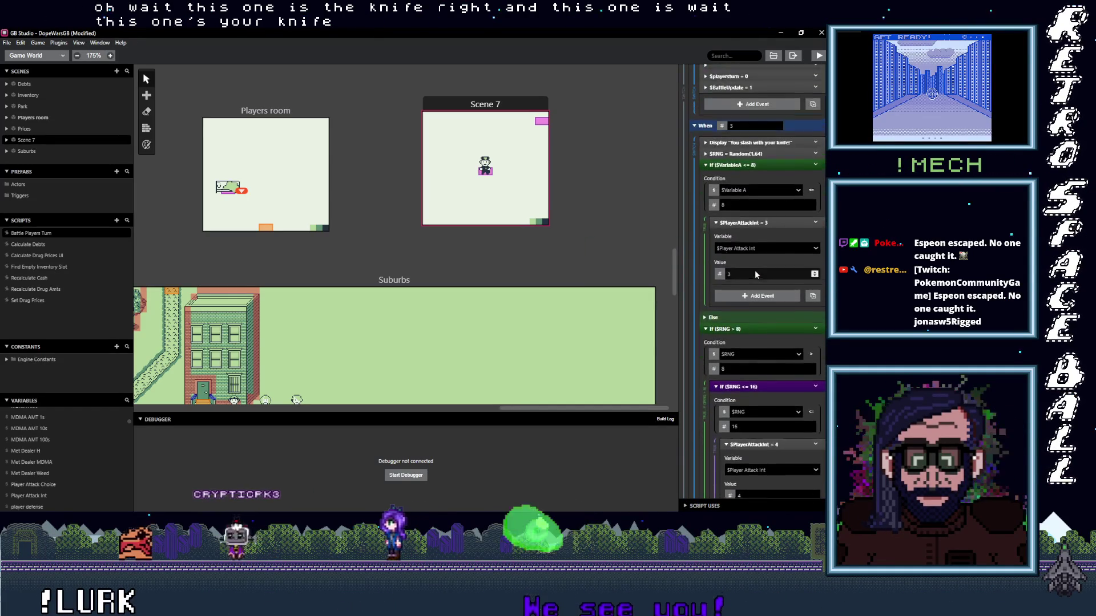
scroll(755, 269, up, 1)
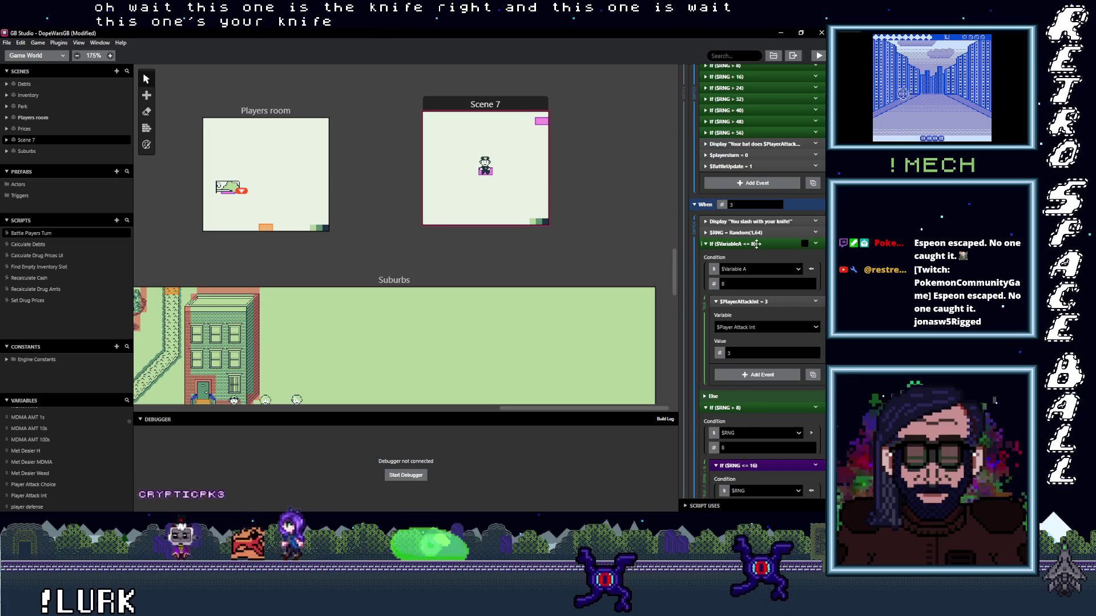
click(745, 244)
click(742, 255)
click(742, 266)
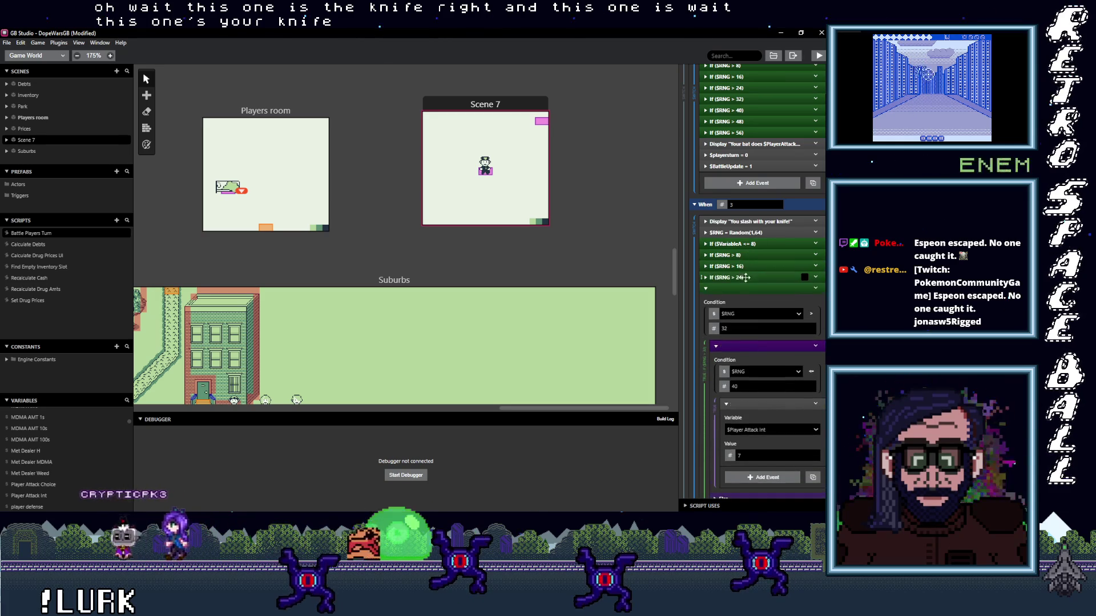
click(742, 278)
click(743, 288)
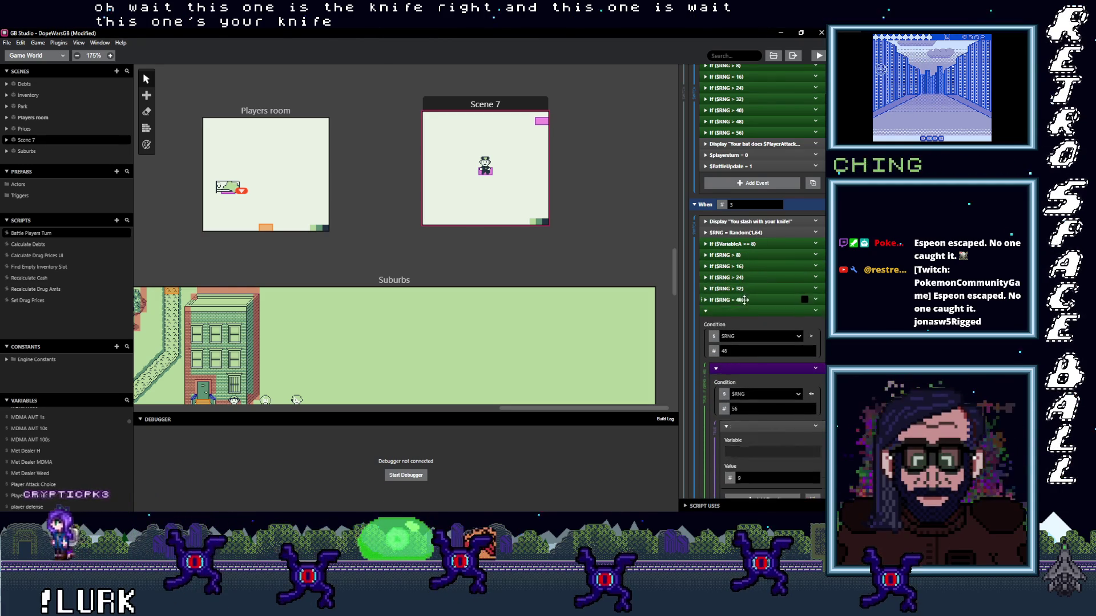
click(743, 299)
click(745, 311)
click(744, 322)
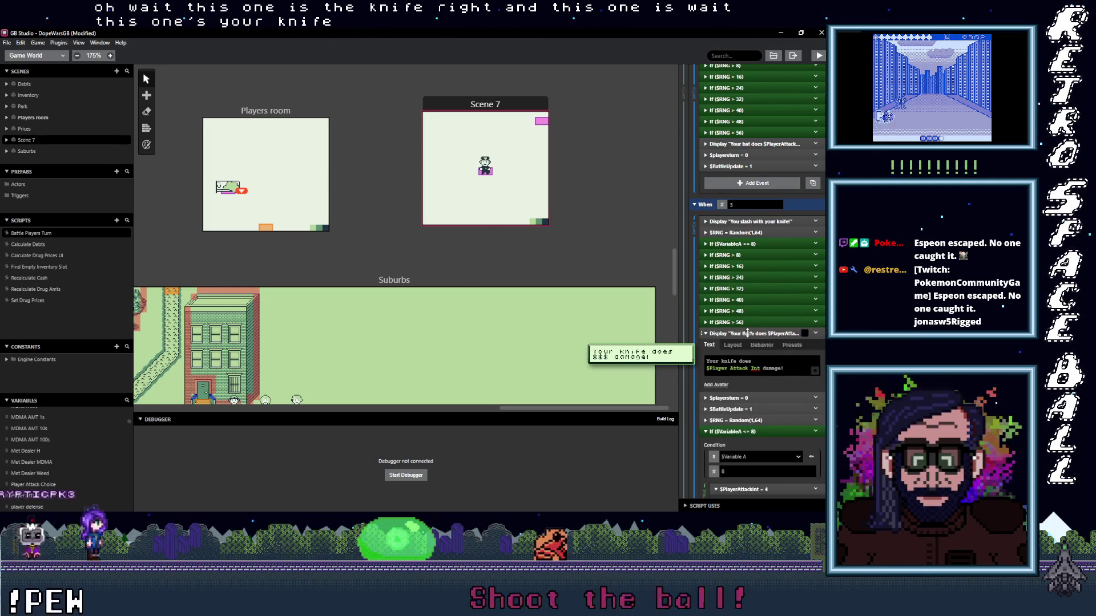
- Collapse the copied branch's RNG checks and restore its message to 'Your gun does $Player Attack Int damage!'
click(751, 379)
click(747, 389)
click(748, 400)
click(745, 412)
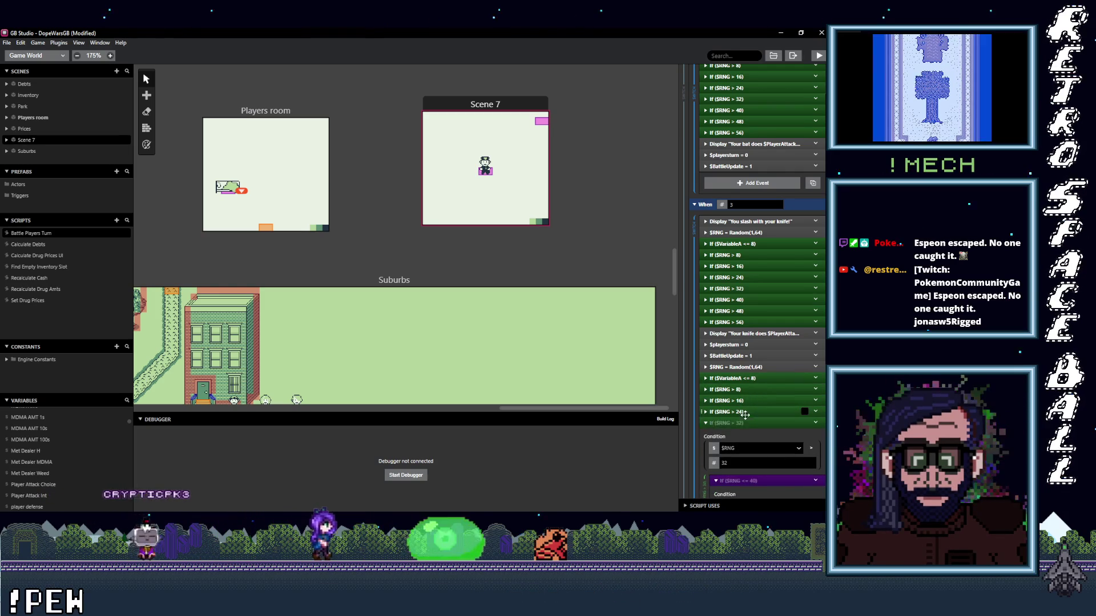
click(745, 422)
click(744, 434)
scroll(731, 343, down, 3)
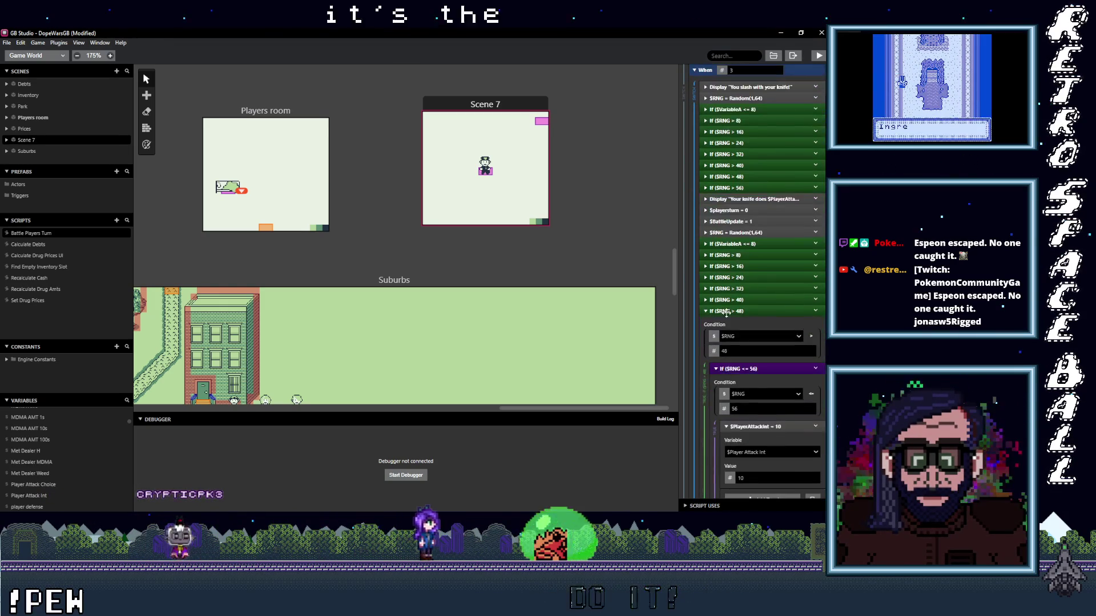
click(750, 311)
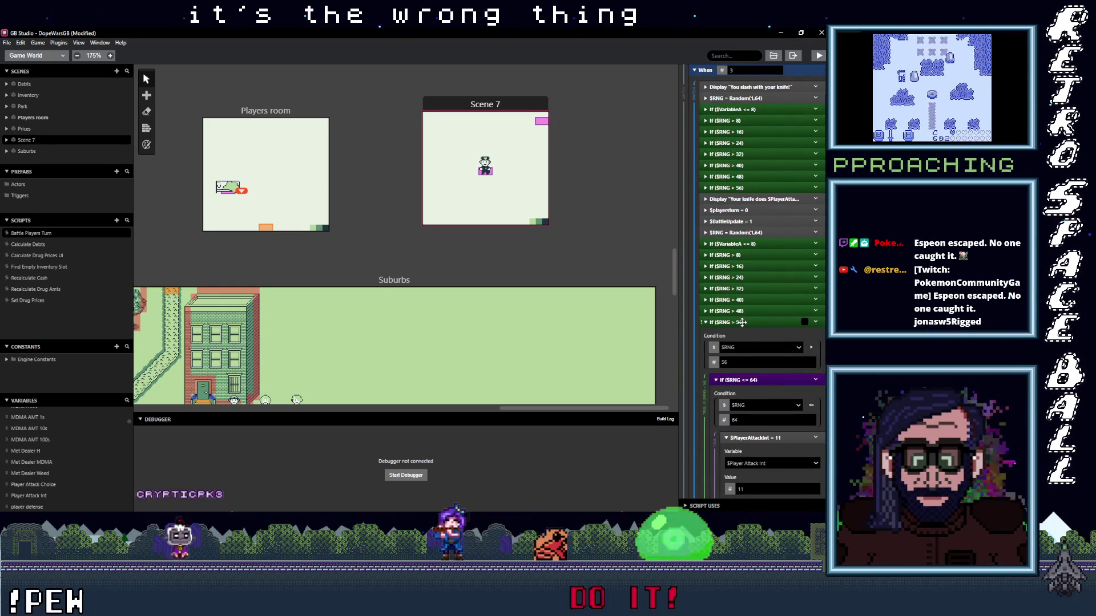
click(742, 323)
click(764, 376)
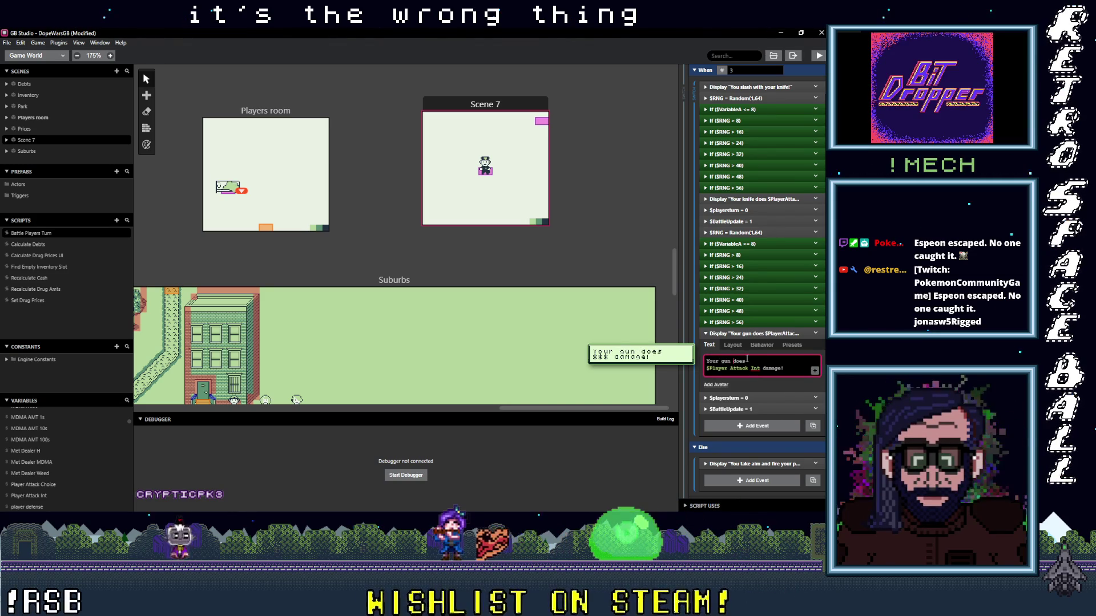
click(743, 333)
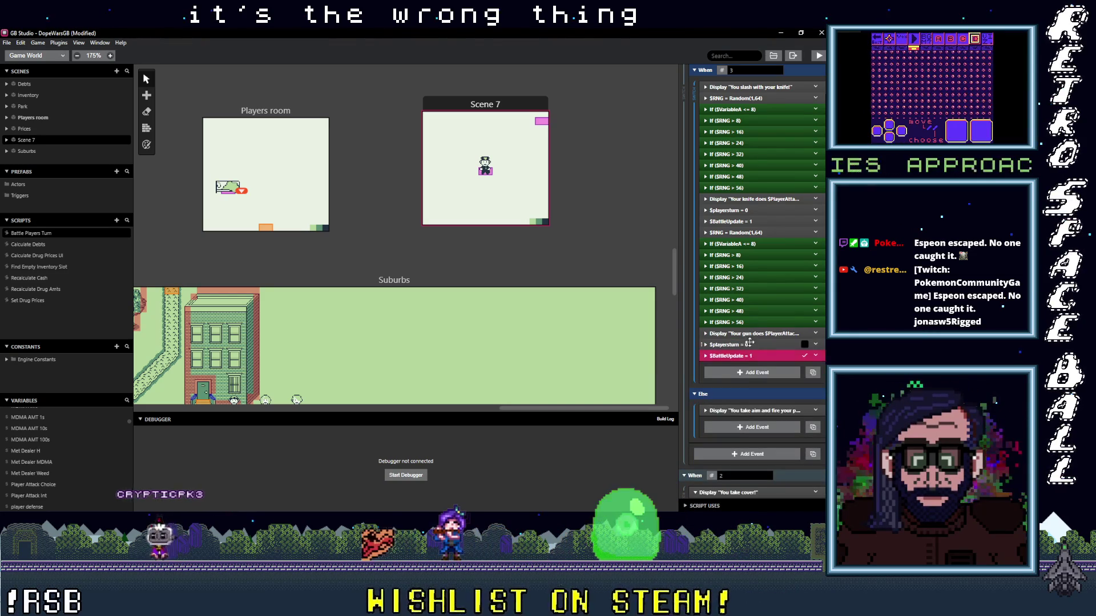
- Drag the gun damage roll, RNG checks and message into the Else branch below 'You take aim…'
drag(756, 322, 766, 245)
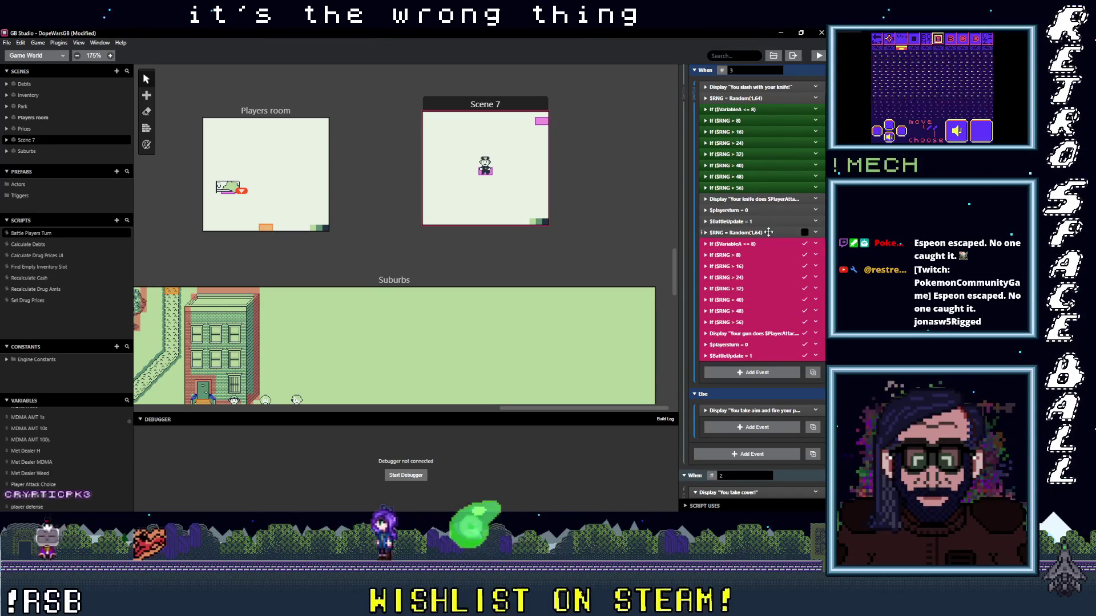
drag(774, 290, 758, 412)
scroll(765, 297, up, 1)
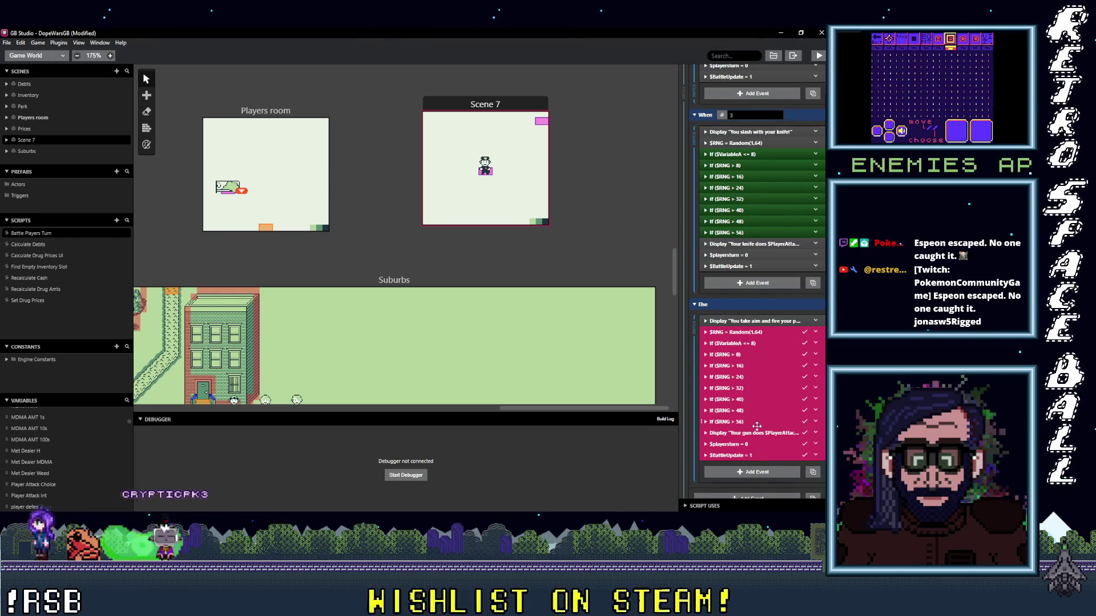
scroll(746, 371, down, 4)
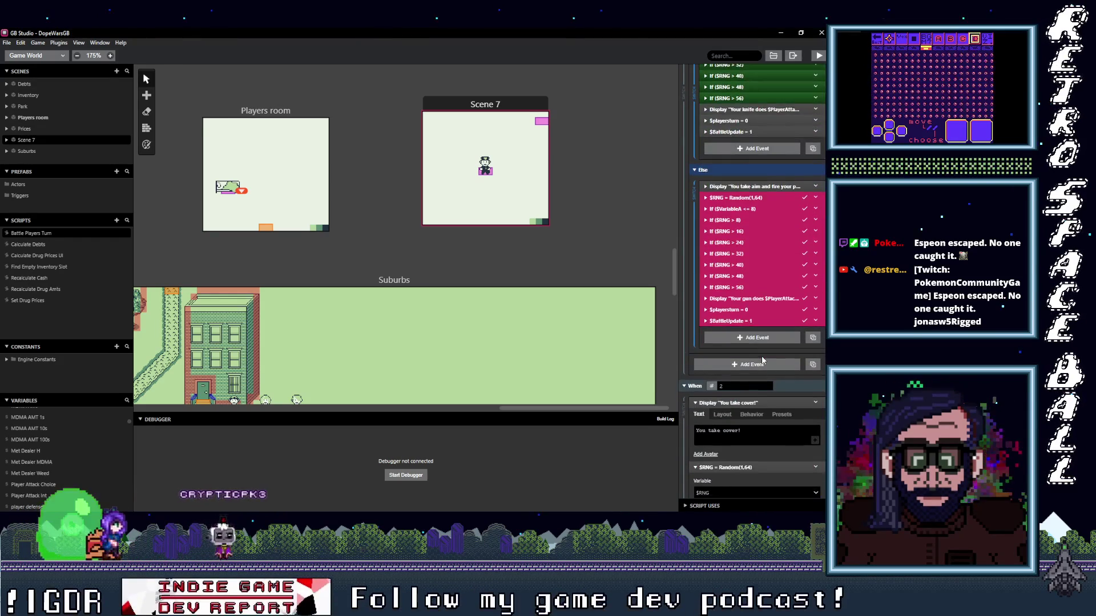
scroll(762, 356, up, 3)
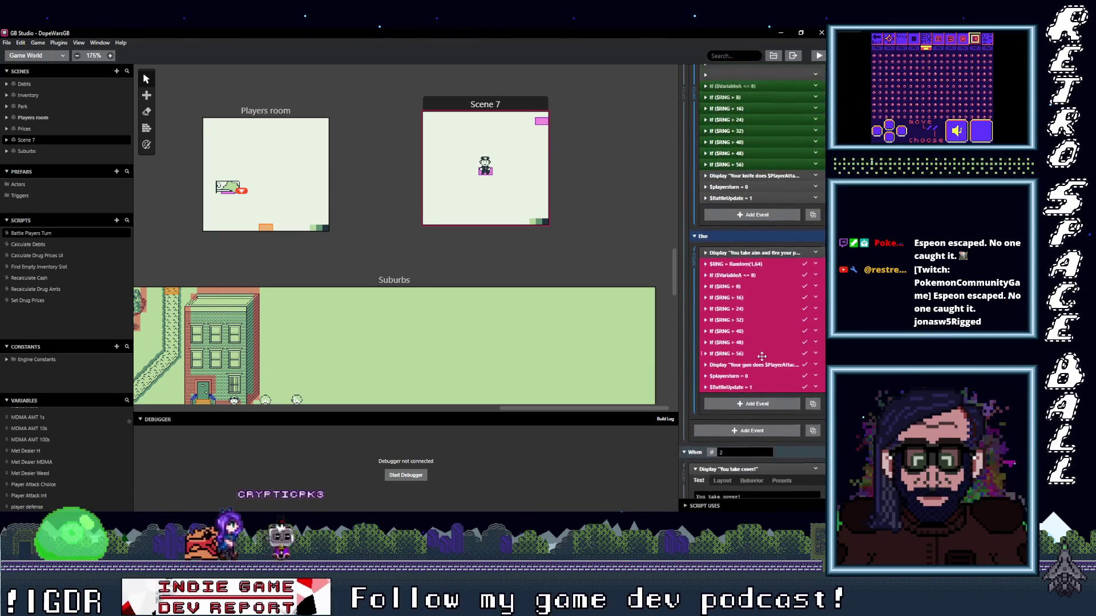
- Check the cop actor's On Init 1–64 roll, then show the transparent actor's On Update script
click(540, 123)
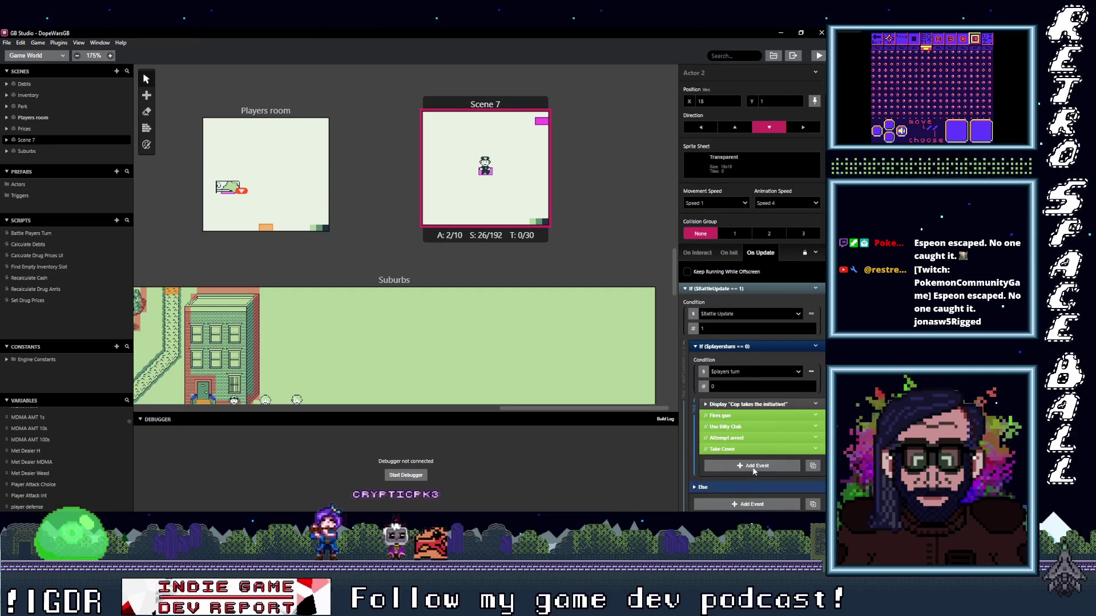
scroll(754, 471, down, 1)
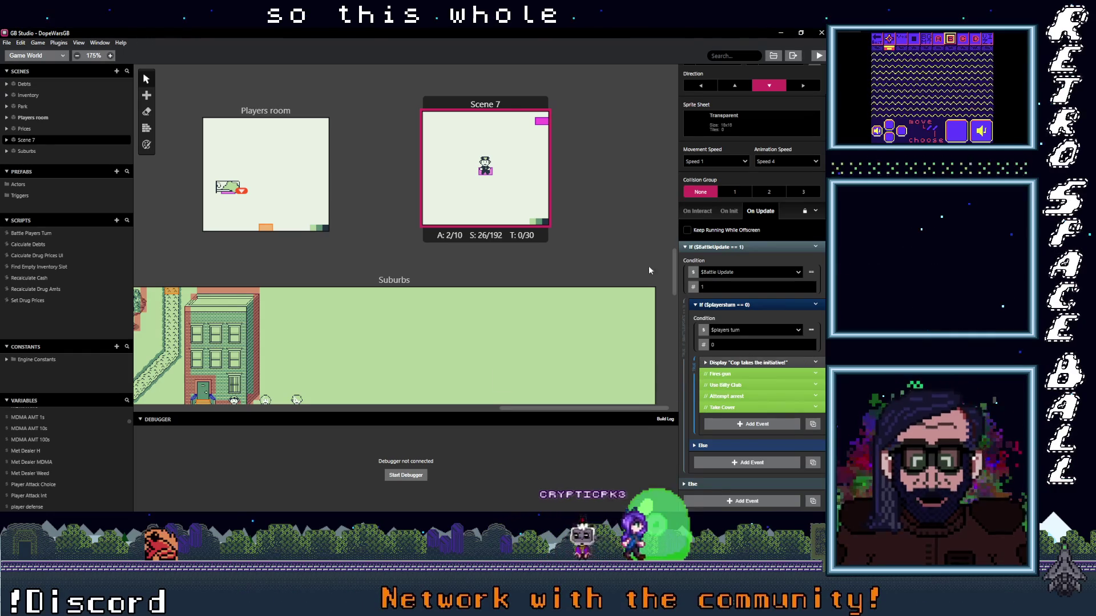
click(484, 174)
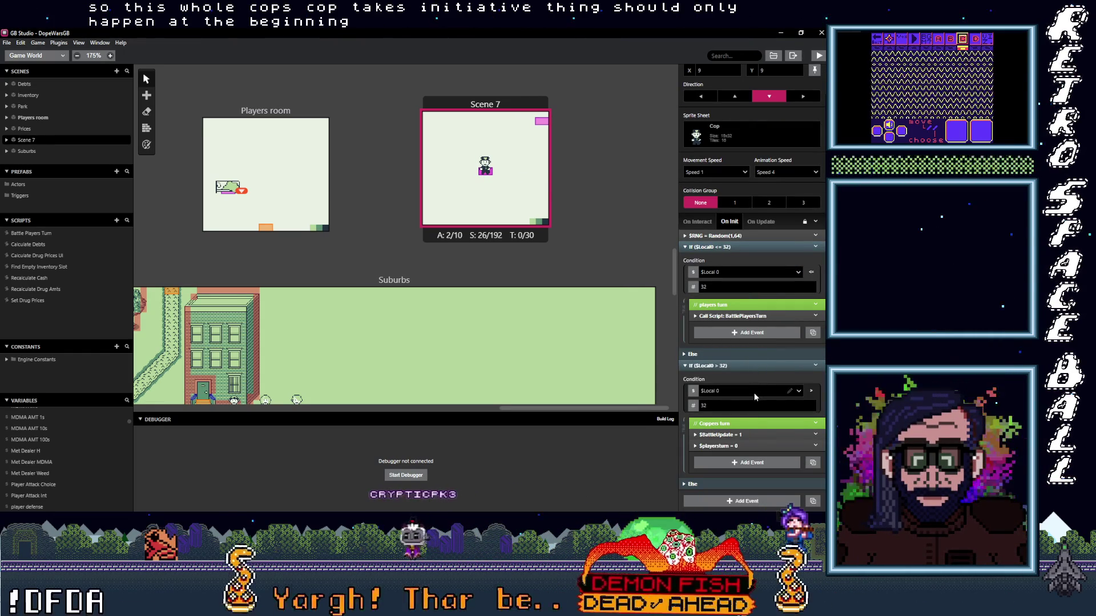
click(507, 159)
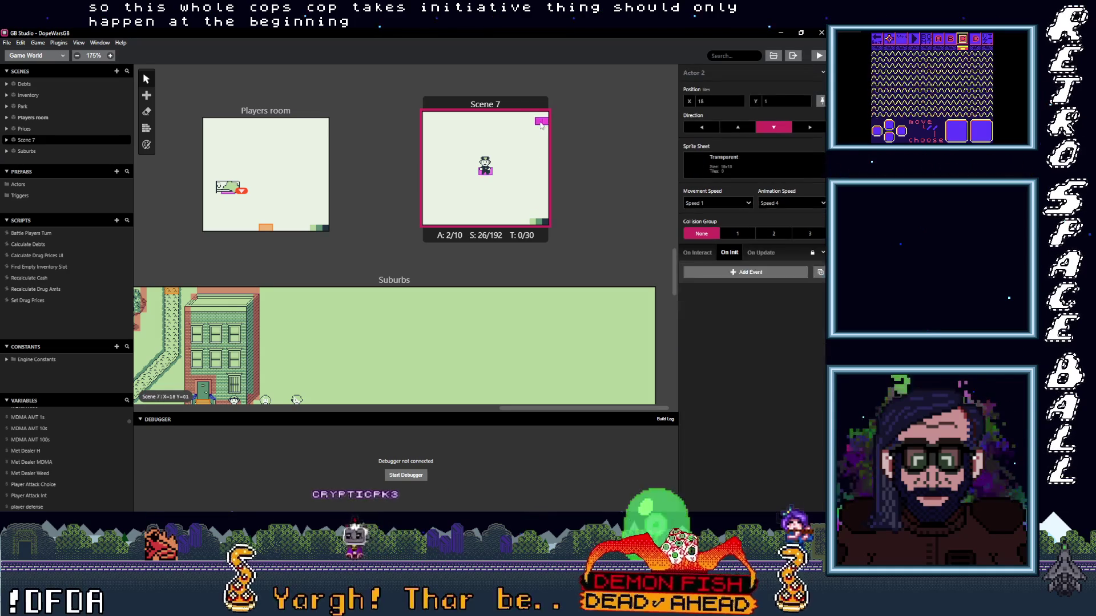
click(486, 164)
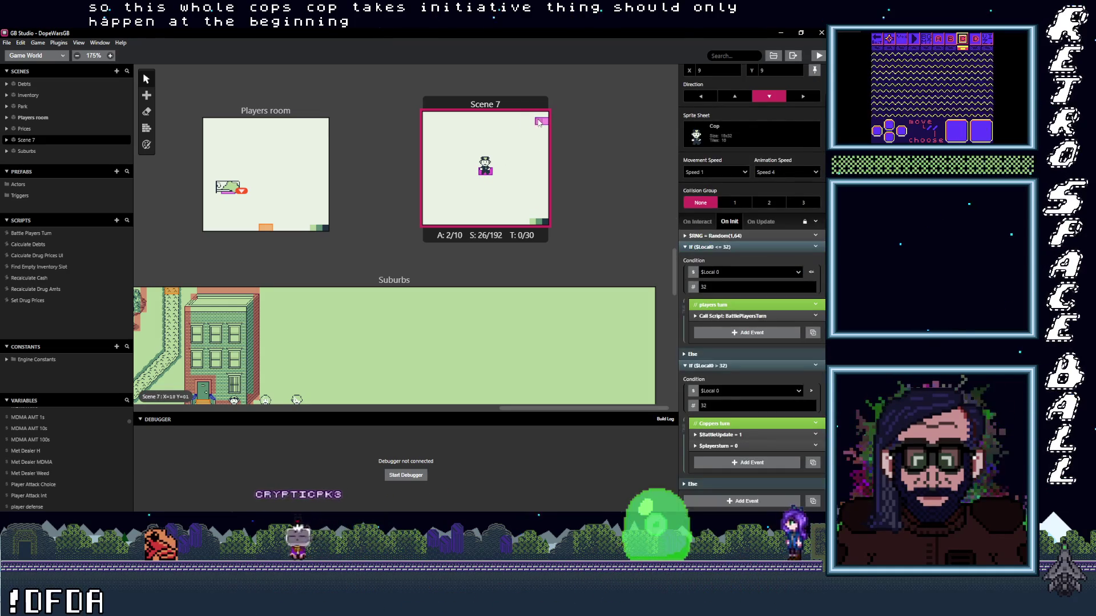
click(537, 122)
click(760, 211)
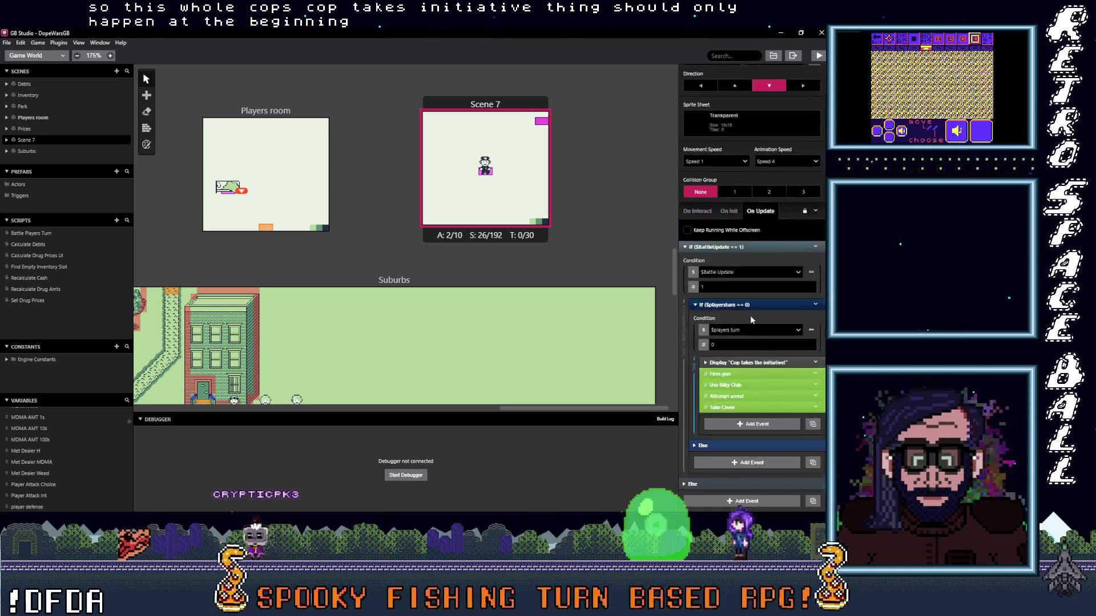
right_click(767, 381)
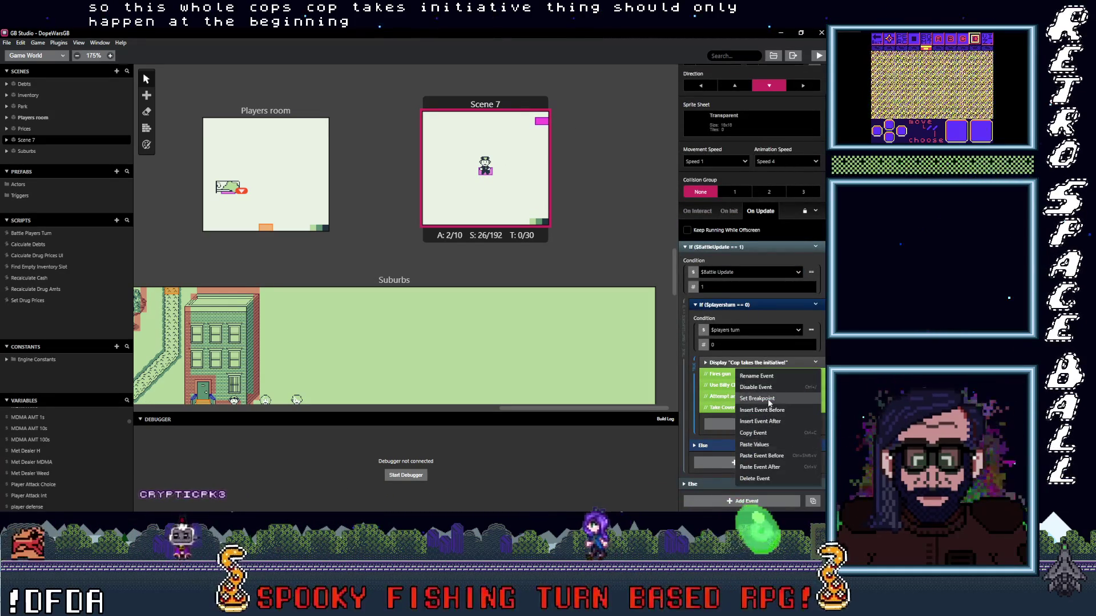
- Copy the 'Cop takes the initiative!' message and delete it from the transparent actor's update script
click(758, 433)
click(815, 364)
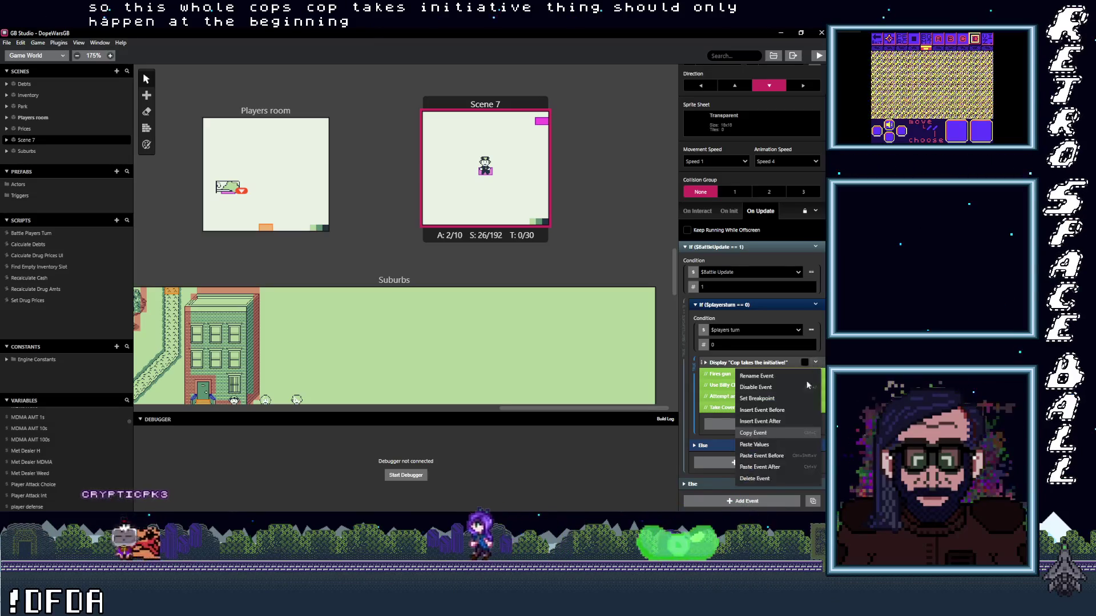
click(766, 479)
- Paste the message into the Cop's On Init Coppers turn branch and move it to the top
click(482, 172)
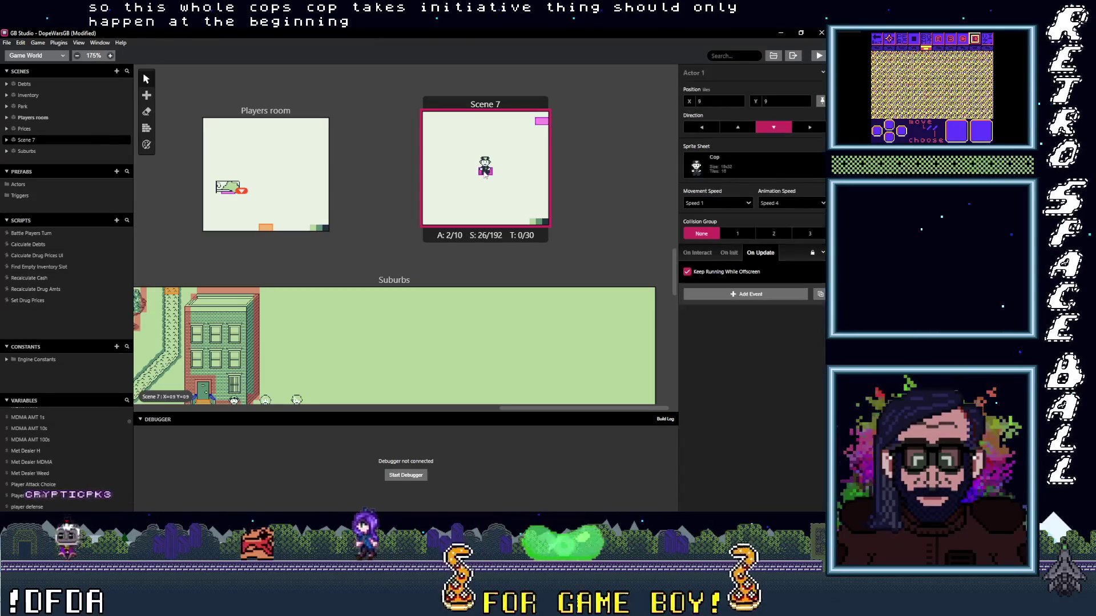
click(728, 254)
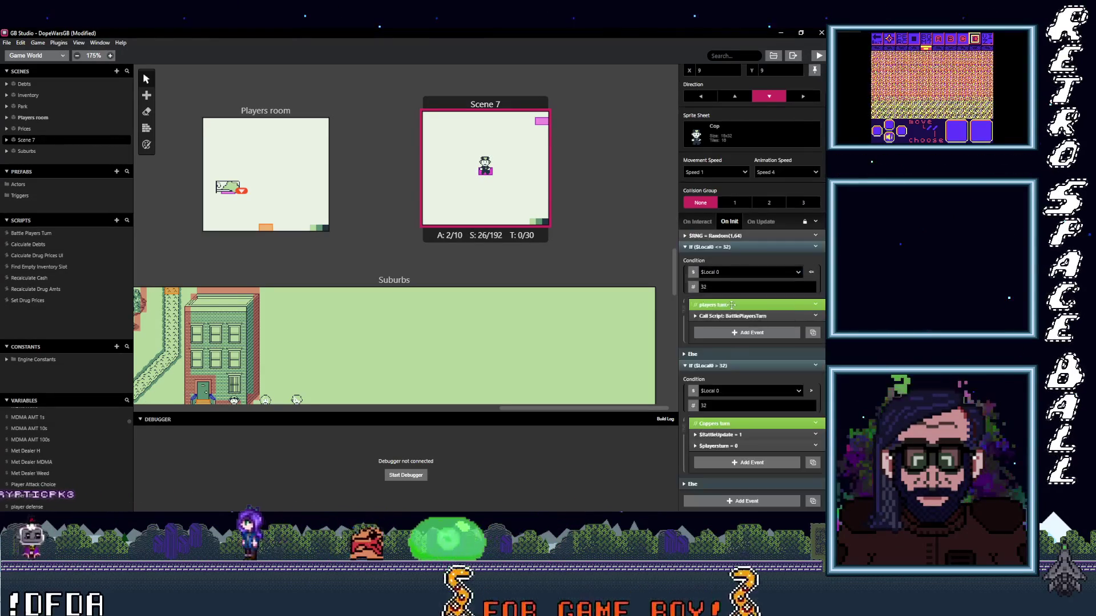
alt+click(729, 462)
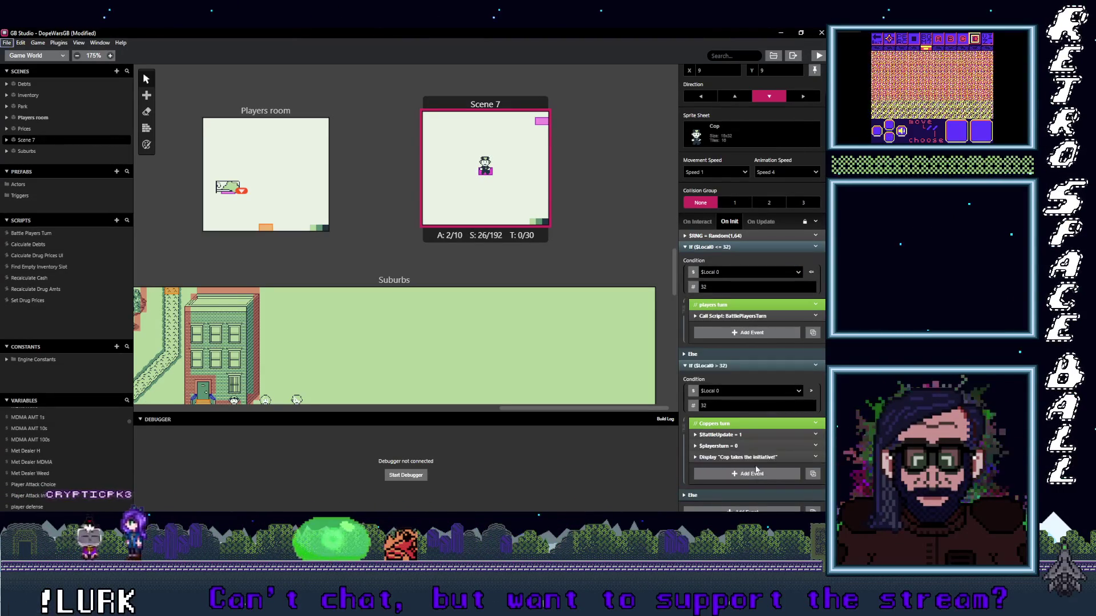
drag(748, 459, 753, 443)
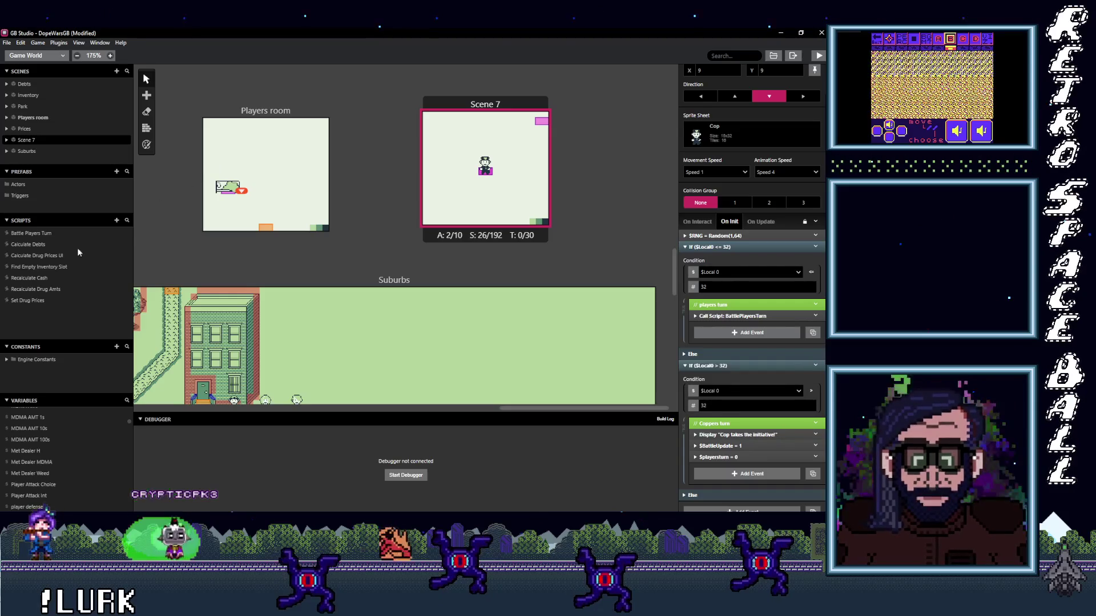
- Cut 'You take the initiative!' from Battle Players Turn and paste it into the Cop's players turn branch
click(34, 233)
scroll(747, 323, up, 15)
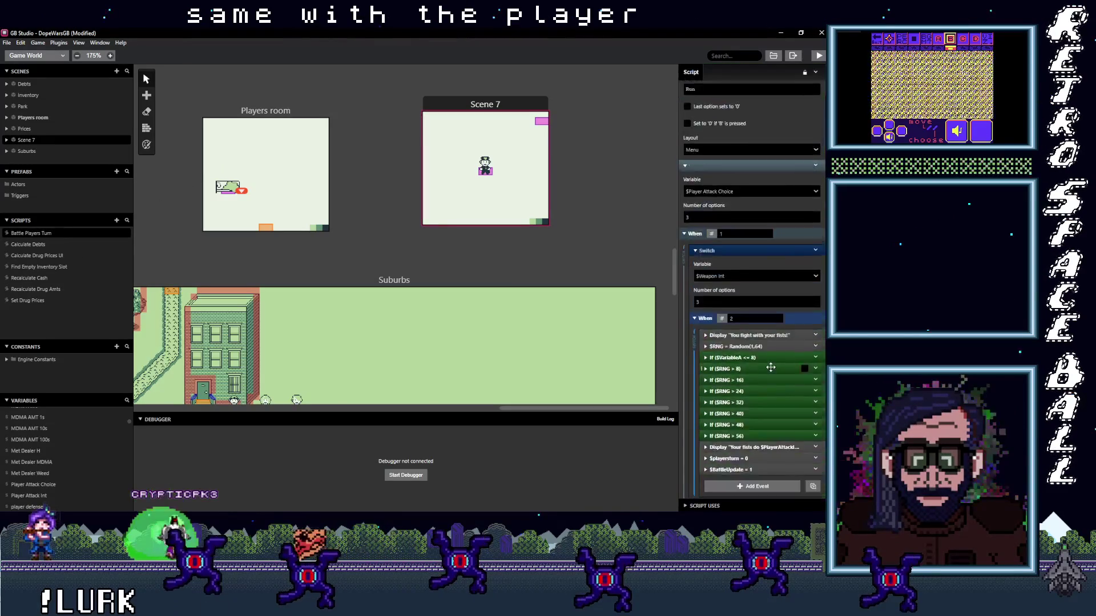
click(722, 212)
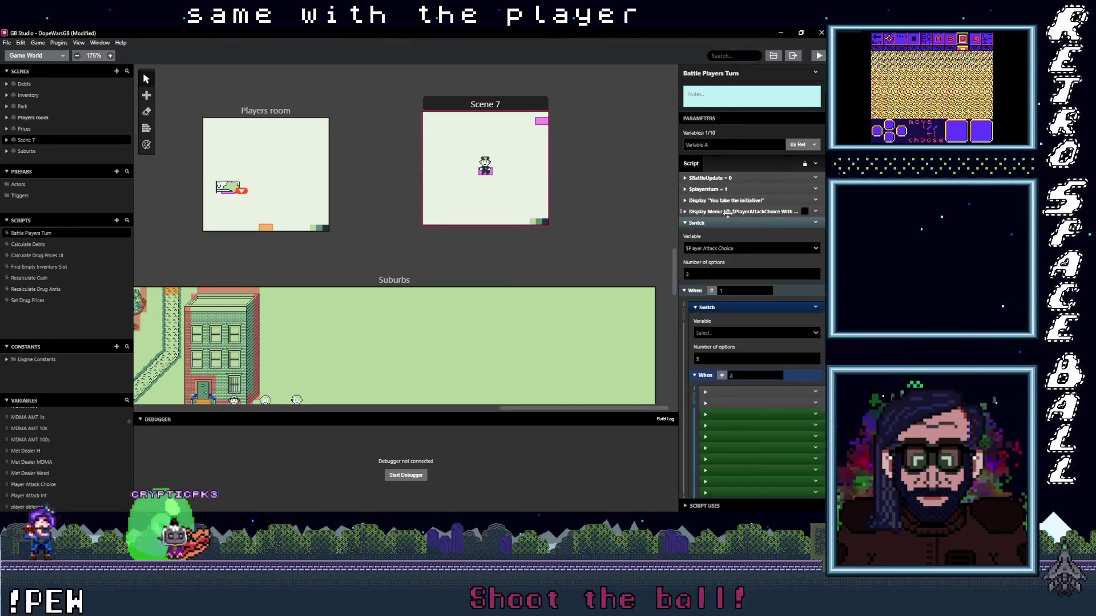
click(740, 223)
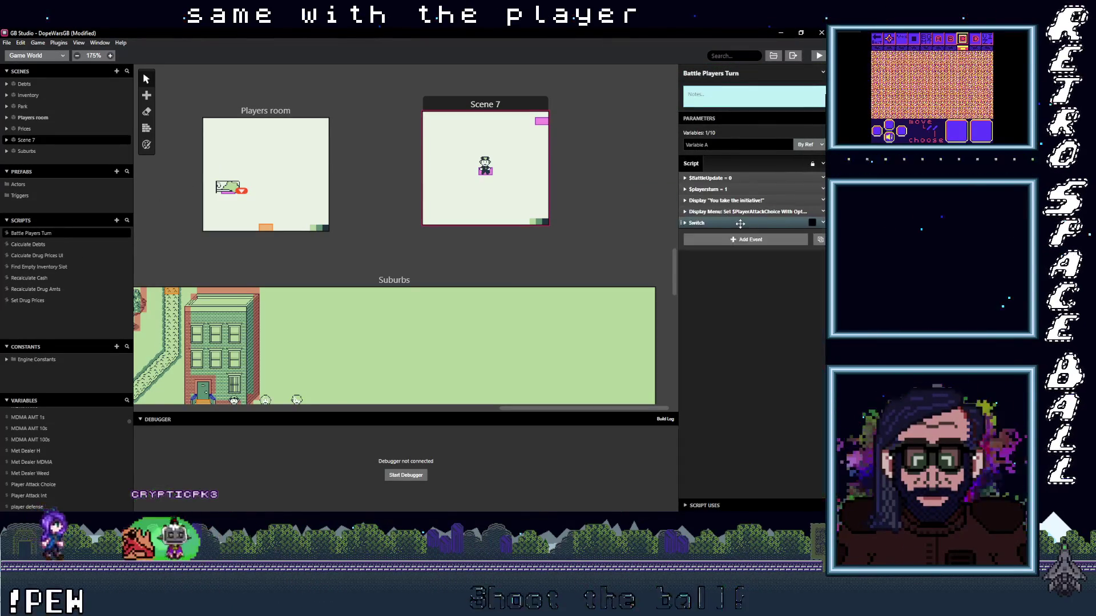
click(821, 202)
click(781, 270)
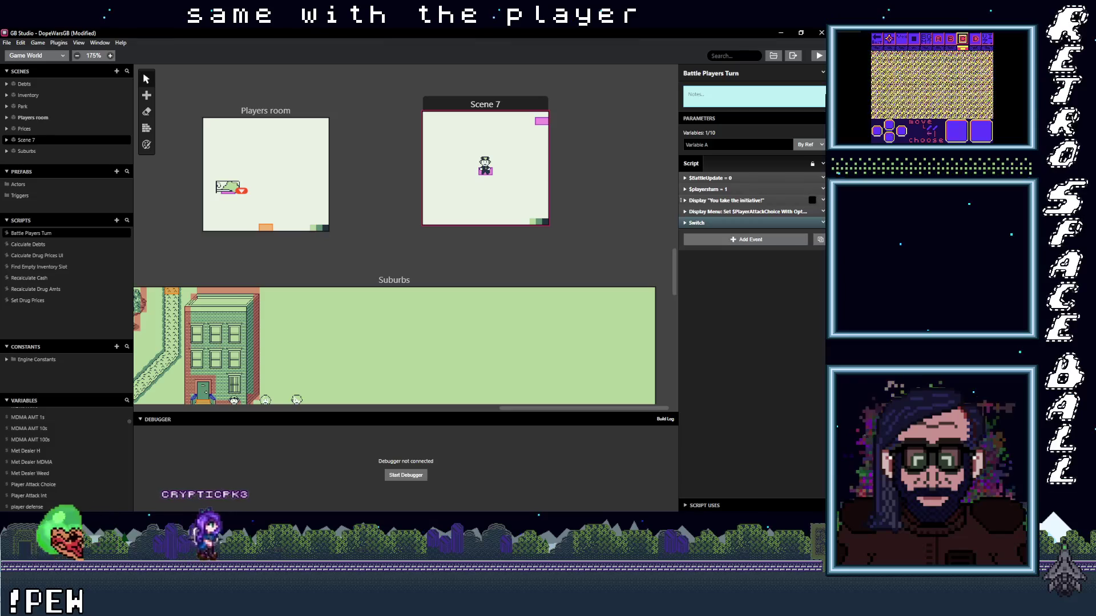
click(822, 201)
click(783, 317)
click(485, 165)
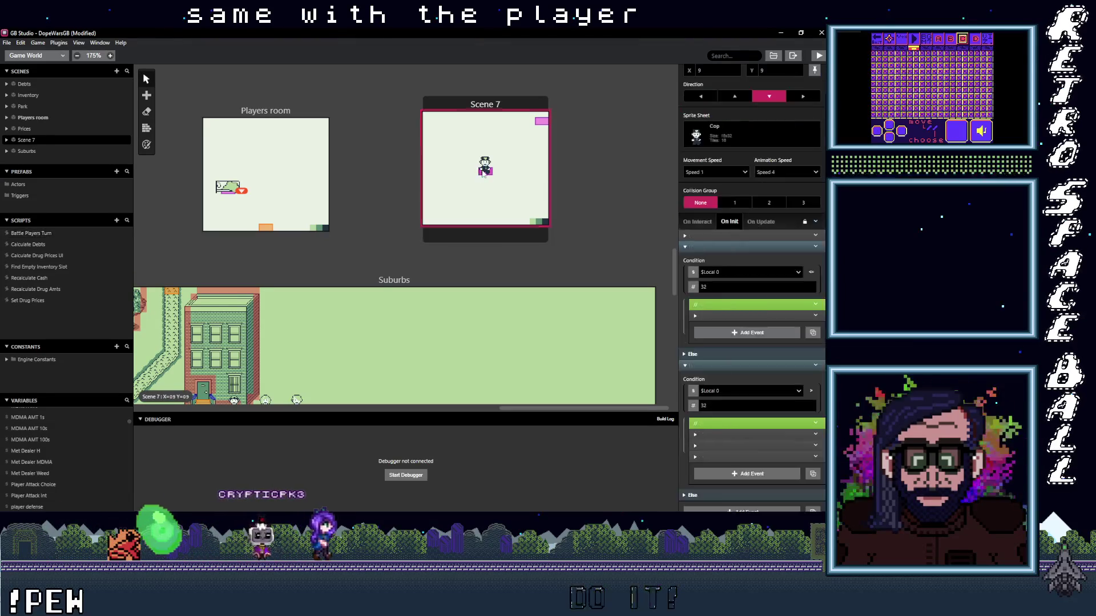
click(744, 334)
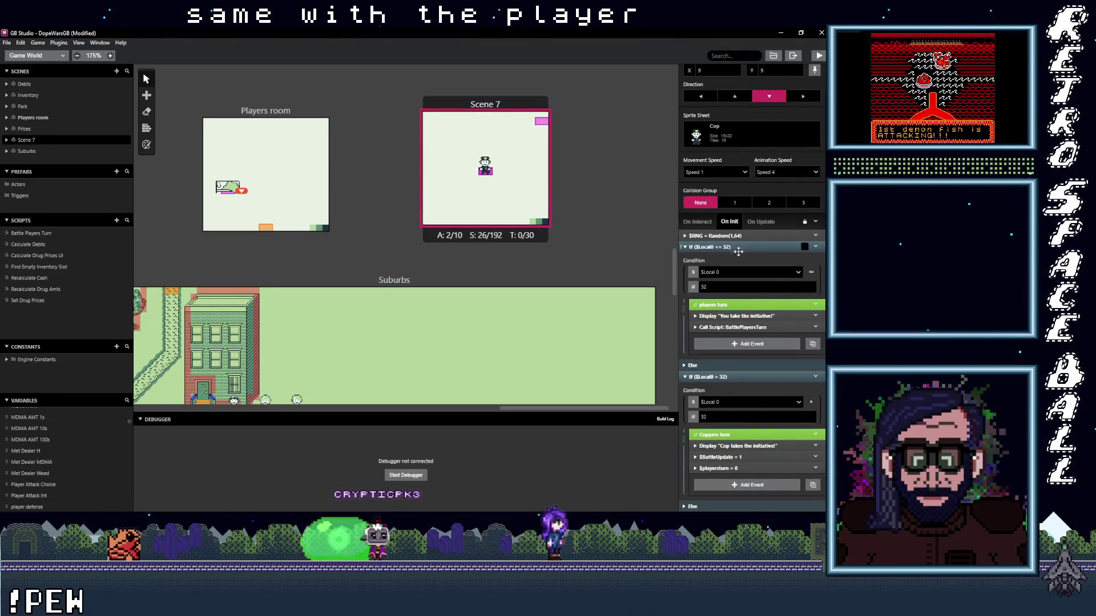
- Bring up the On Update script of the transparent actor in Scene 7
click(541, 121)
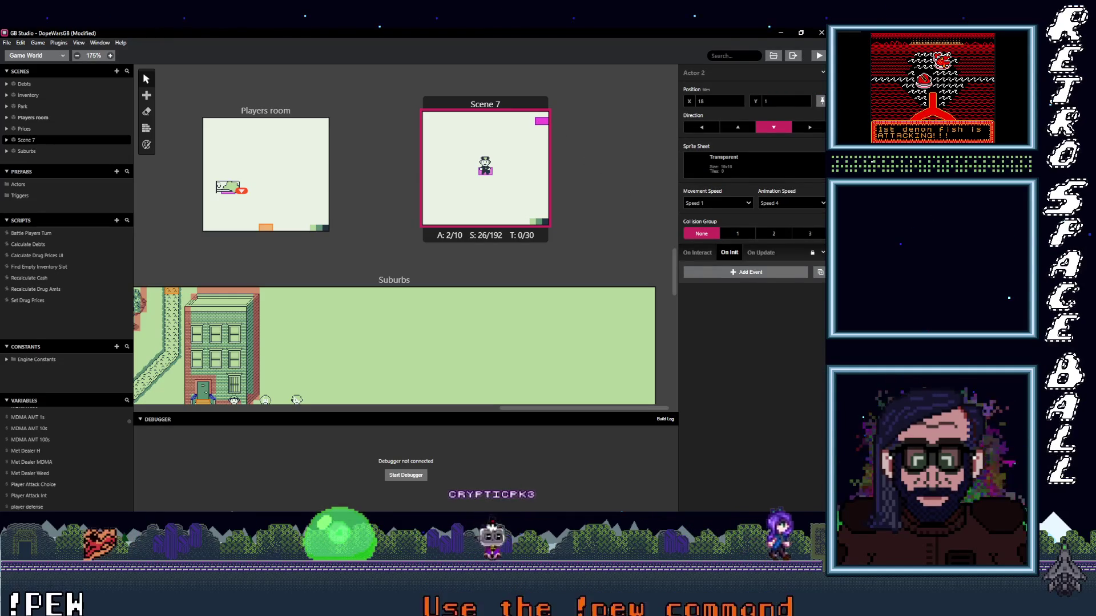
click(760, 252)
scroll(766, 378, down, 1)
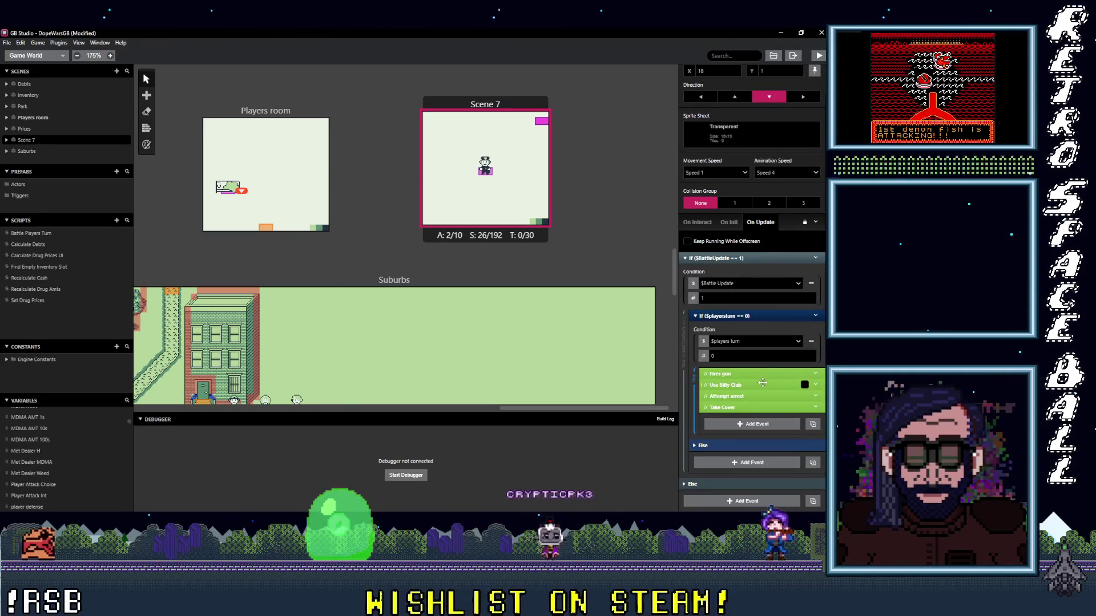